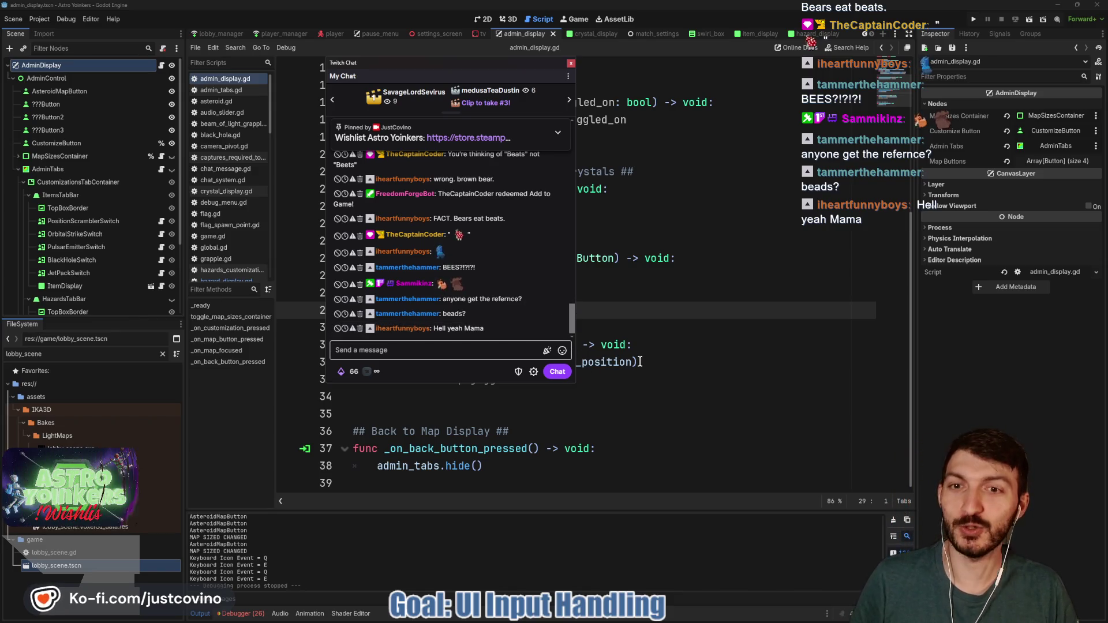
Snip the three recent chat messages and open the capture in Snipping Tool.
key("super+shift+s")
left_click_drag(329, 188, 561, 242)
left_click(1031, 543)
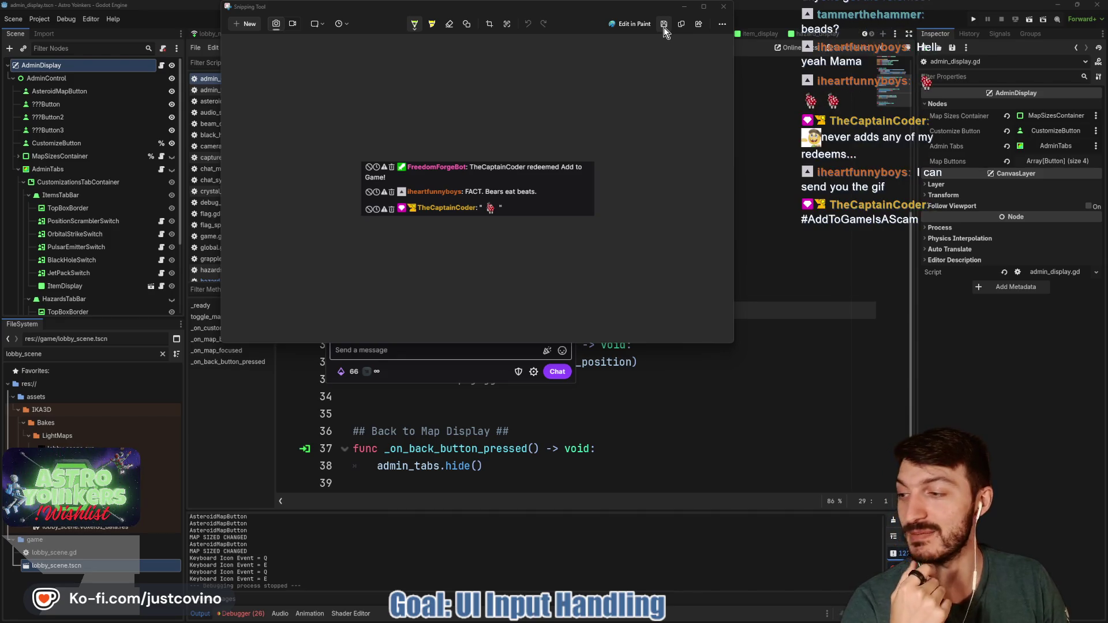
Save the snip to the Desktop as add_to_game plus the viewer's username, then close it.
left_click(664, 27)
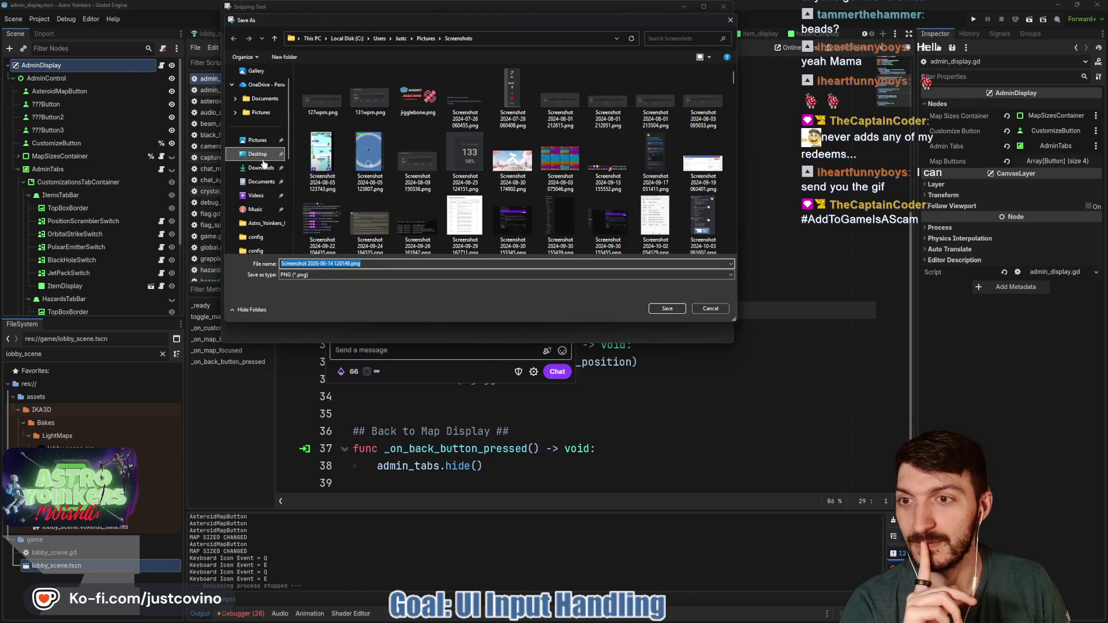
left_click(257, 153)
key("ctrl+a")
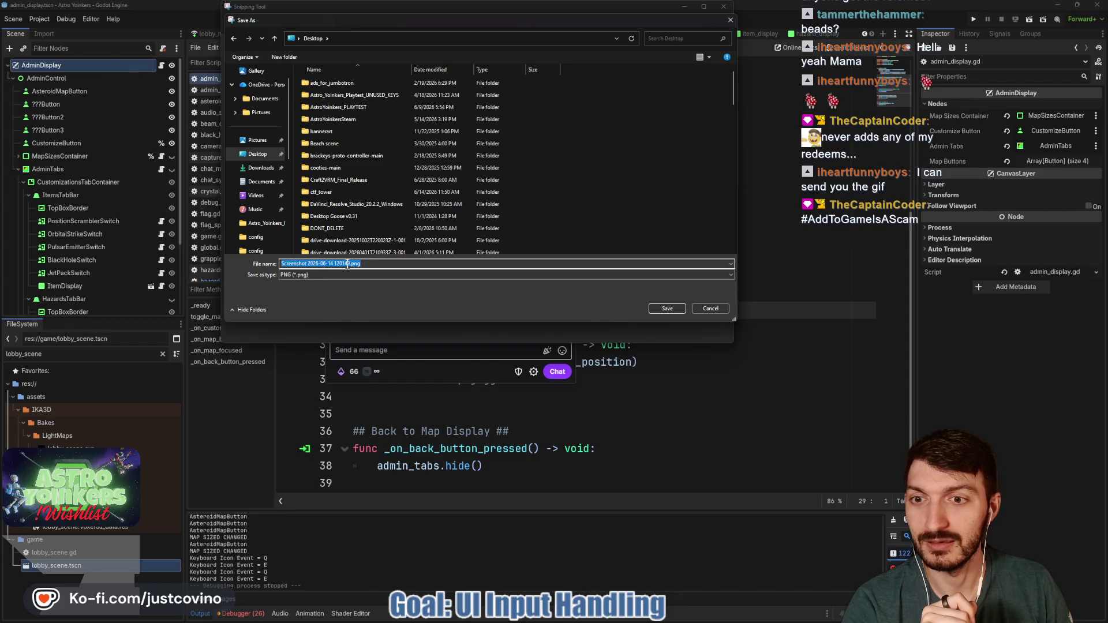
type("add_to_game_")
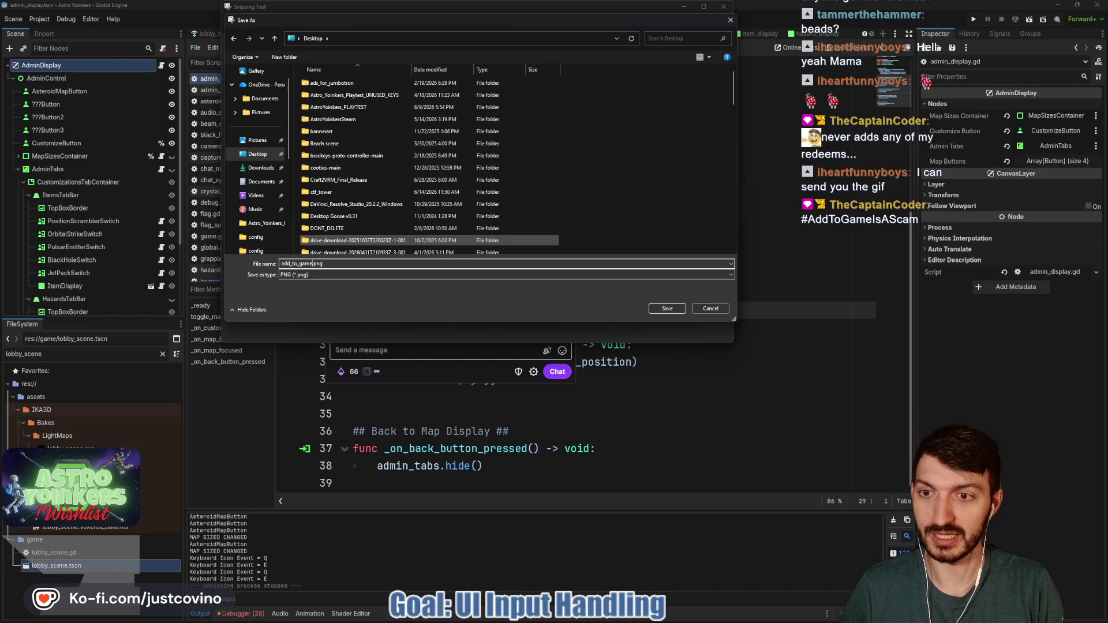
type("TheCaptainC")
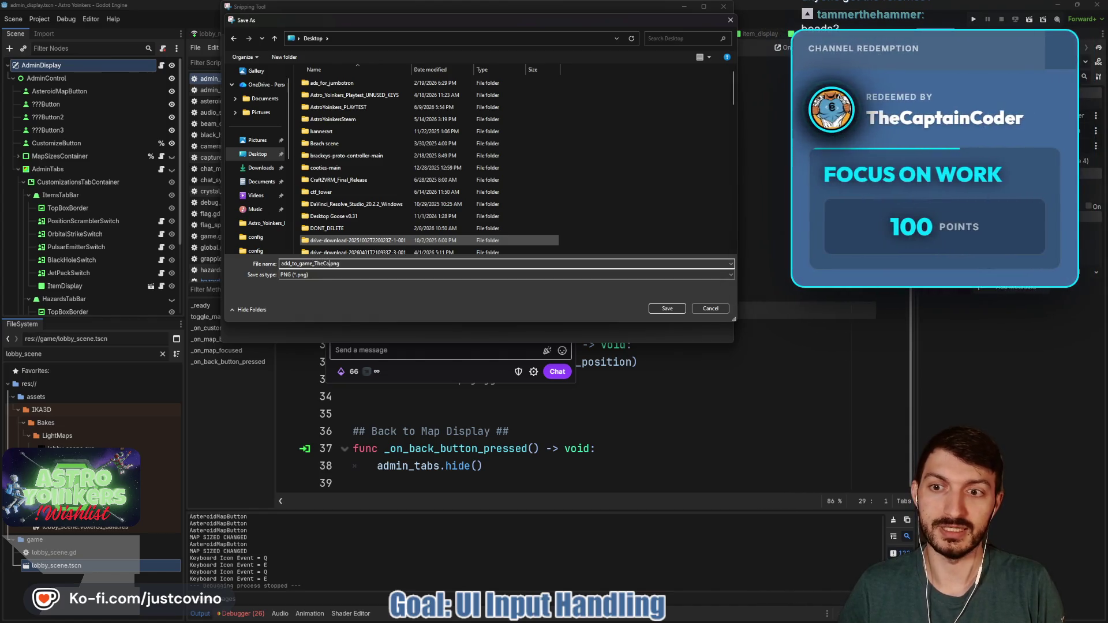
type("oder12")
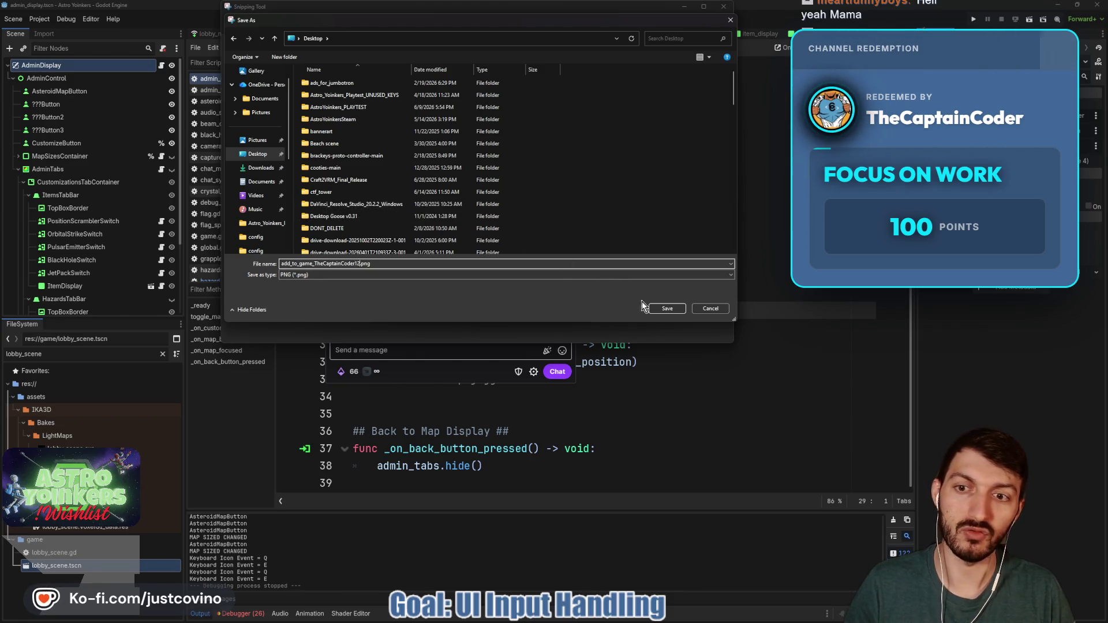
left_click(668, 309)
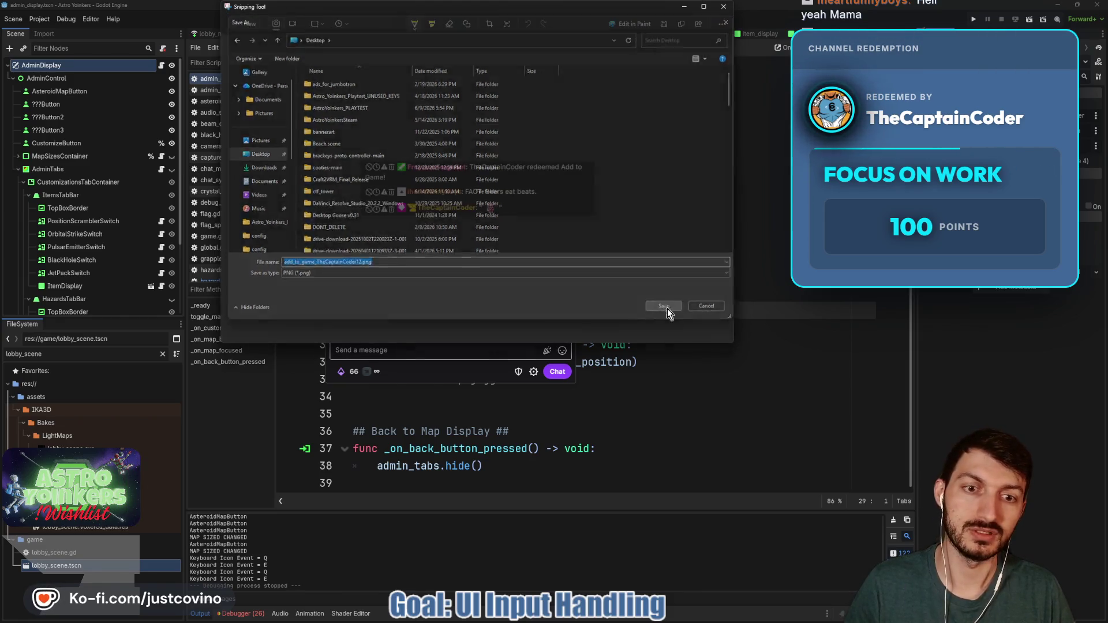
left_click(724, 7)
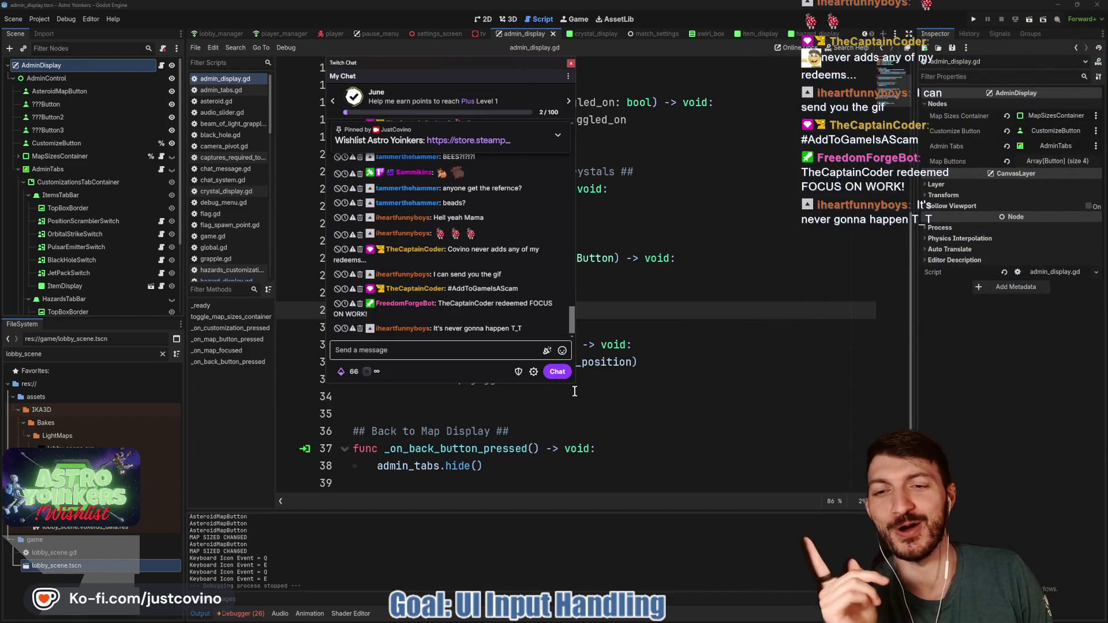
Shrink and dismiss the Twitch Chat popup, then run the Astro Yonkers project.
mouse_move(573, 388)
left_mouse_down()
mouse_move(519, 332)
mouse_move(538, 317)
left_mouse_up()
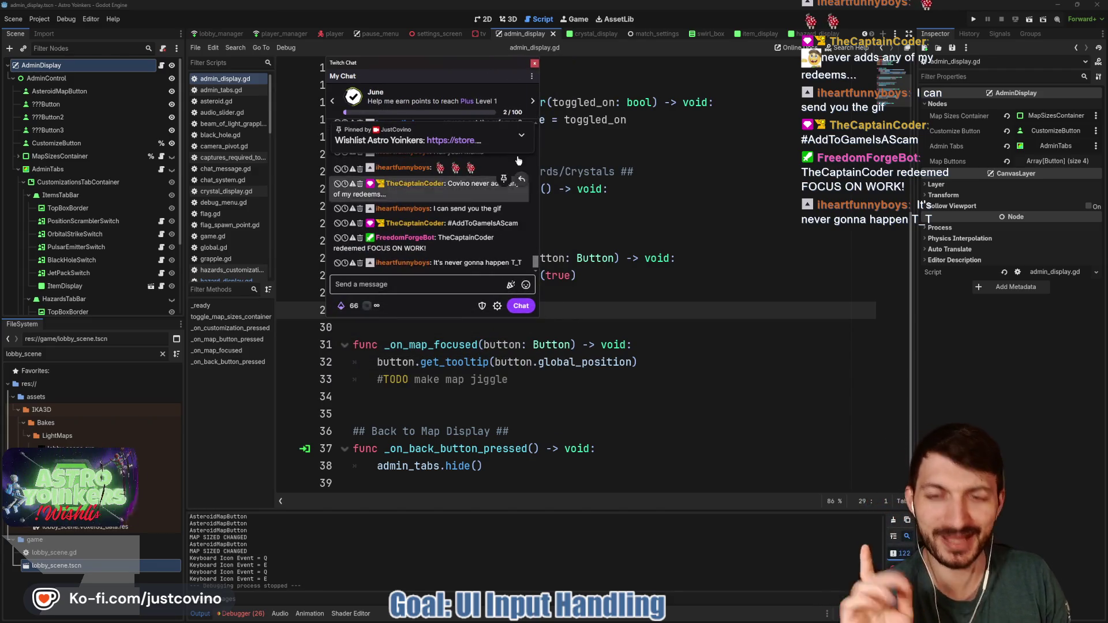
key("alt+Tab")
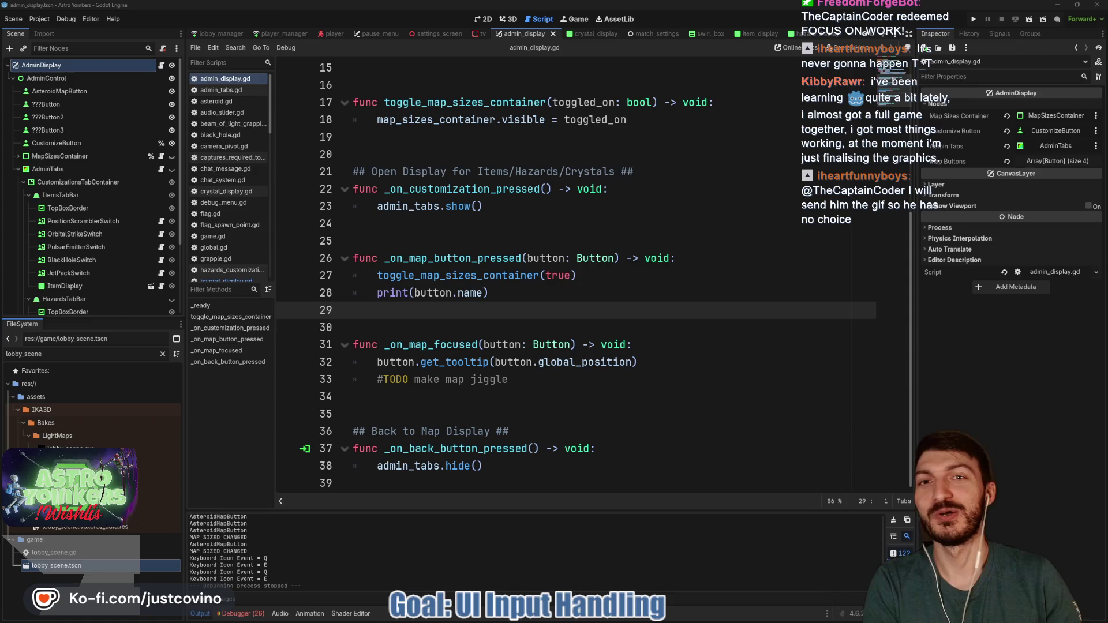
left_click(976, 21)
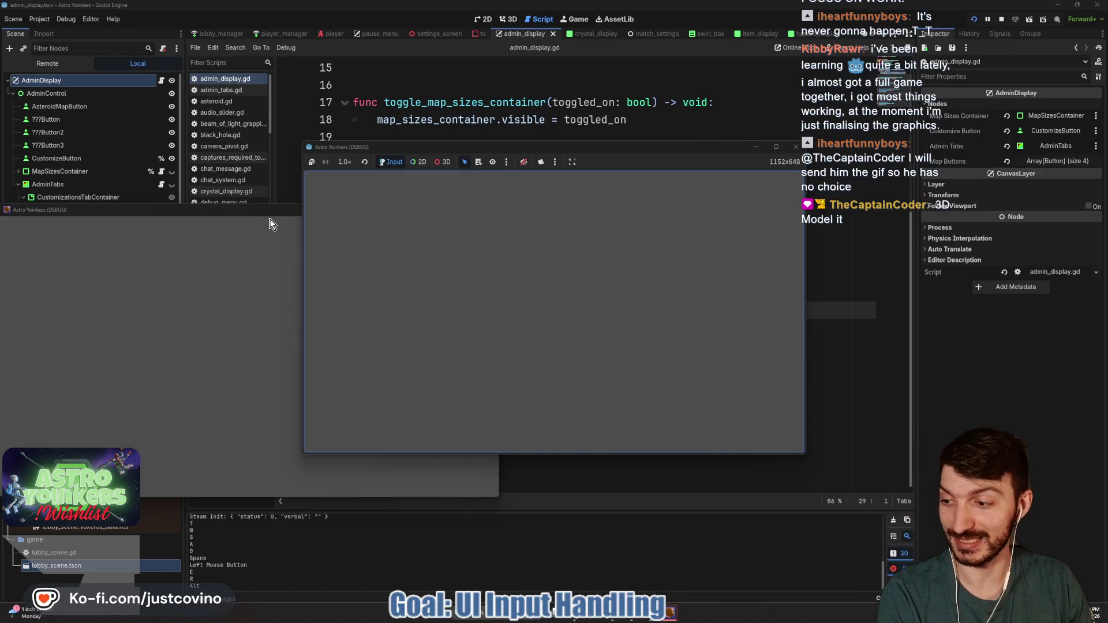
Close the second game instance and host a Private lobby in the remaining one.
left_click(270, 210)
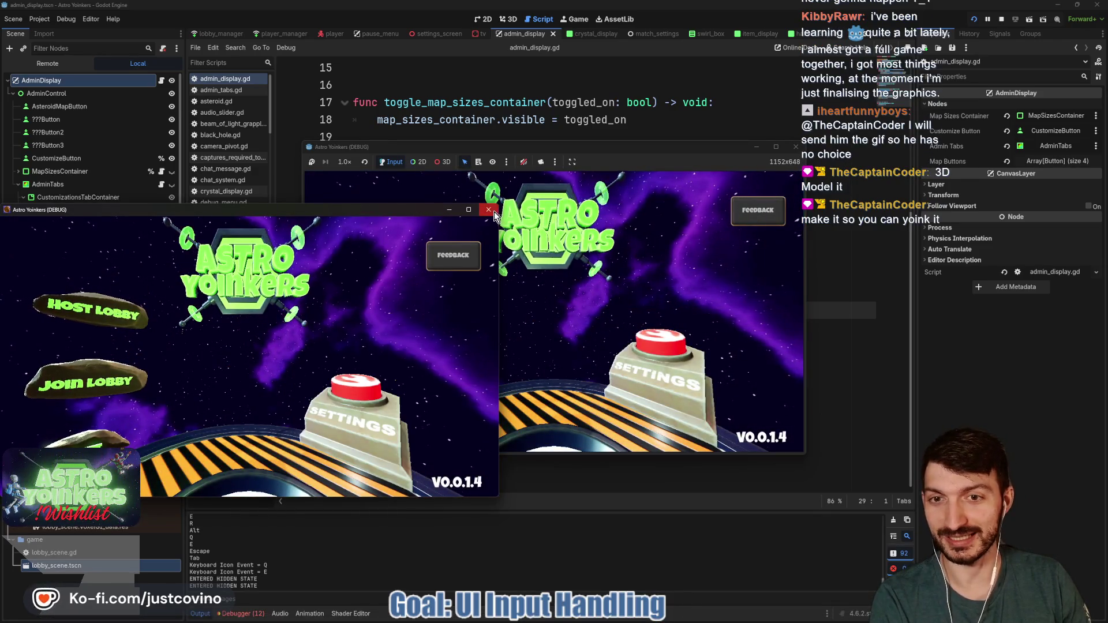
left_click(487, 210)
left_click(397, 266)
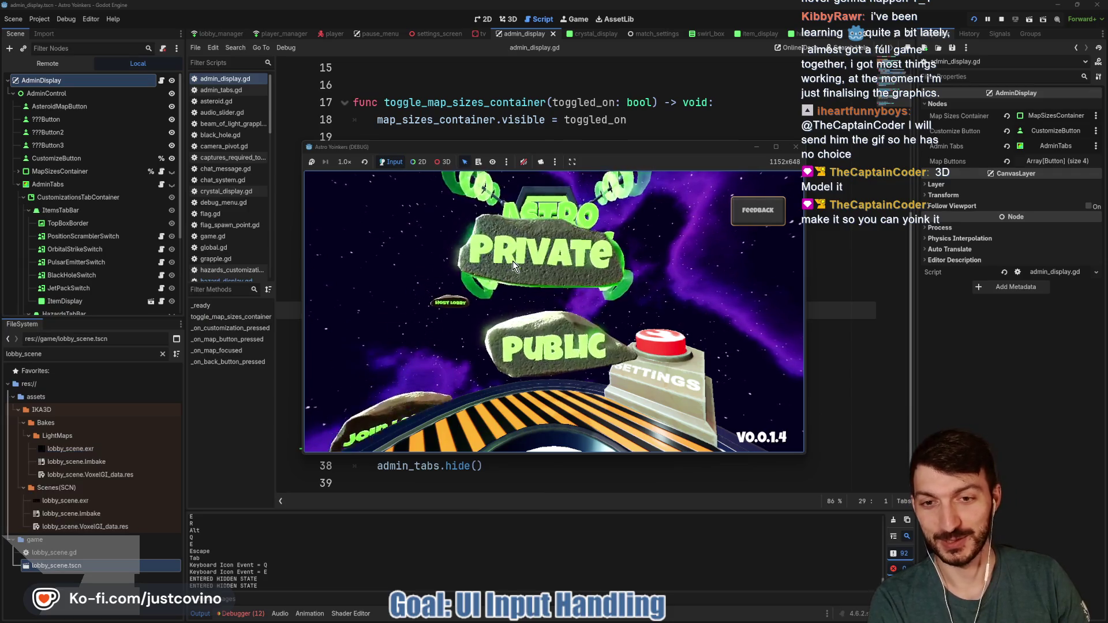
left_click(512, 261)
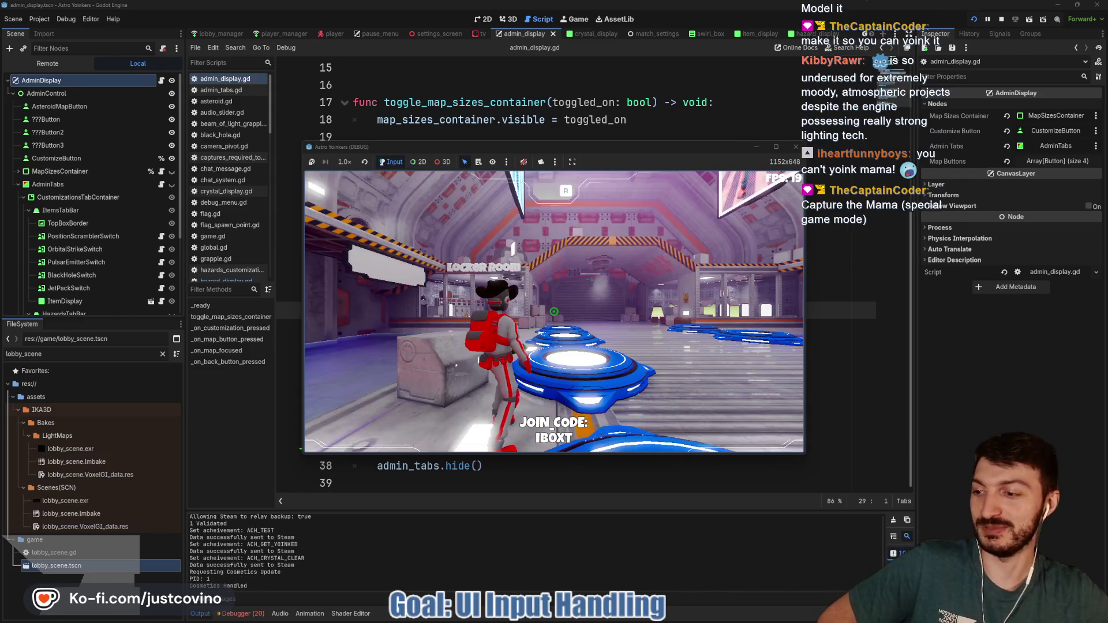
Run the character across the lobby to the central console and interact to show the map choices.
key("w")
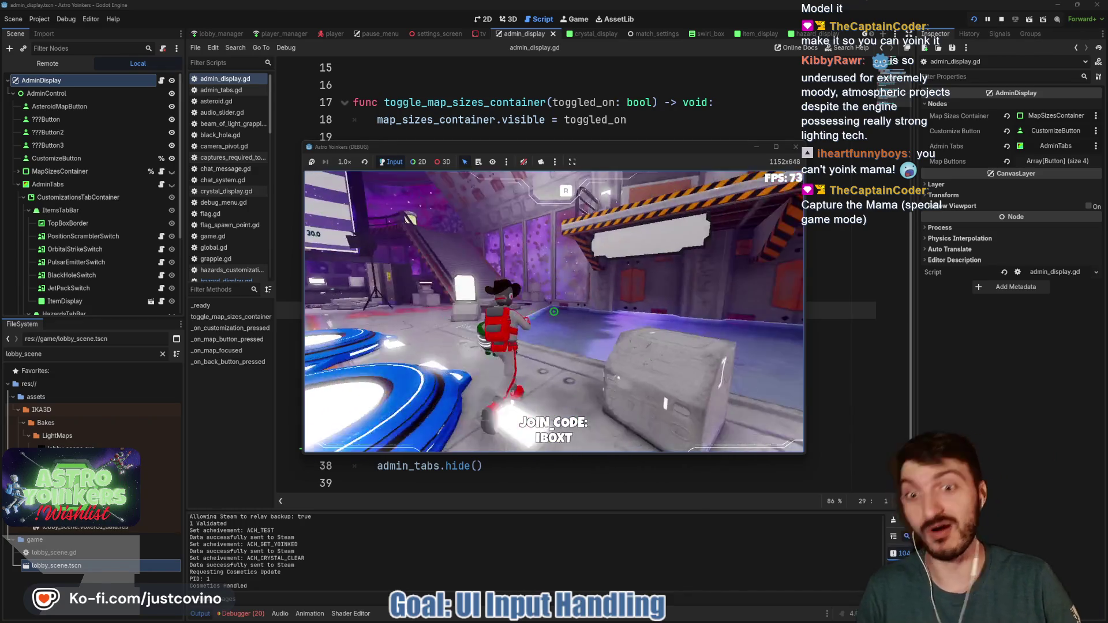
key("w")
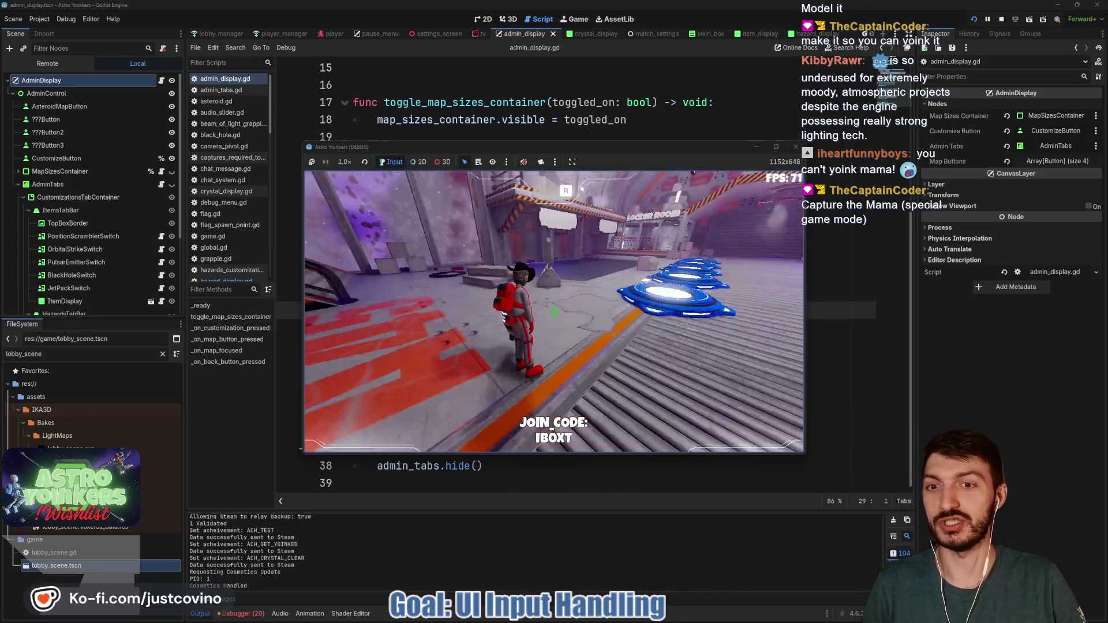
key("w")
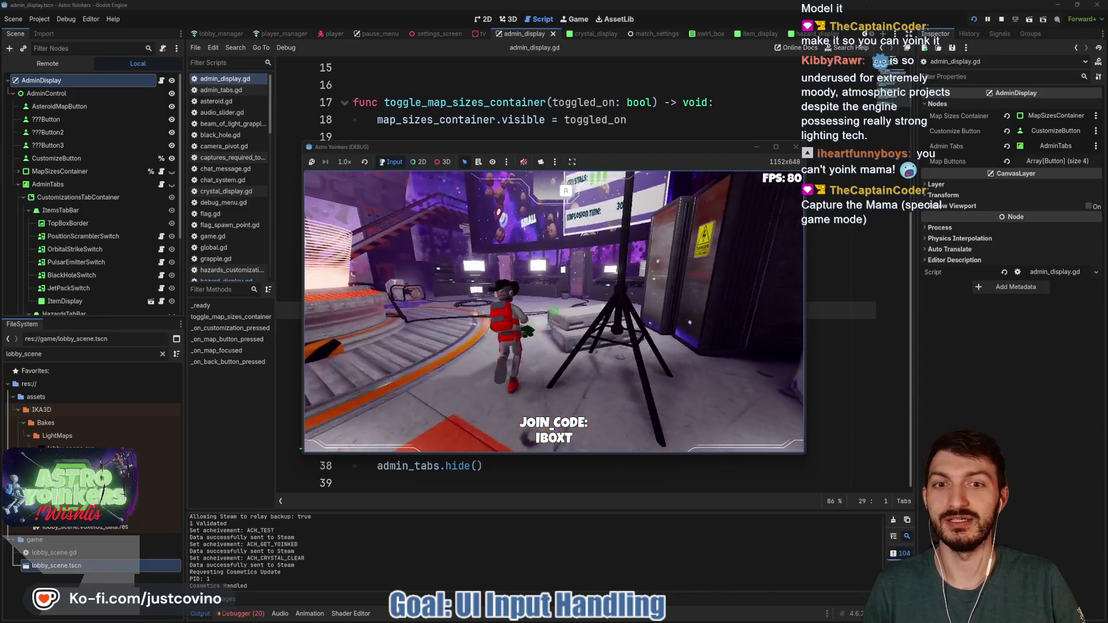
key("w")
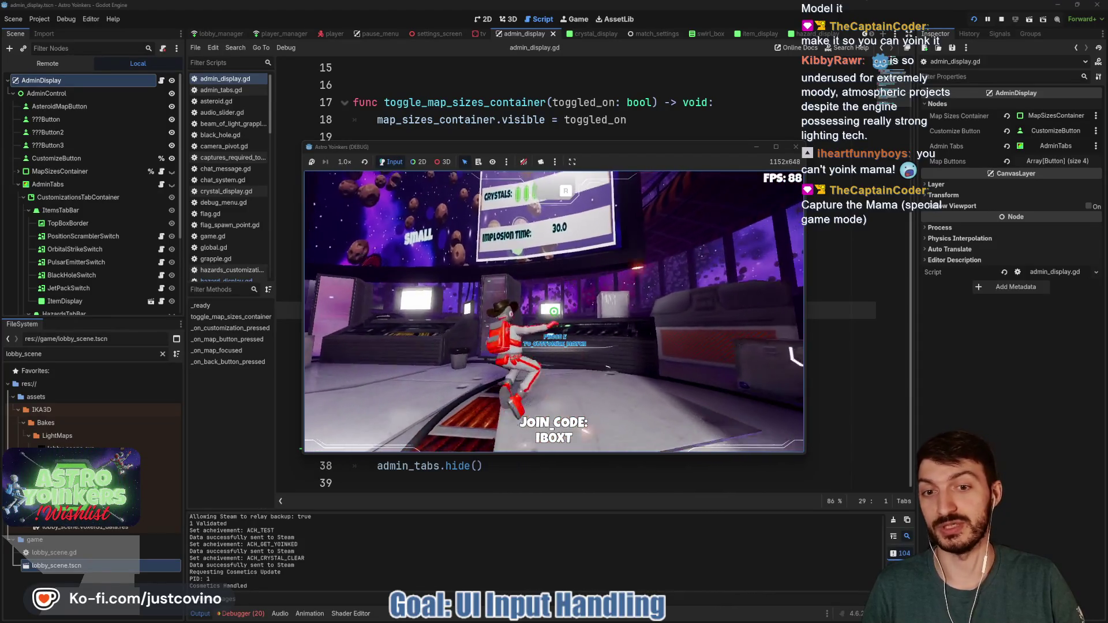
key("w")
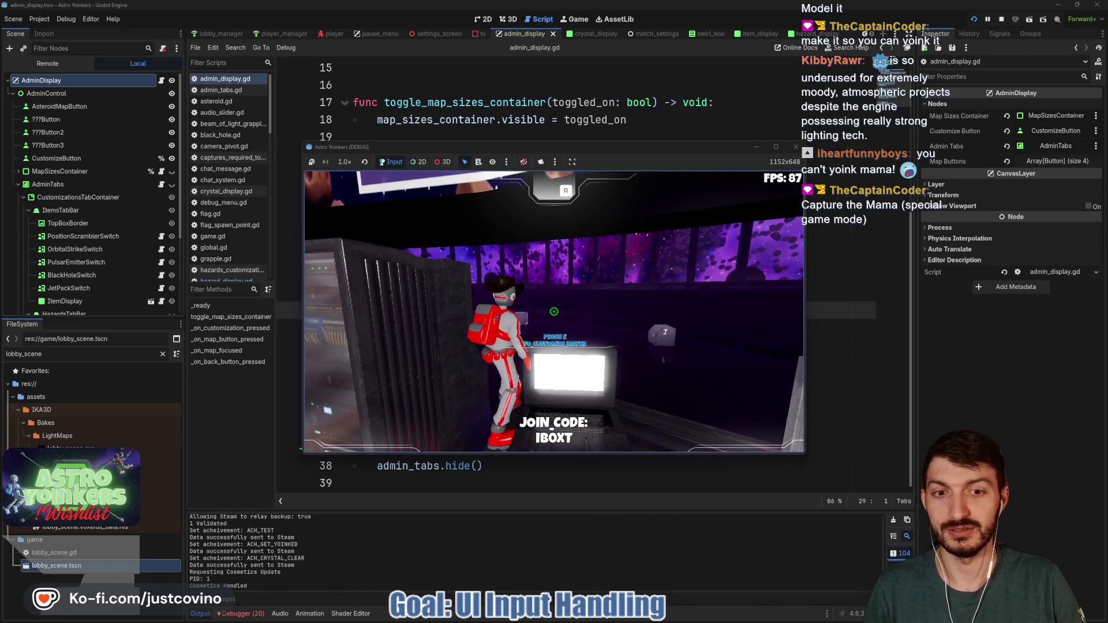
key("w")
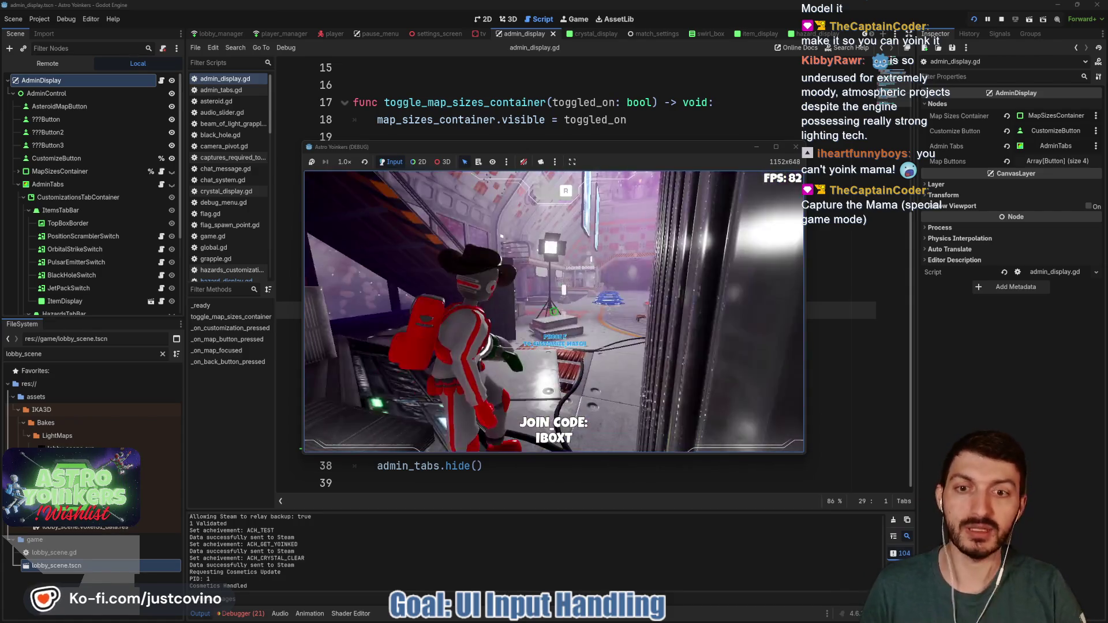
key("w")
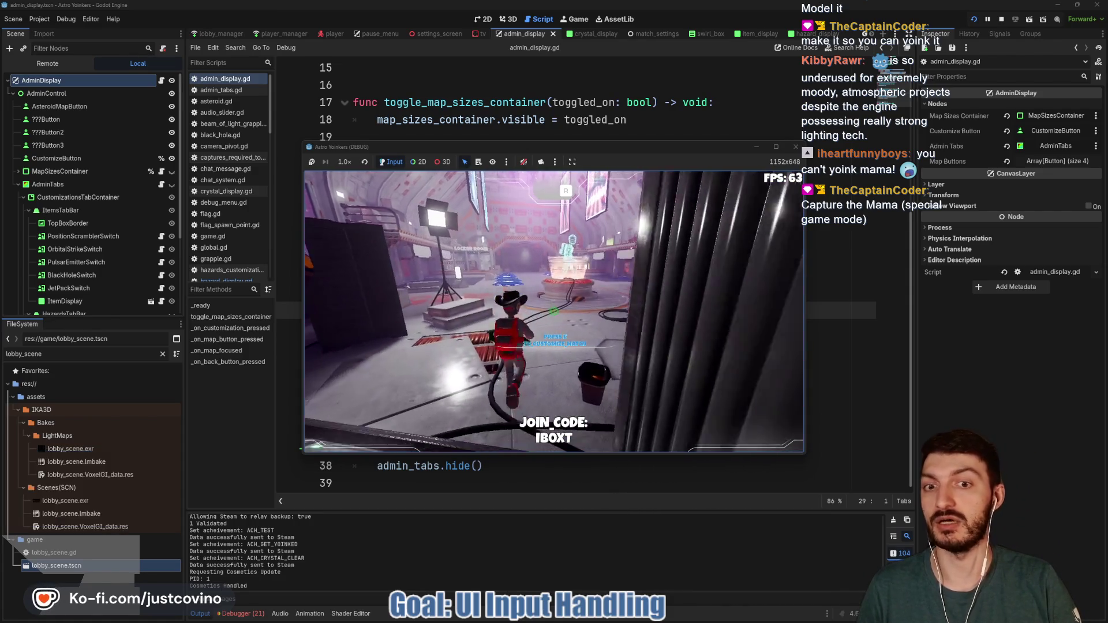
key("w")
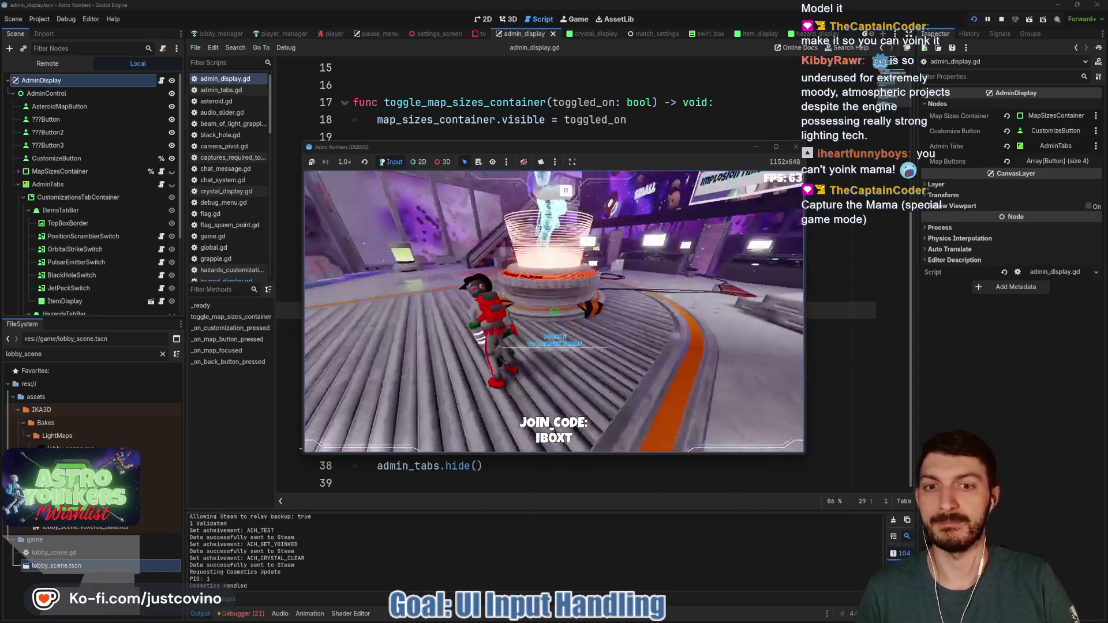
key("w")
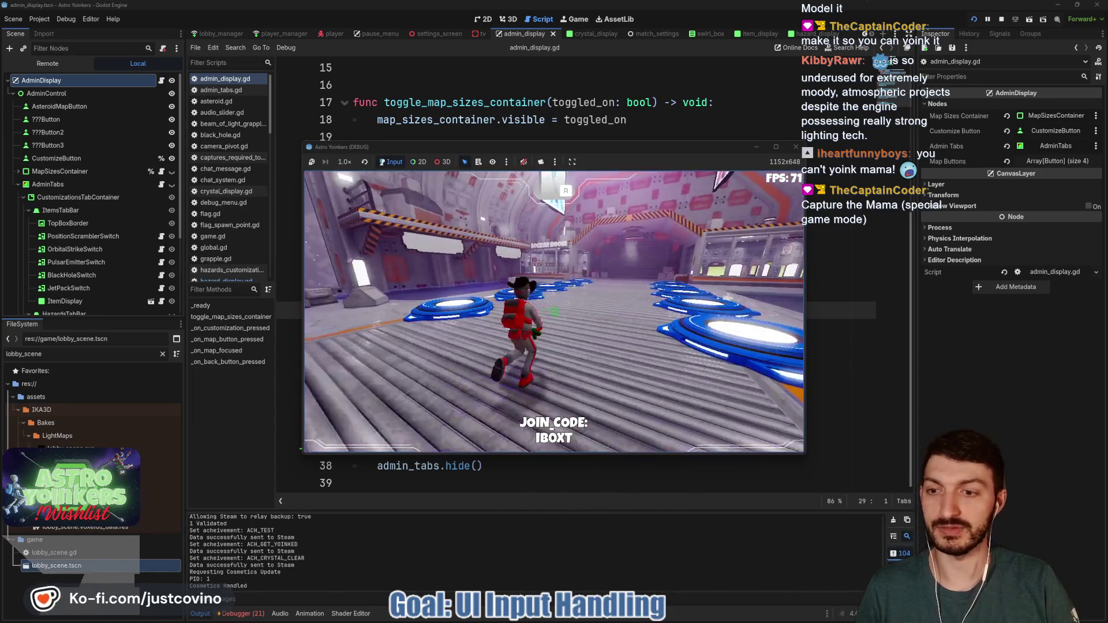
key("space")
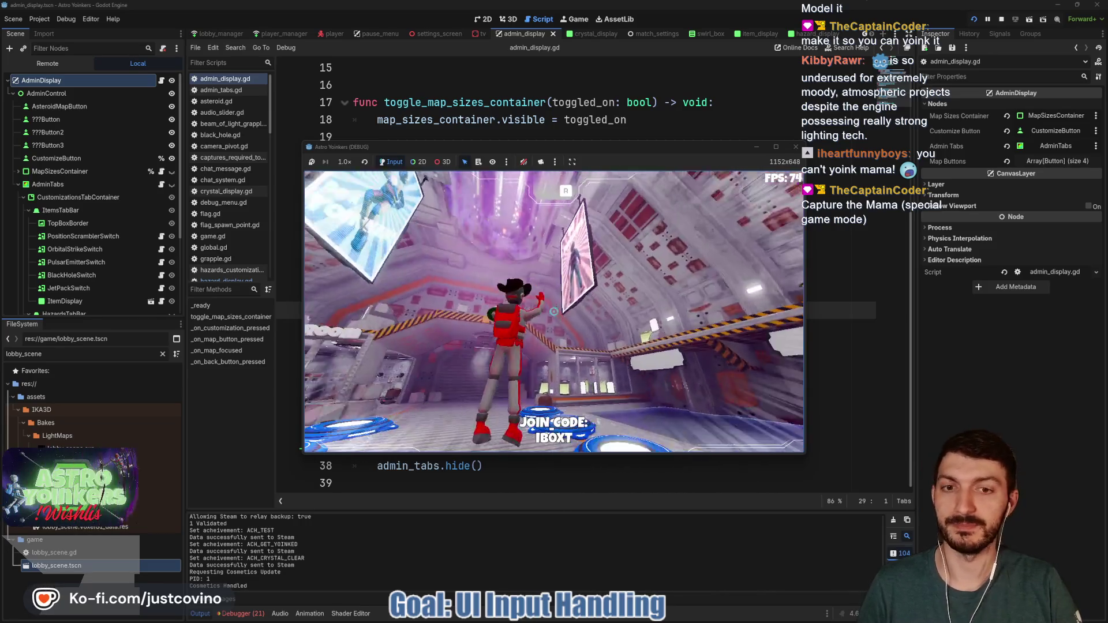
key("w")
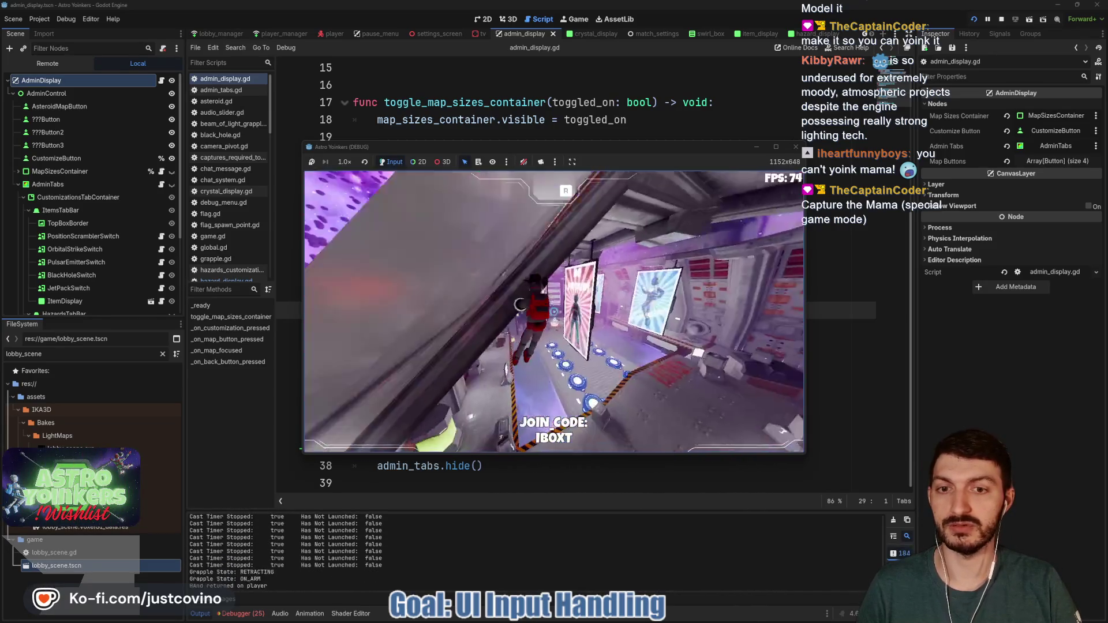
key("w")
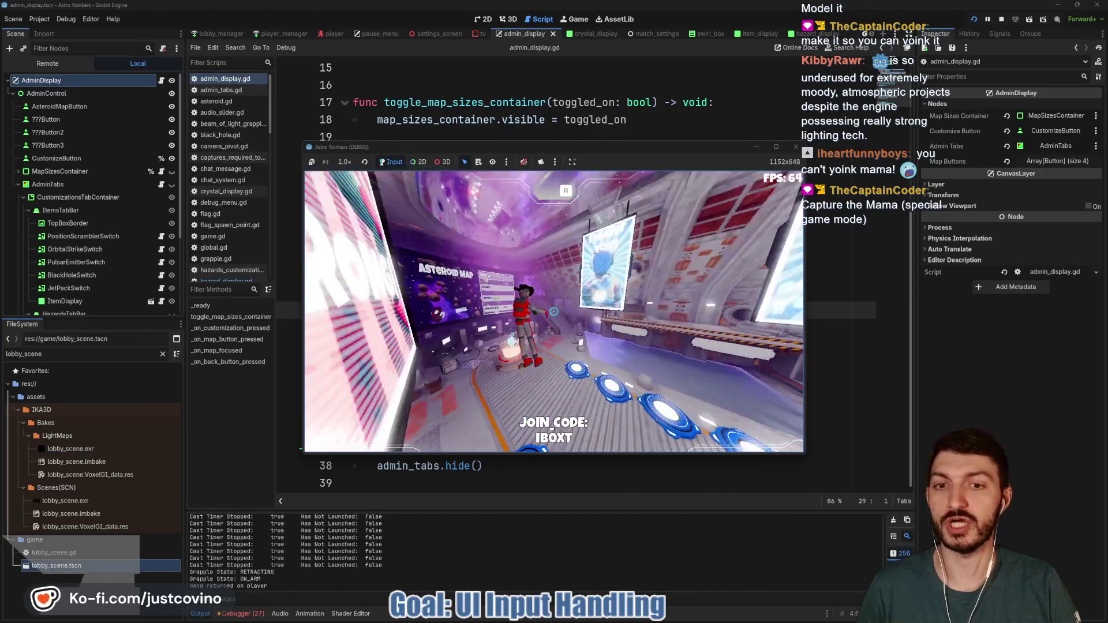
key("w")
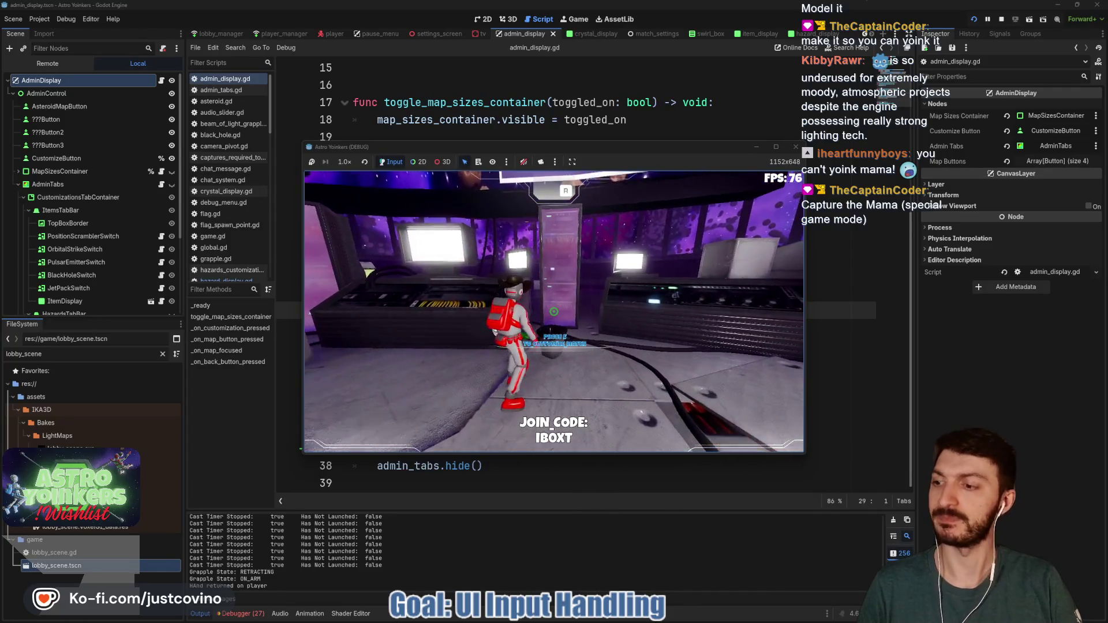
key("e")
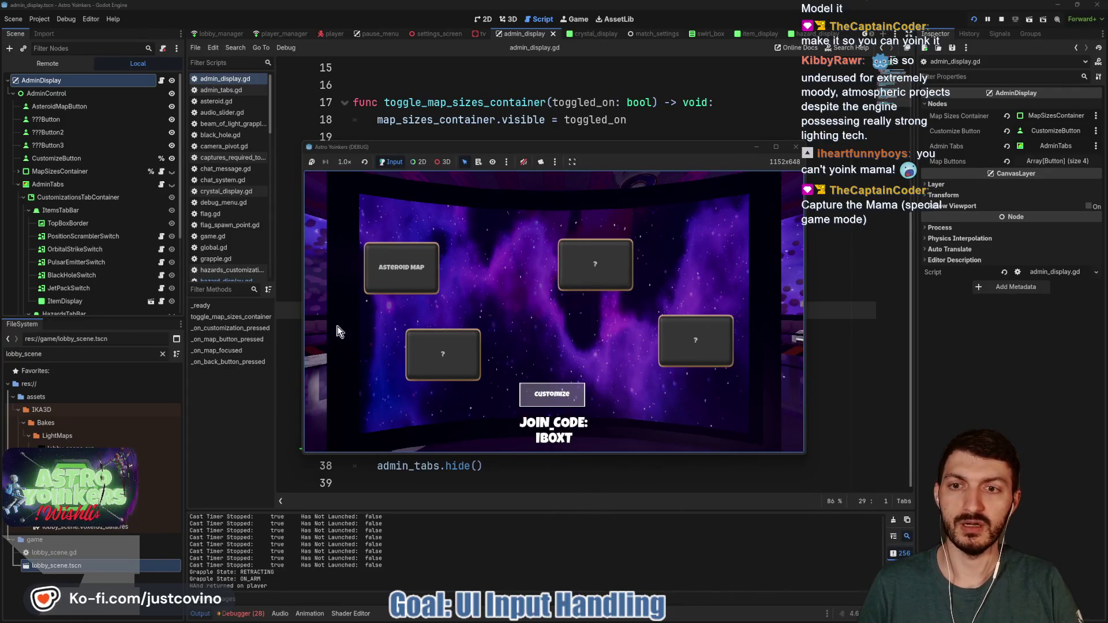
Check the Customize items panel, stop the test game, and close the floating GIF window.
left_click(569, 401)
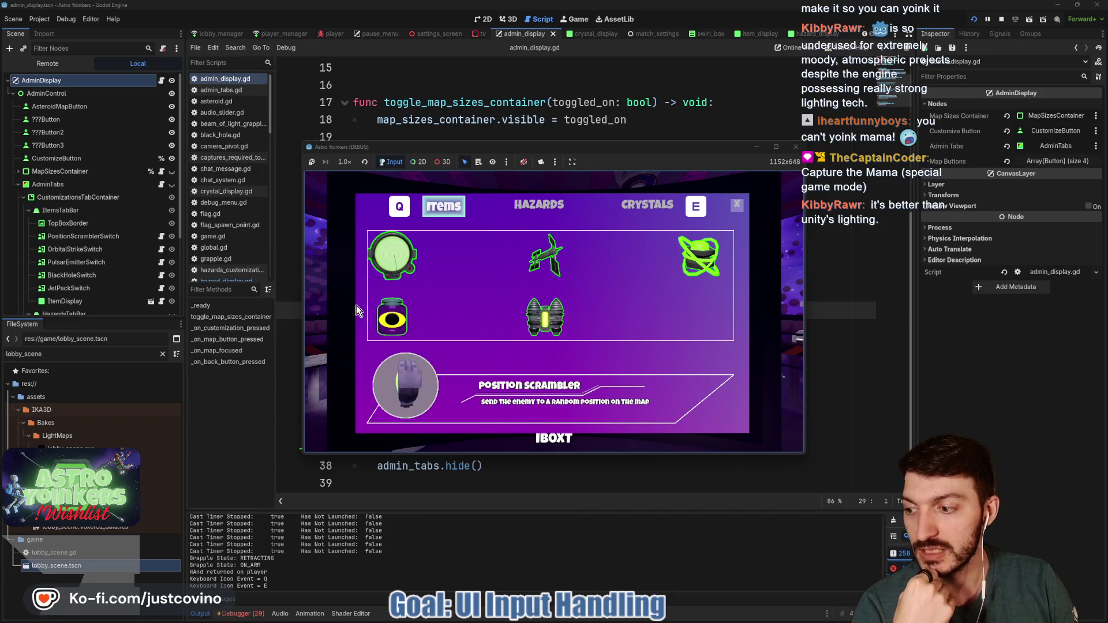
left_click(738, 207)
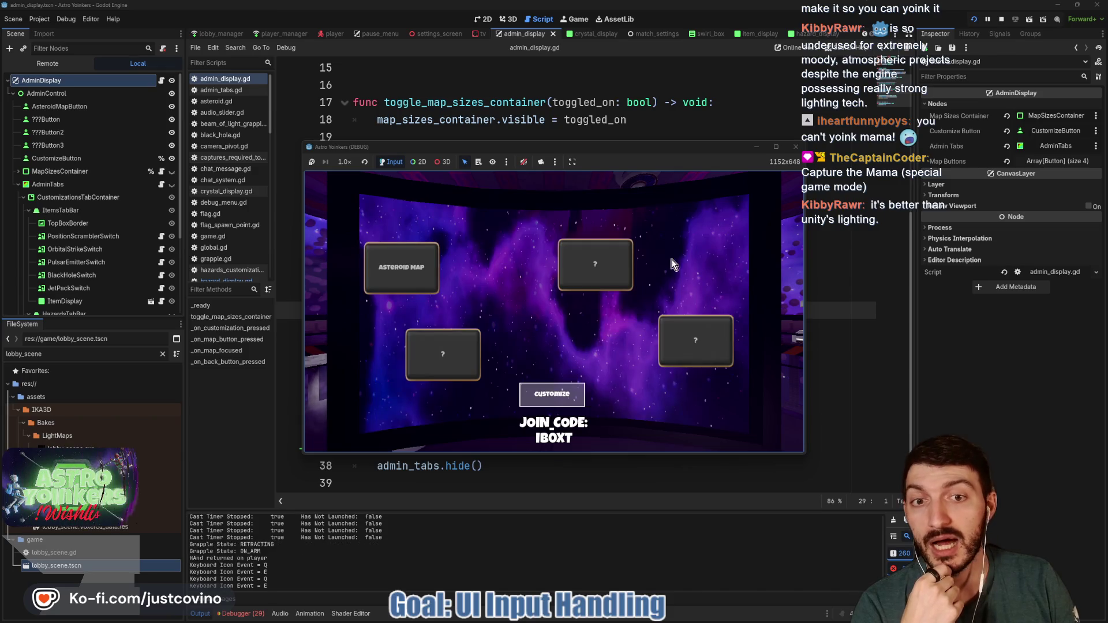
left_click(796, 148)
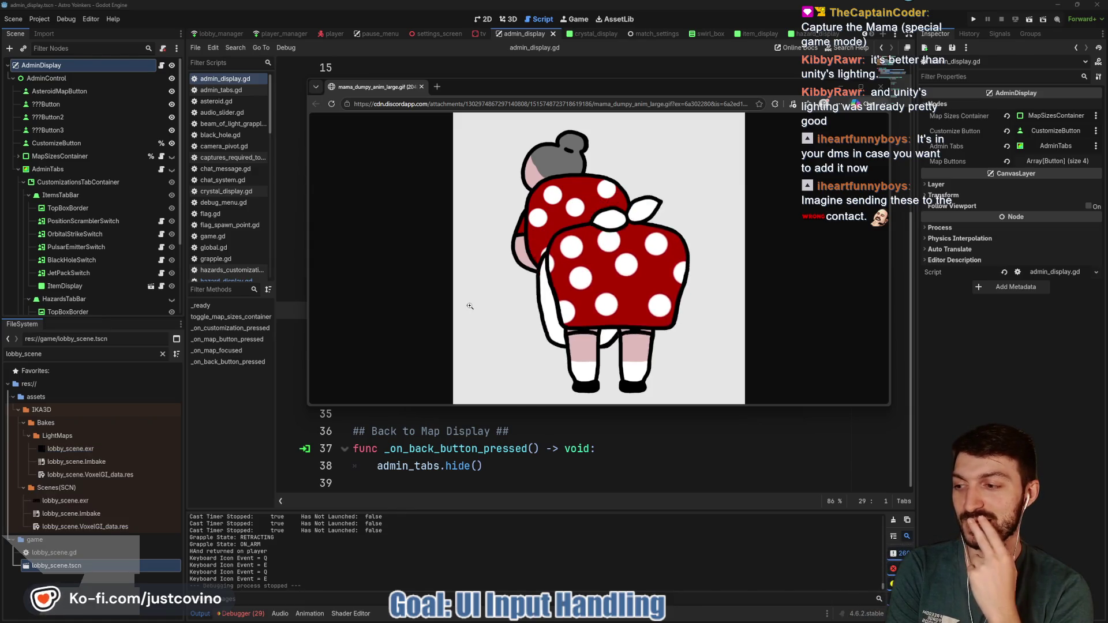
left_click(881, 90)
left_click(507, 328)
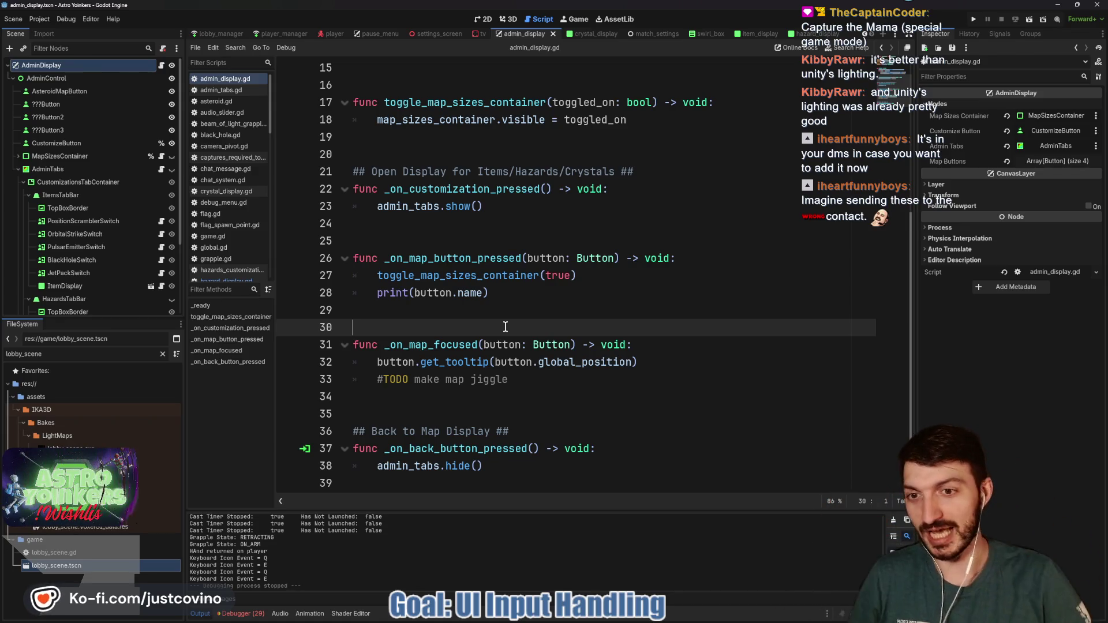
Review the map-button handler on lines 27–29 and view the admin display scene in 2D.
left_click(461, 311)
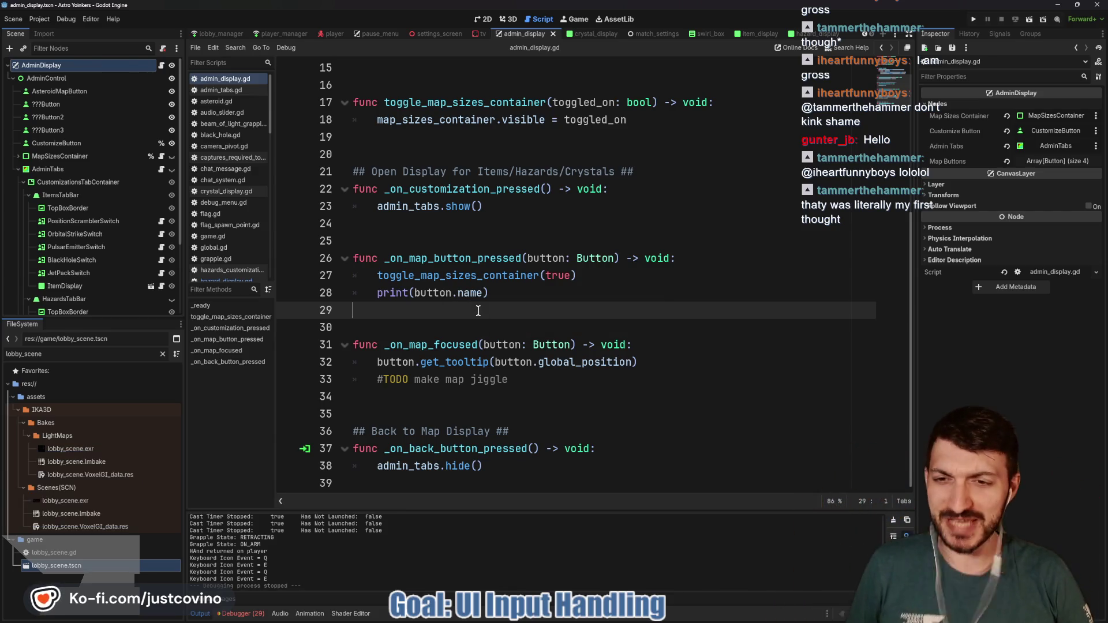
left_click(520, 276)
left_click(517, 293)
triple_click(514, 292)
left_click(512, 292)
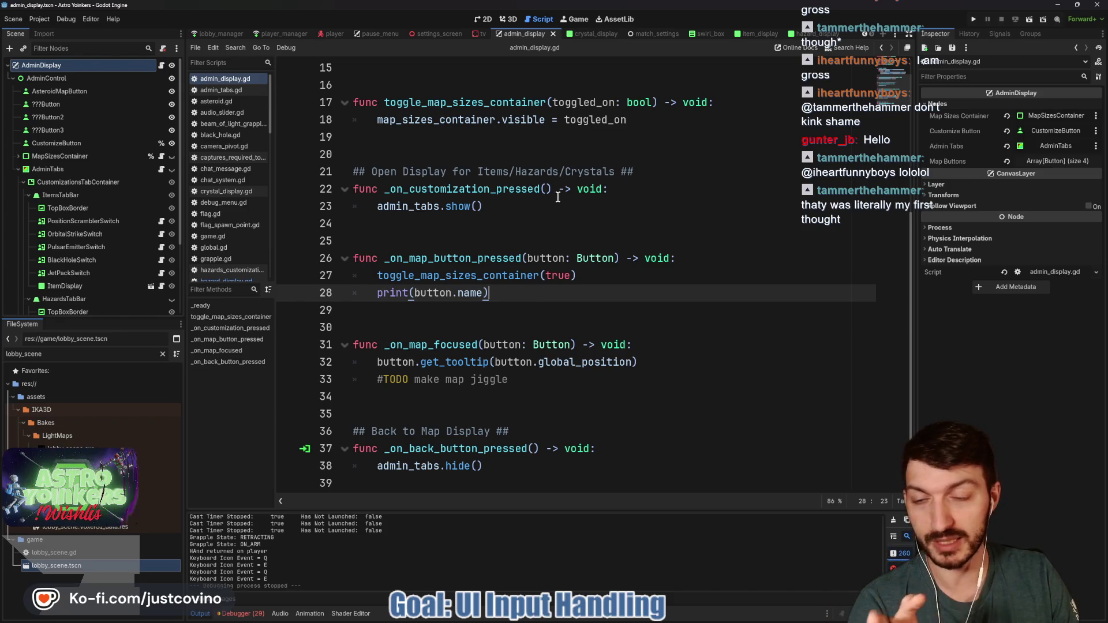
left_click(484, 19)
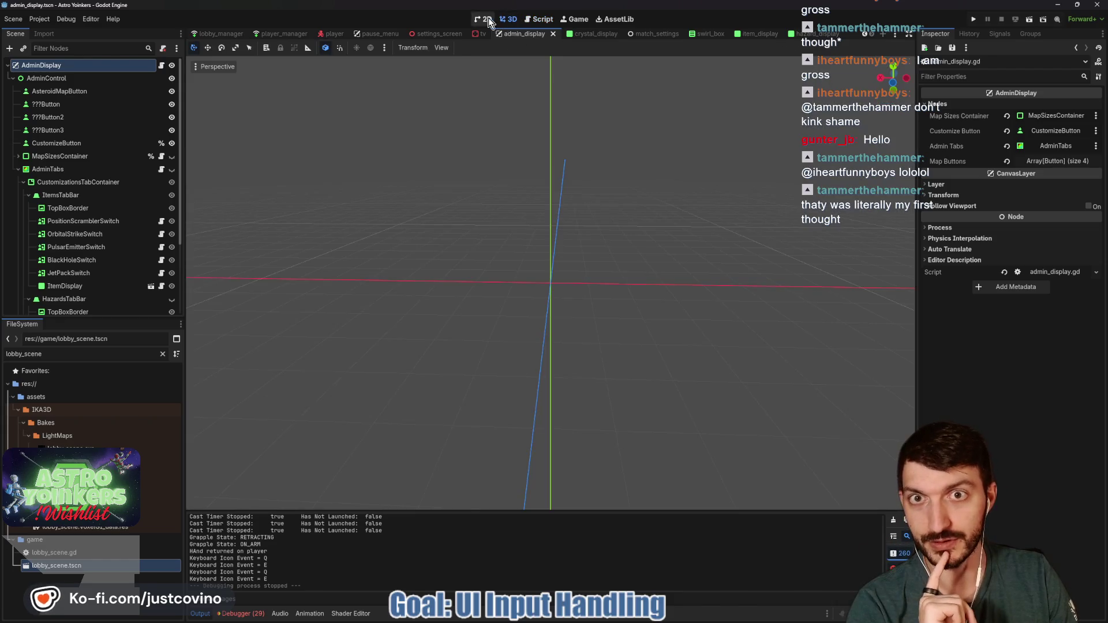
left_click(545, 22)
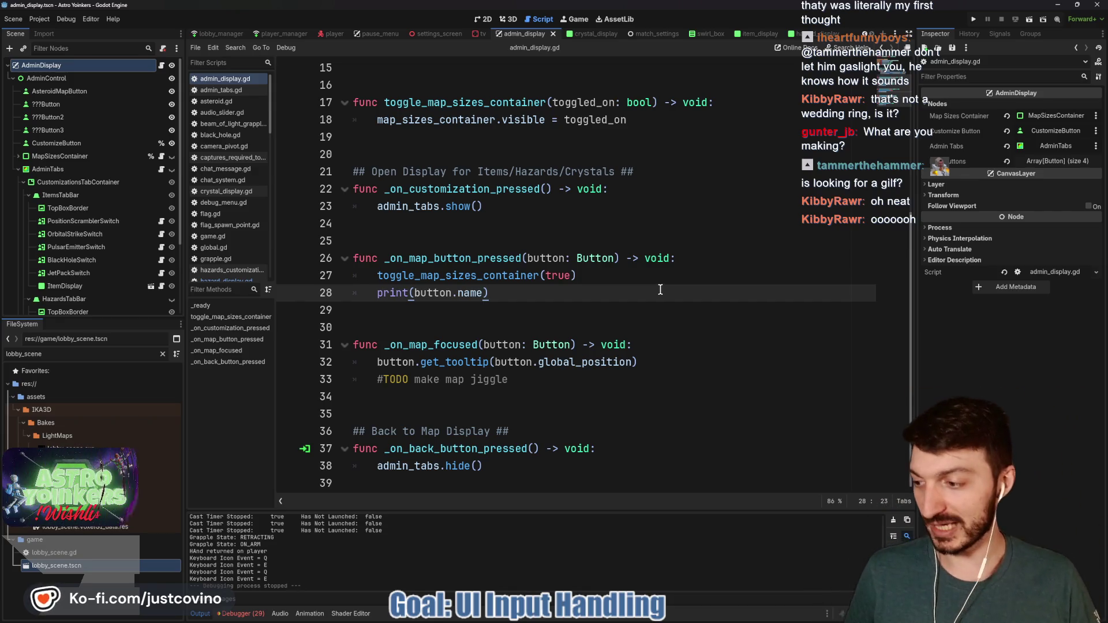
Save the scene from admin_display.gd and bring up the Astro Yoinkers Steam store page.
left_click(557, 226)
key("ctrl+s")
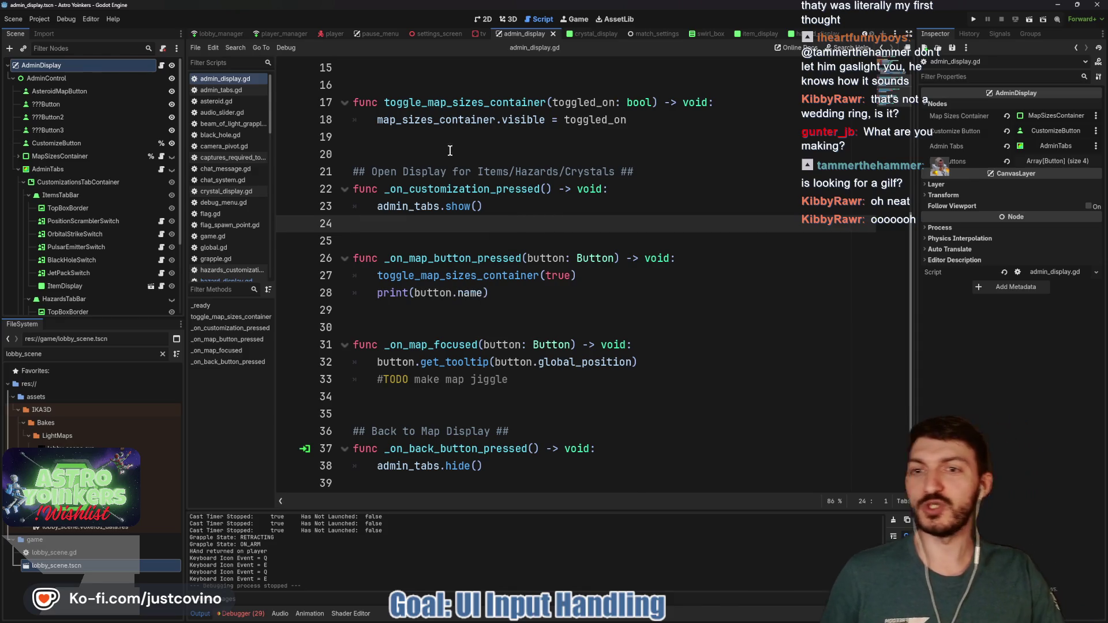
left_click(448, 150)
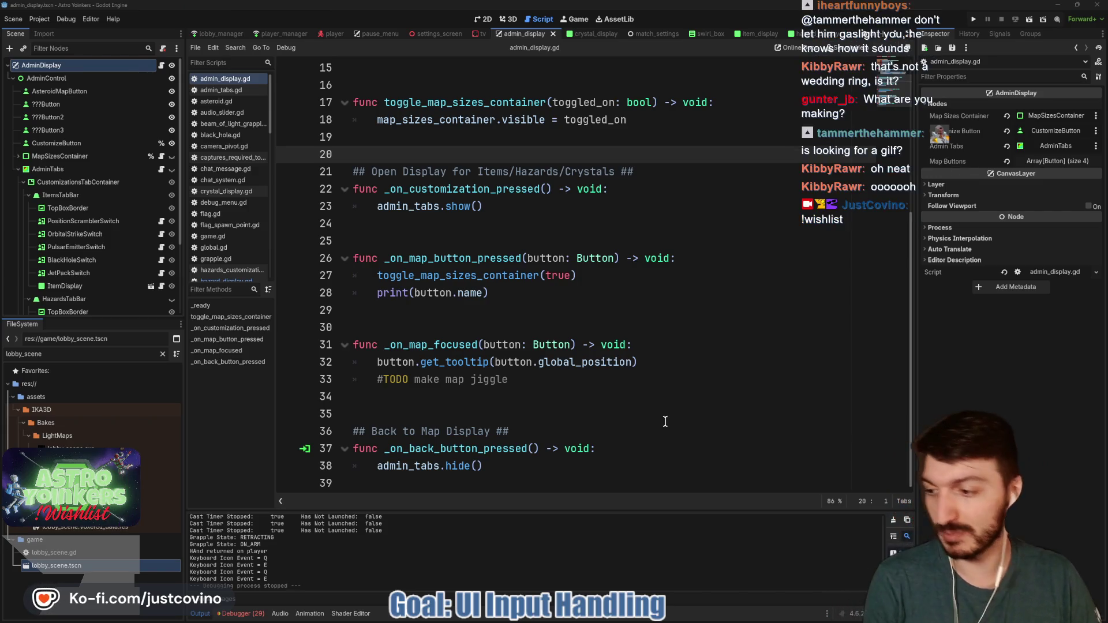
left_click(613, 619)
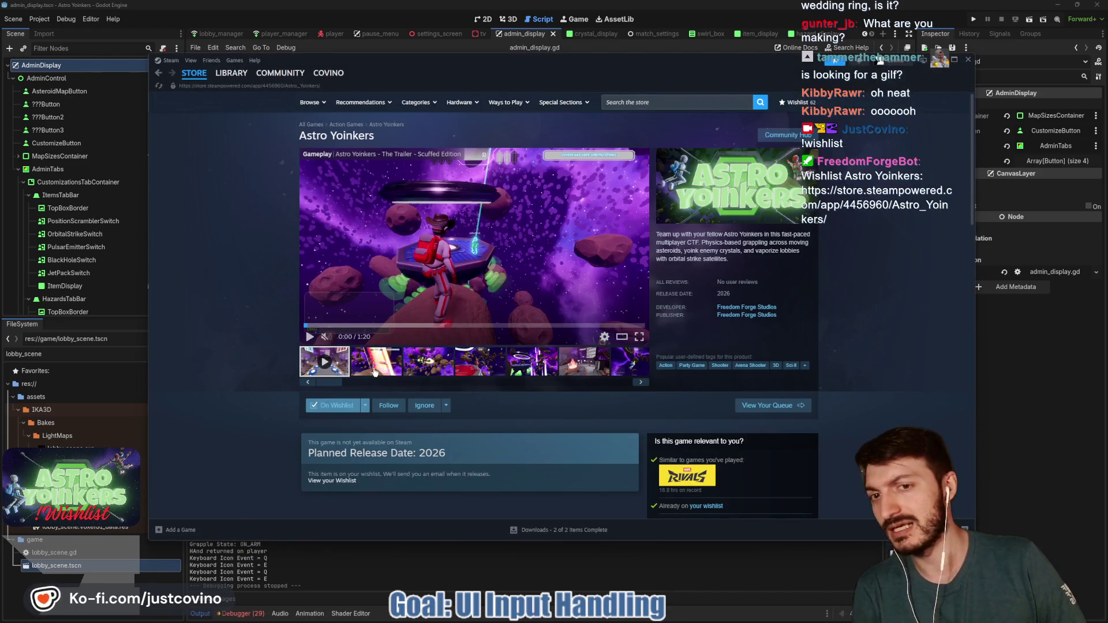
Browse the Astro Yoinkers store screenshots, then minimize Steam and return to line 25 of the script.
left_click(398, 362)
left_click(421, 370)
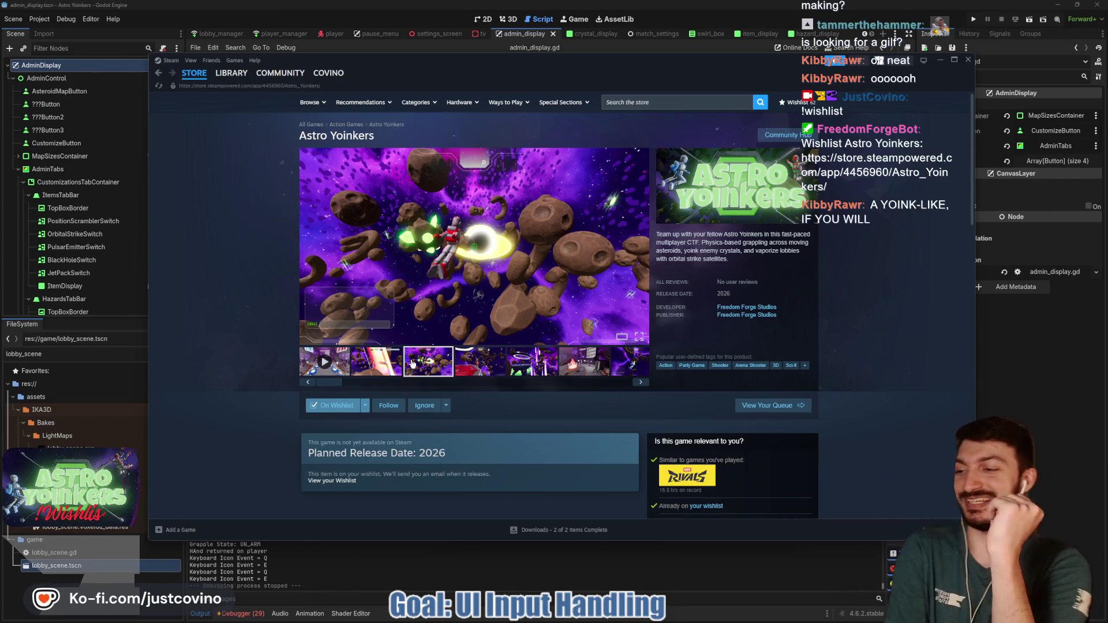
left_click(517, 364)
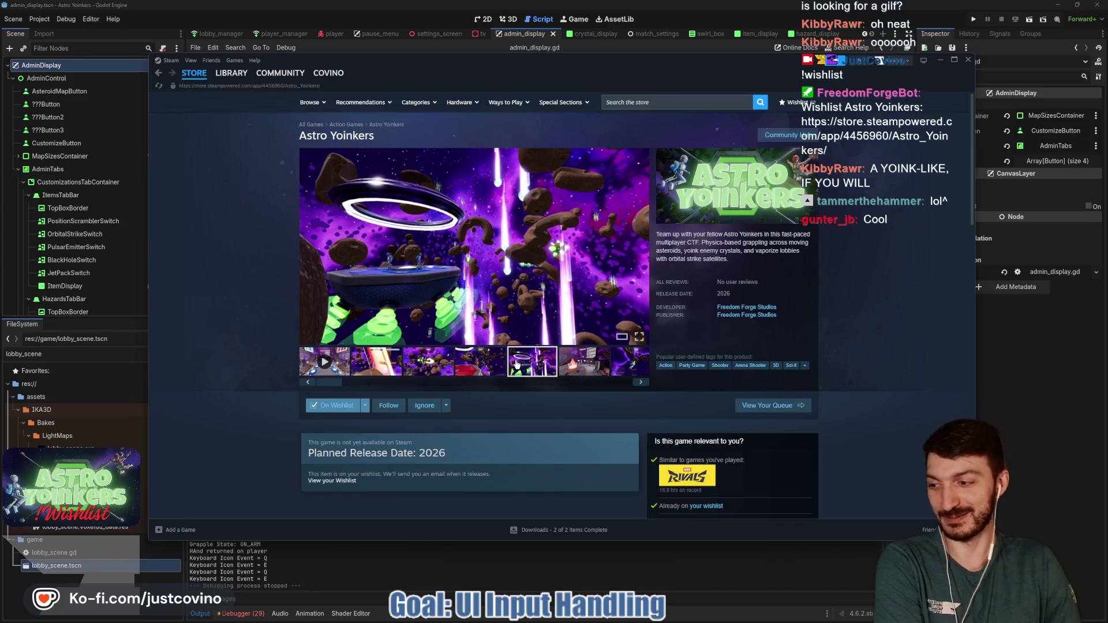
left_click(576, 374)
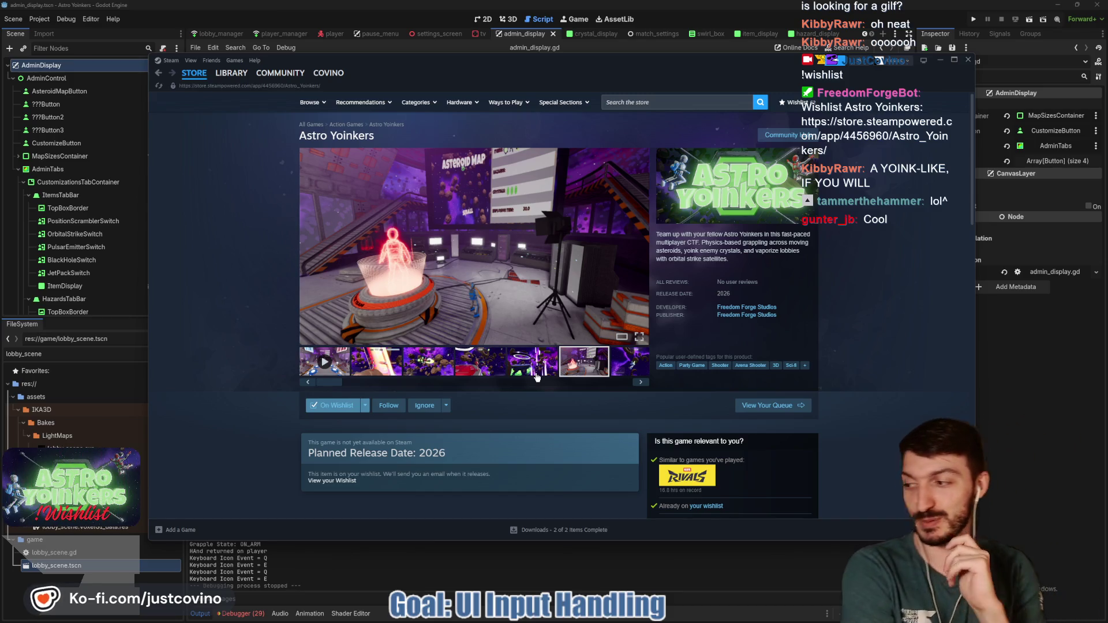
left_click(536, 374)
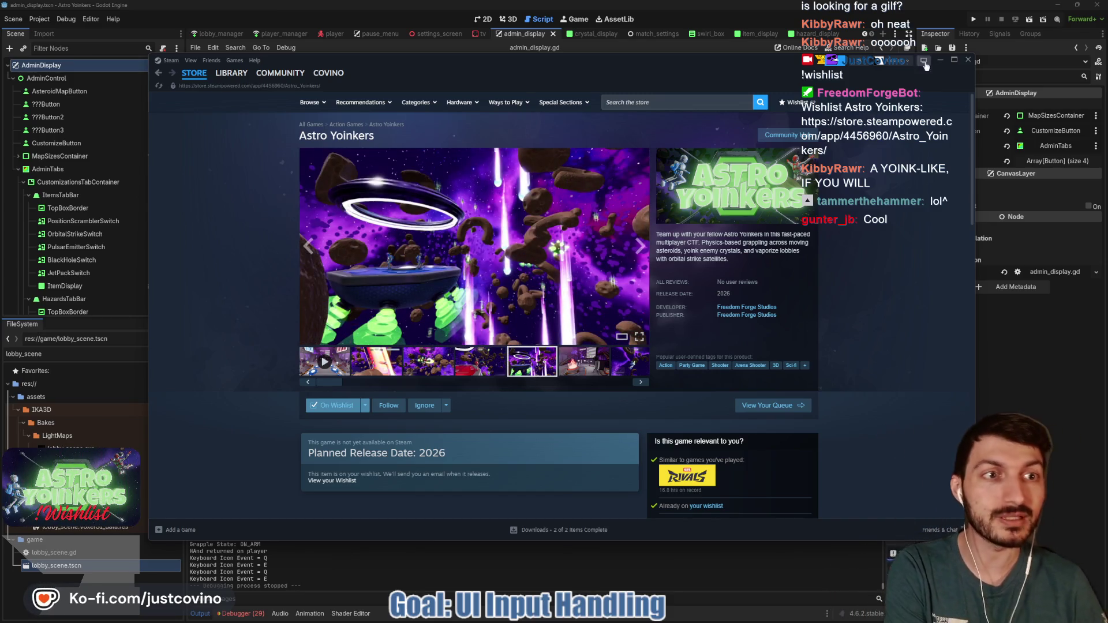
left_click(946, 60)
left_click(470, 239)
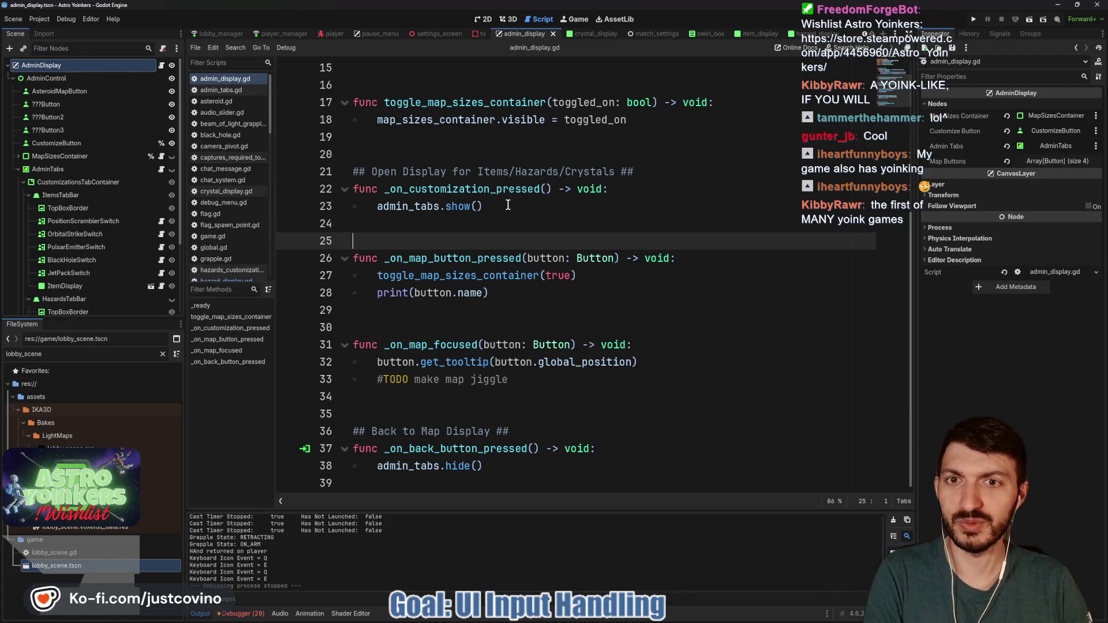
Scroll up in admin_display.gd to view the AdminDisplay exports and _ready wiring.
scroll(508, 217, "up", 5)
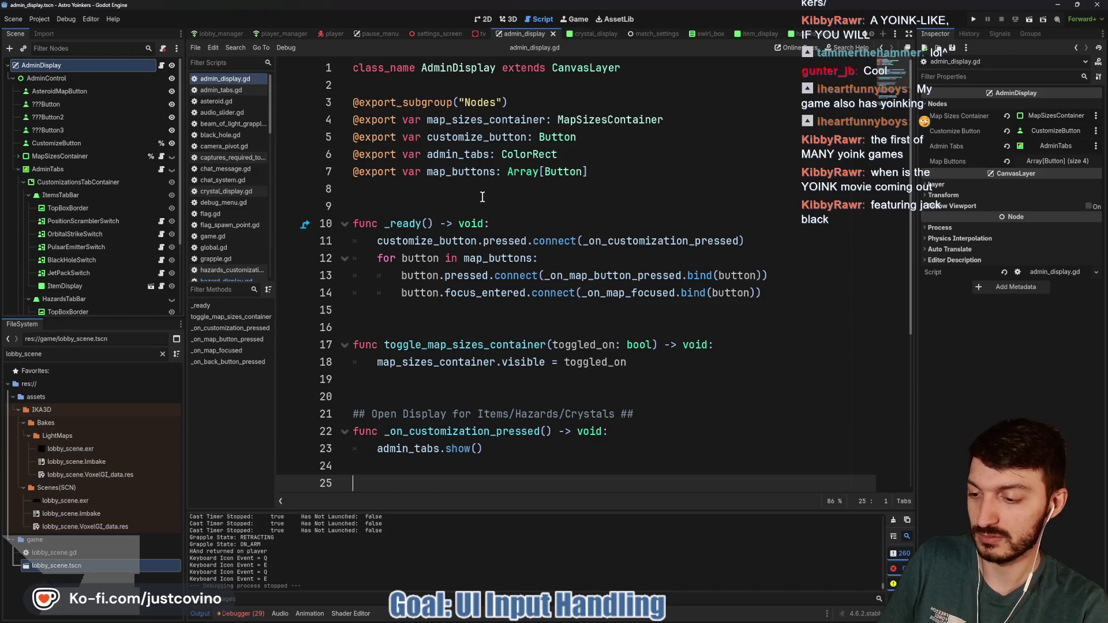
mouse_move(702, 622)
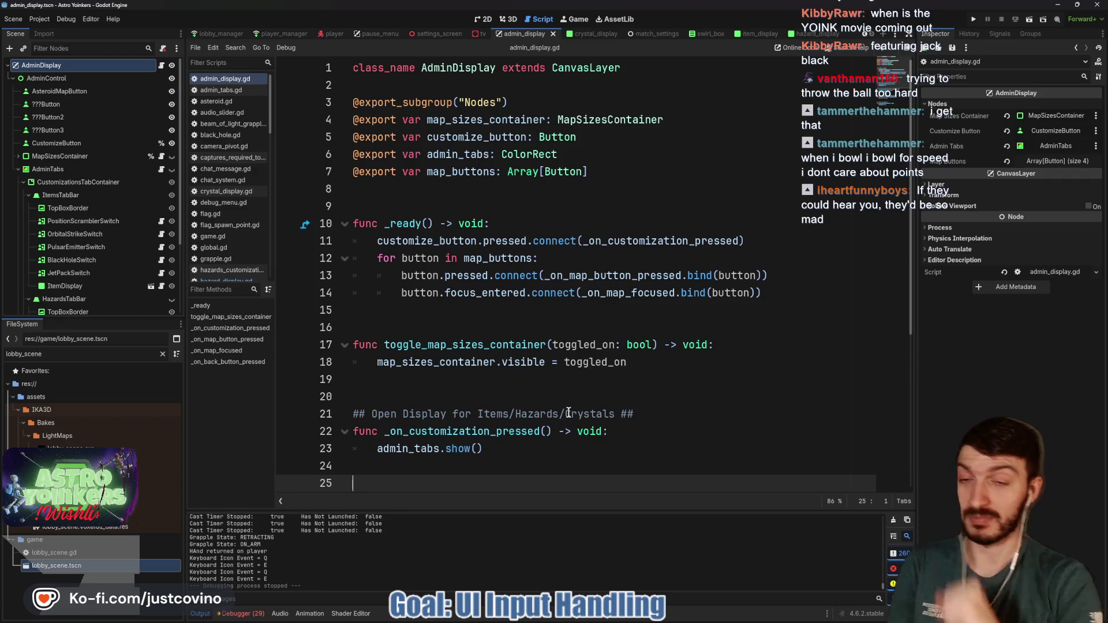
left_click(455, 313)
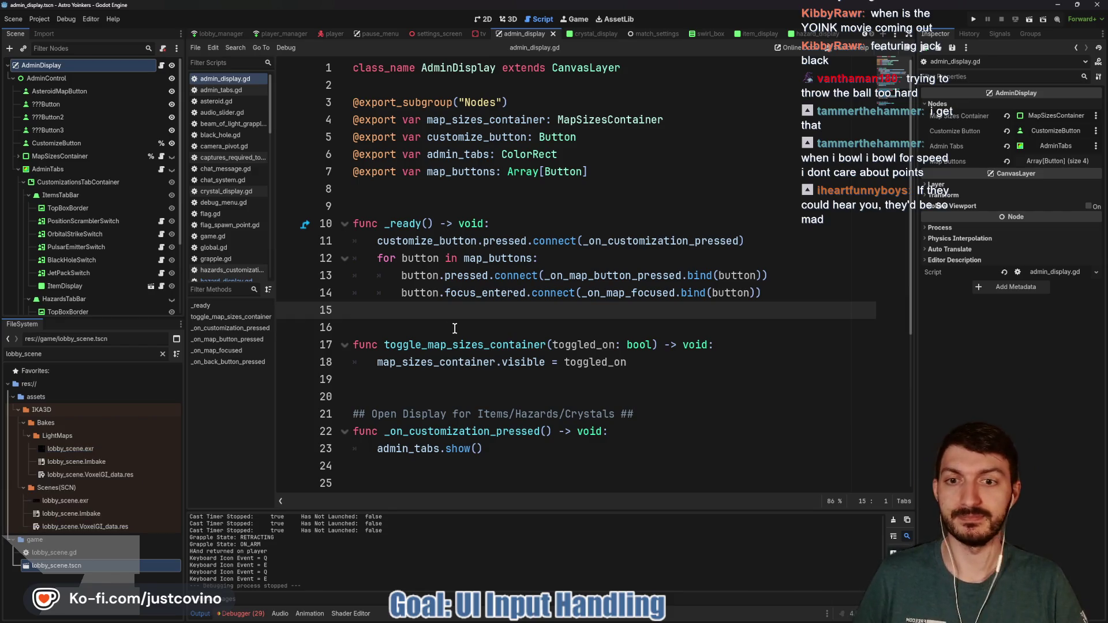
left_click(455, 327)
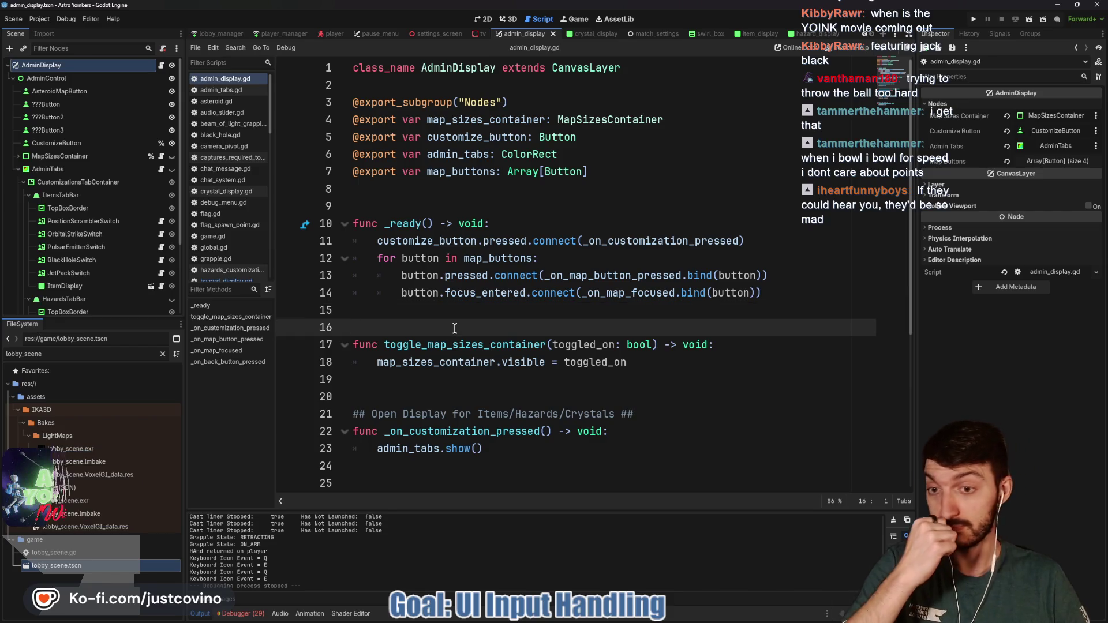
left_click(423, 311)
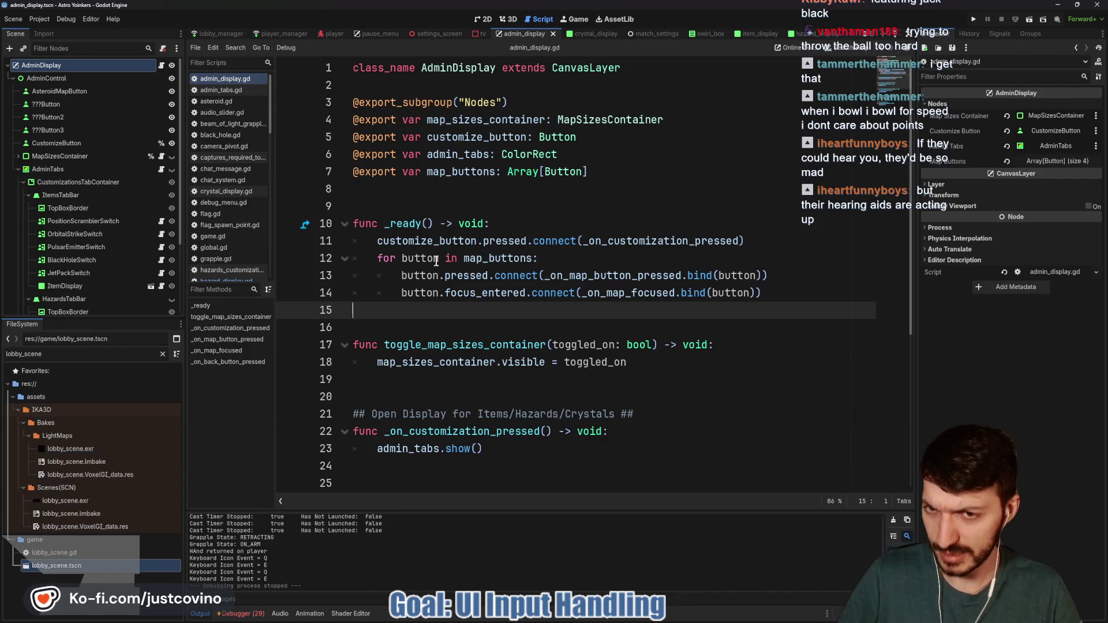
scroll(436, 263, "down", 5)
left_click(497, 322)
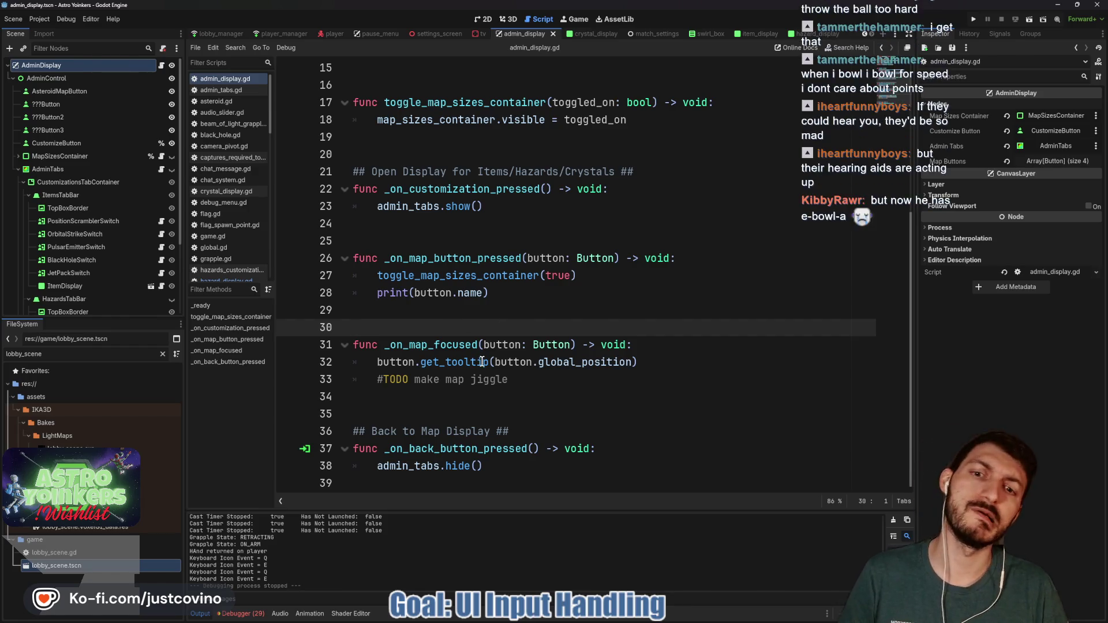
mouse_move(482, 362)
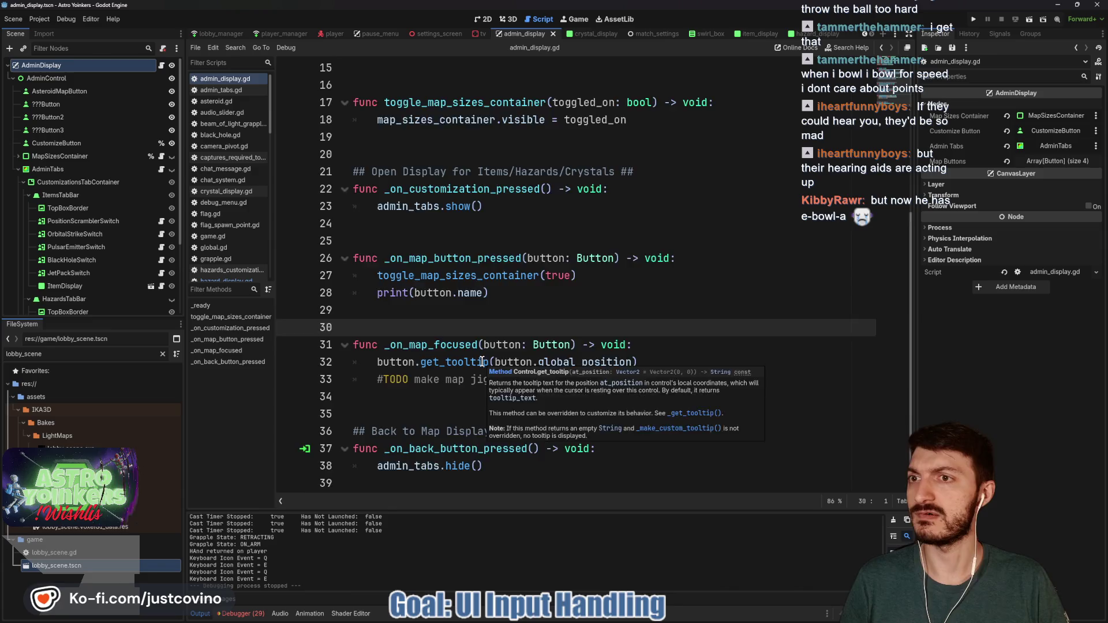
scroll(482, 362, "up", 5)
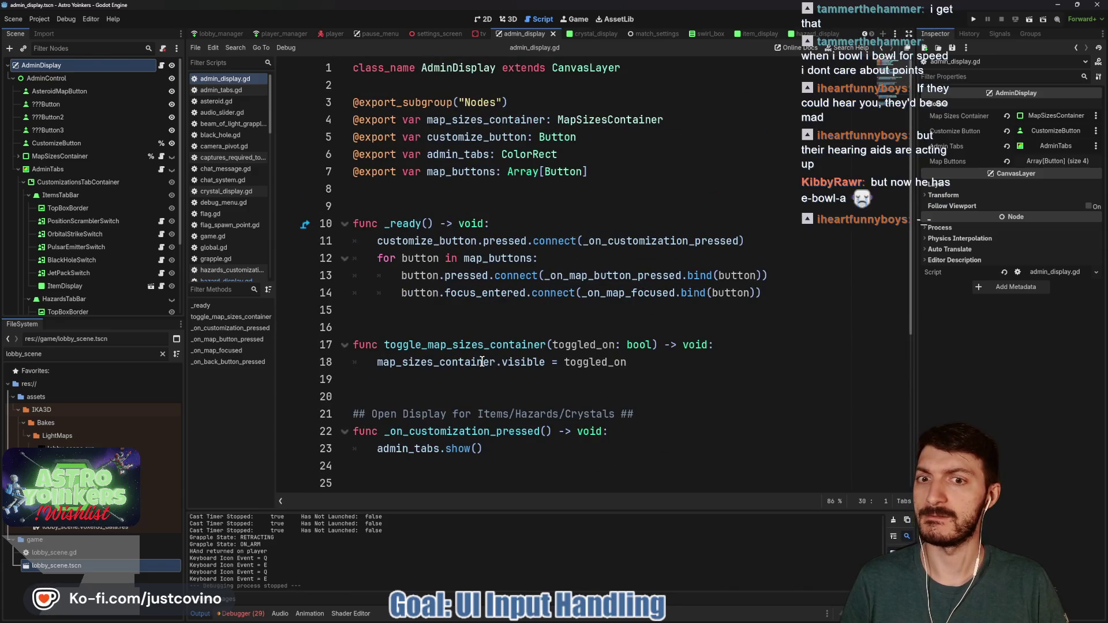
scroll(482, 362, "down", 4)
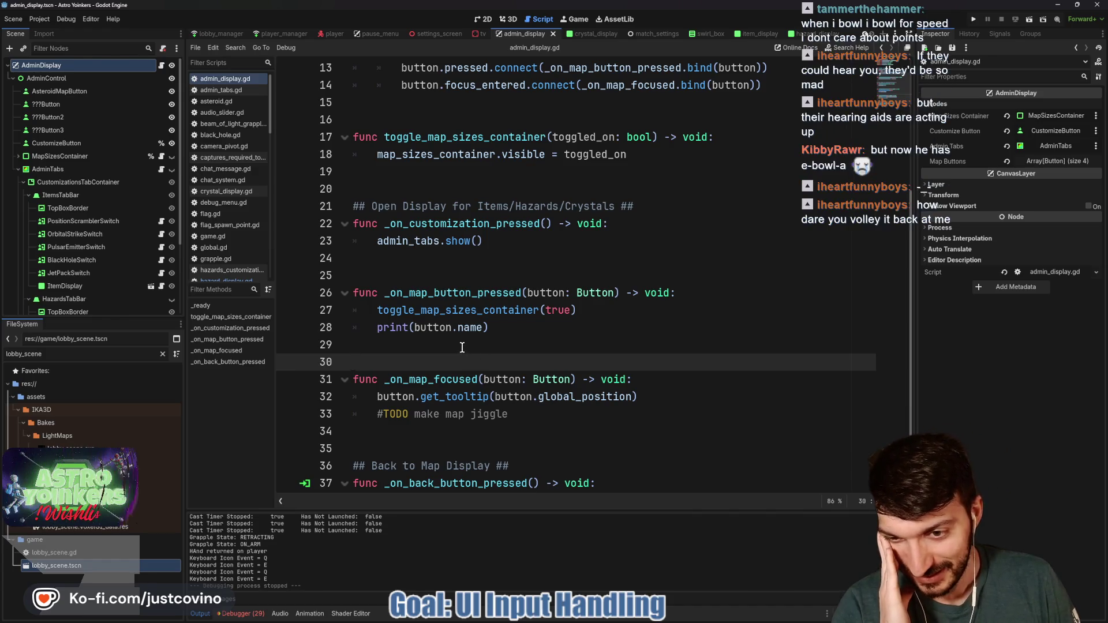
scroll(444, 327, "down", 1)
left_click(409, 241)
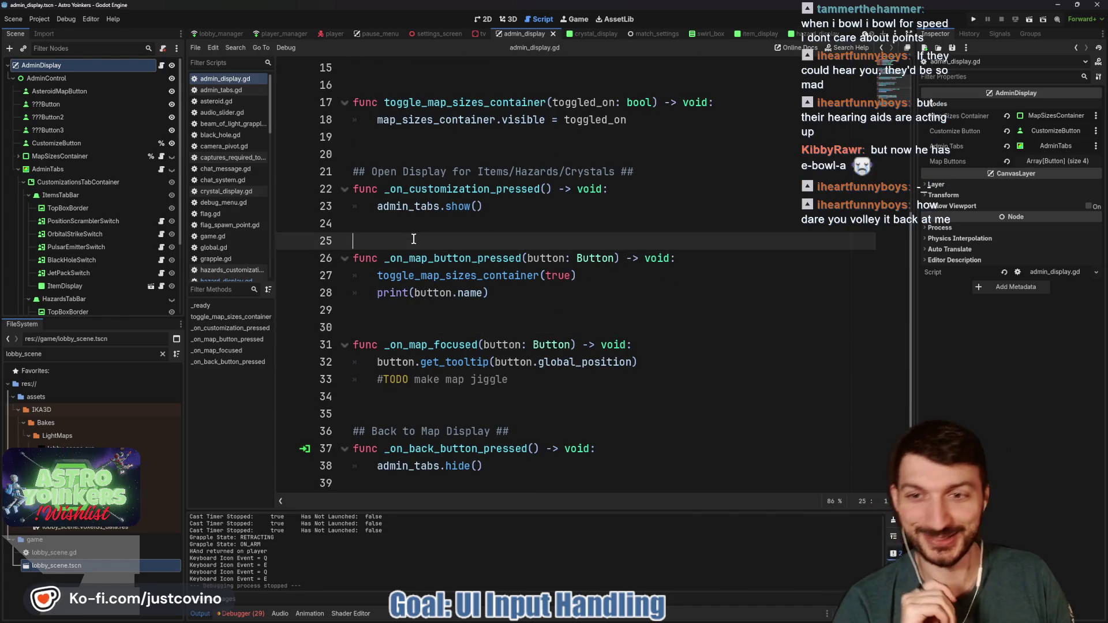
left_click(401, 151)
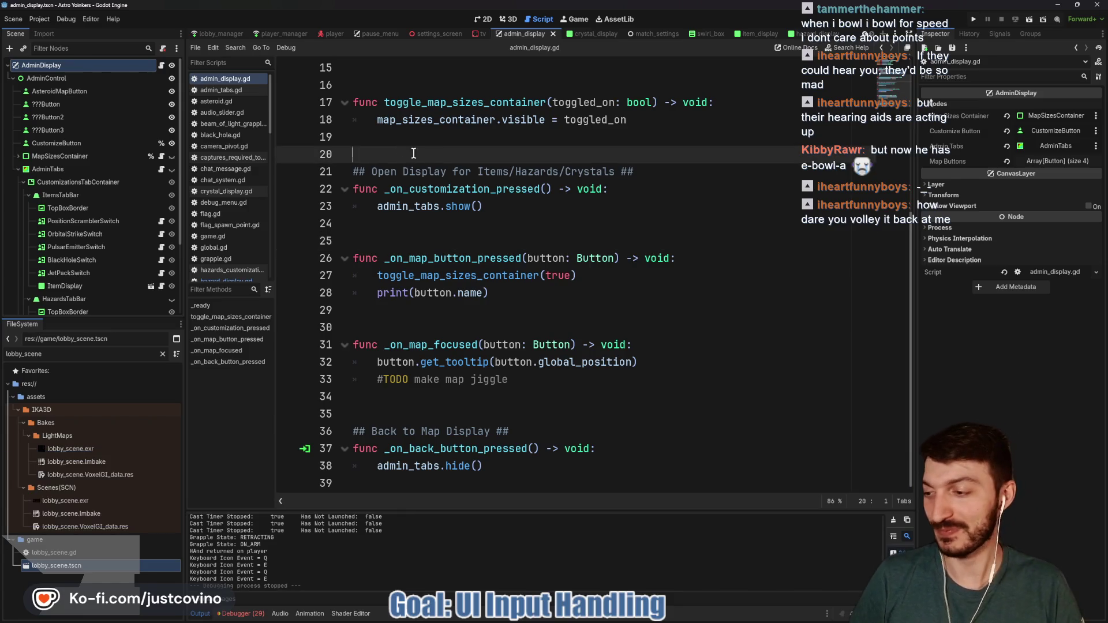
scroll(527, 208, "up", 3)
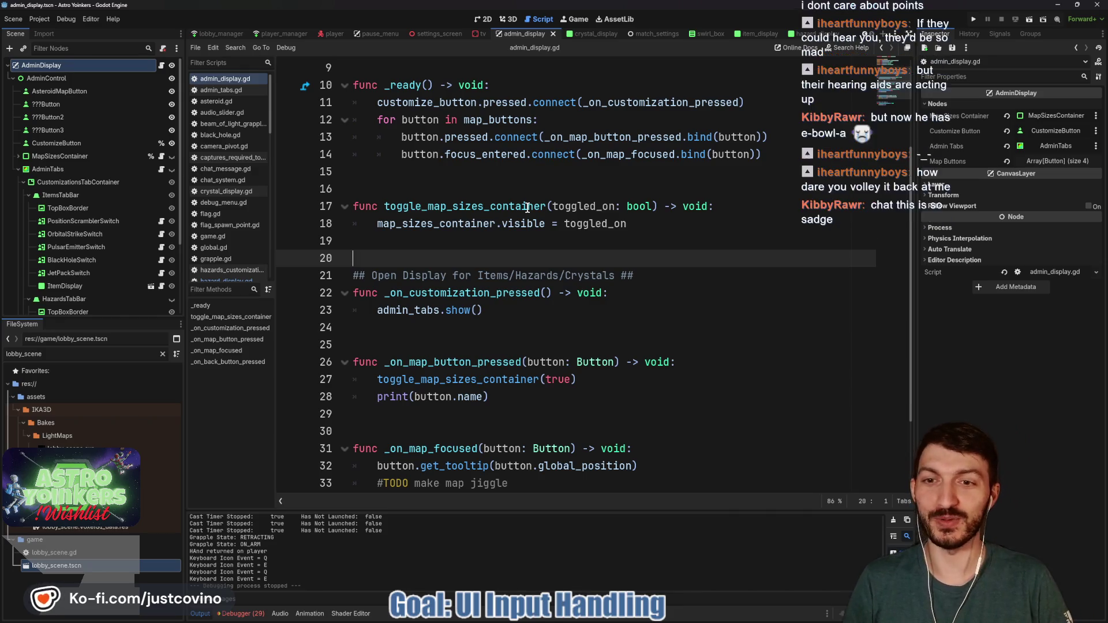
Add a func _input(event: InputEvent) -> void: header after line 20 with an indented empty body line.
key("Return")
key("Return")
key("Up")
key("Up")
type("func")
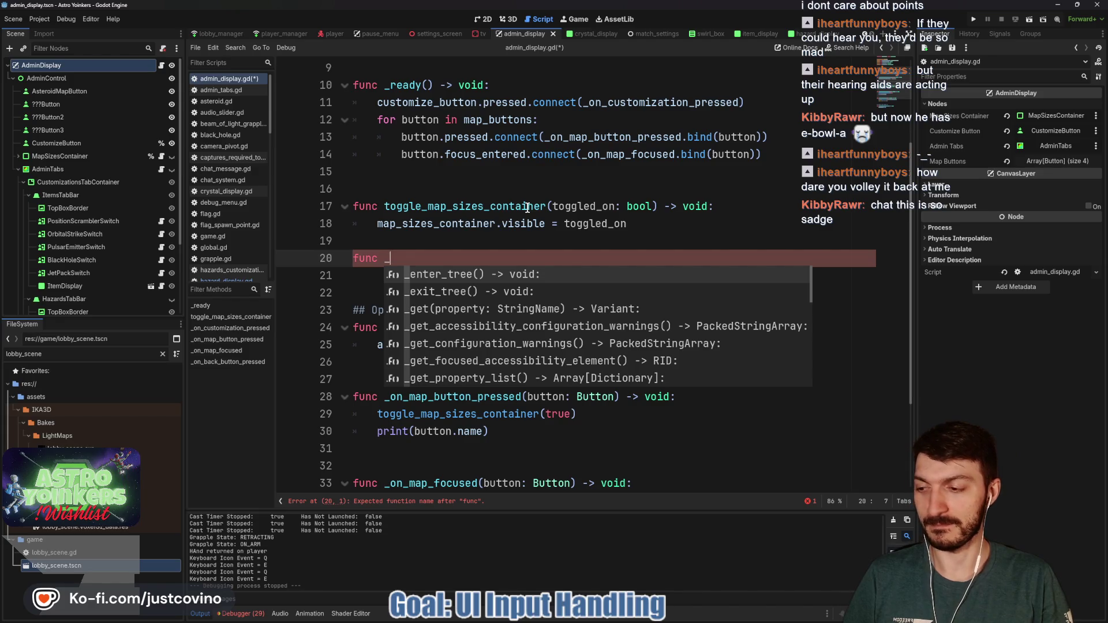
type("input")
key("Return")
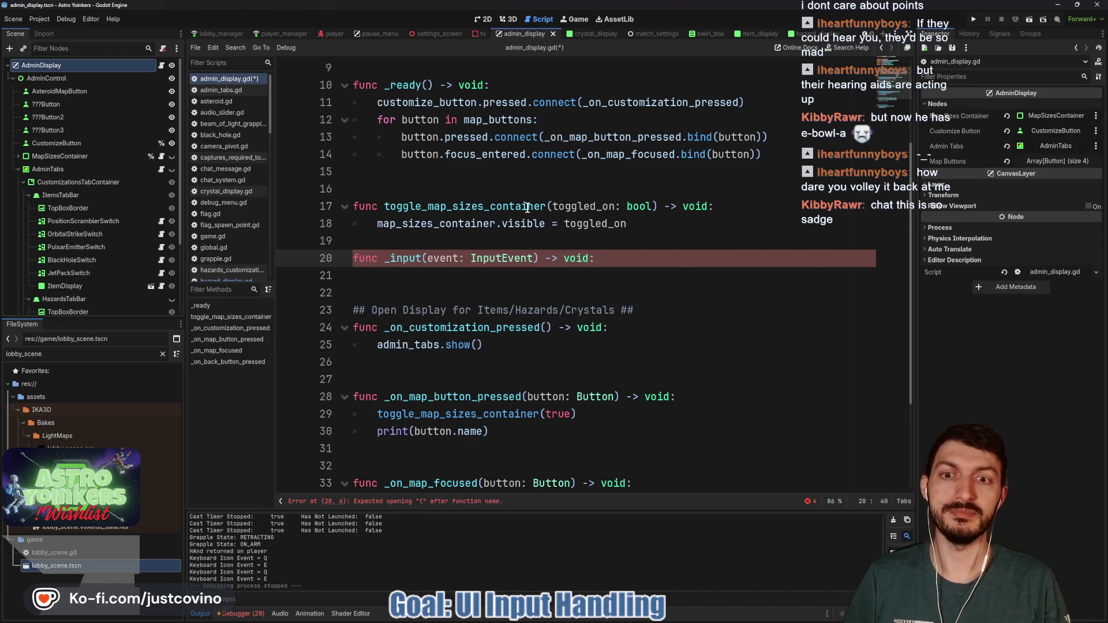
key("Return")
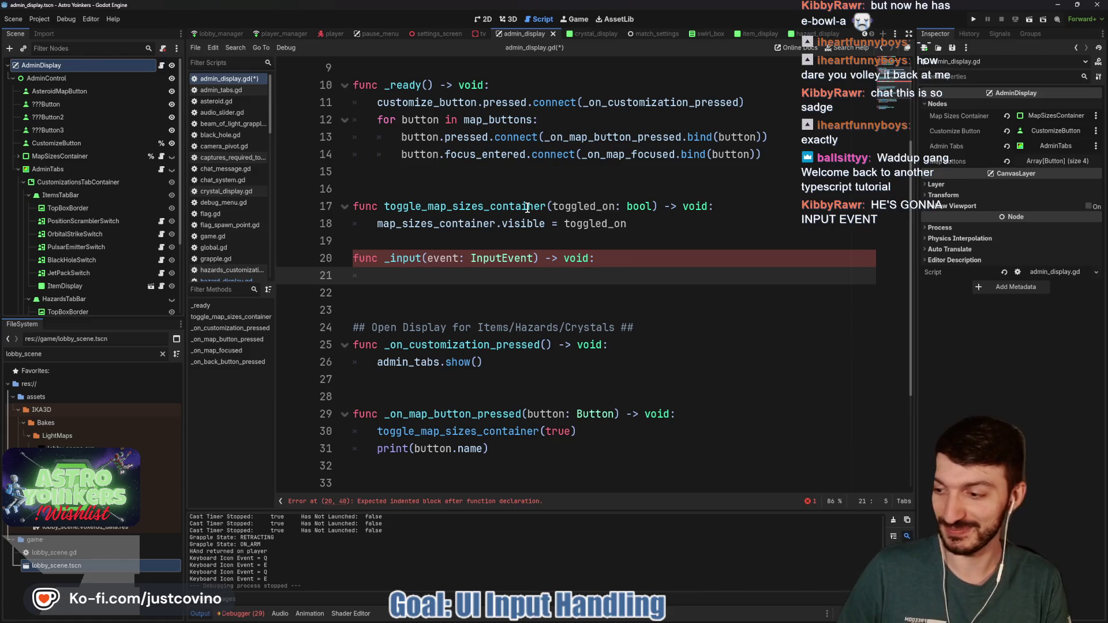
Write 'if event is InputEventAction:' as the first check in _input.
type("ev")
key("BackSpace")
key("BackSpace")
type("if event is")
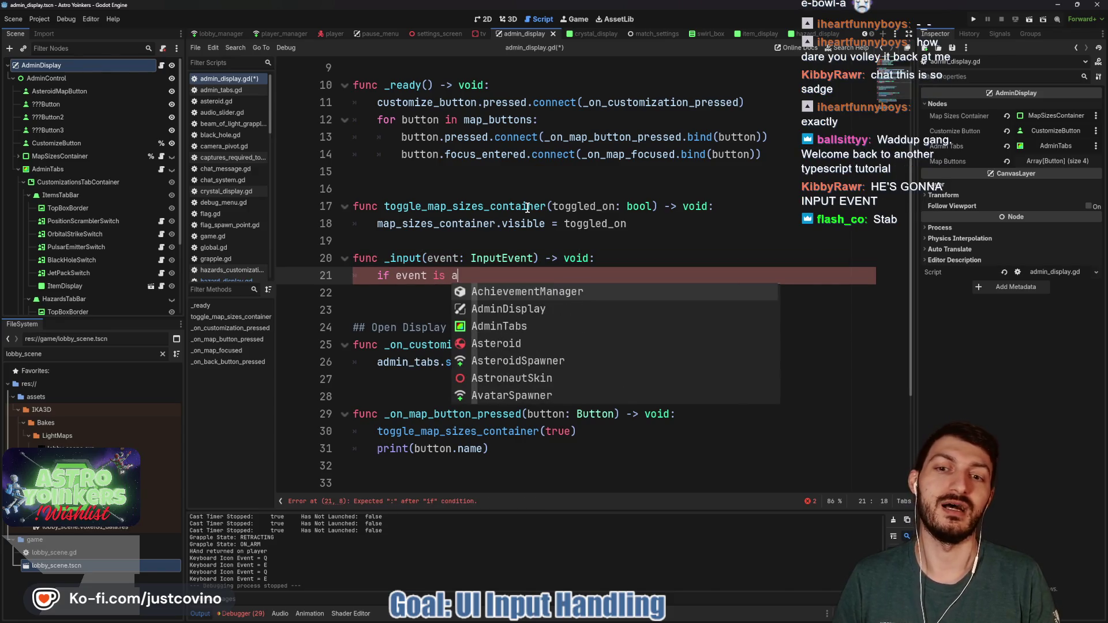
key("BackSpace")
type("_action_")
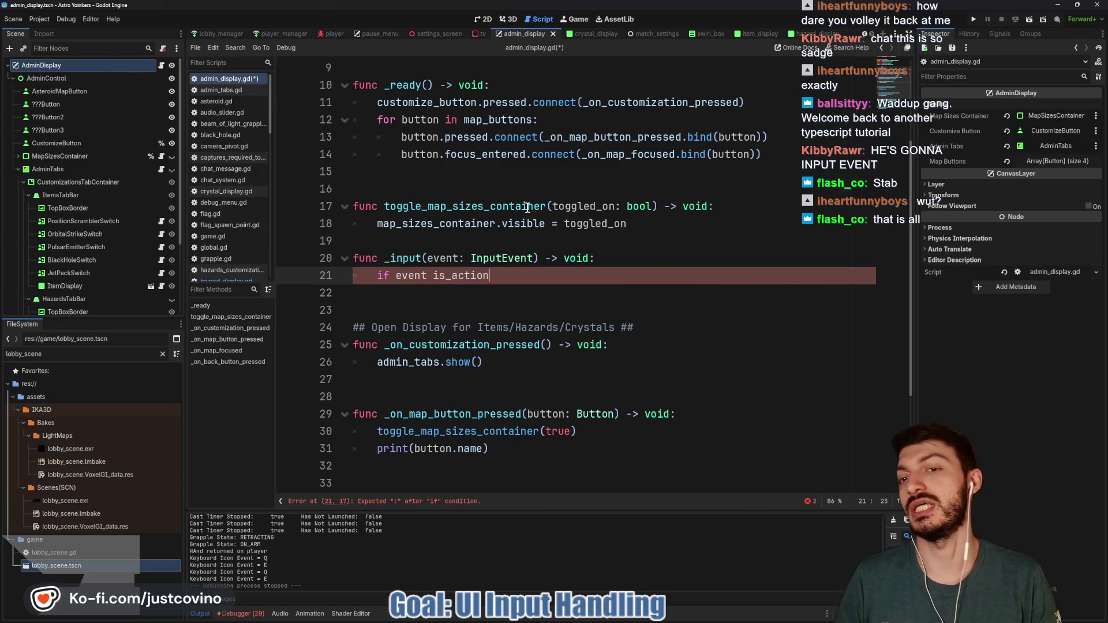
key("BackSpace")
key("BackSpace")
key("BackSpace")
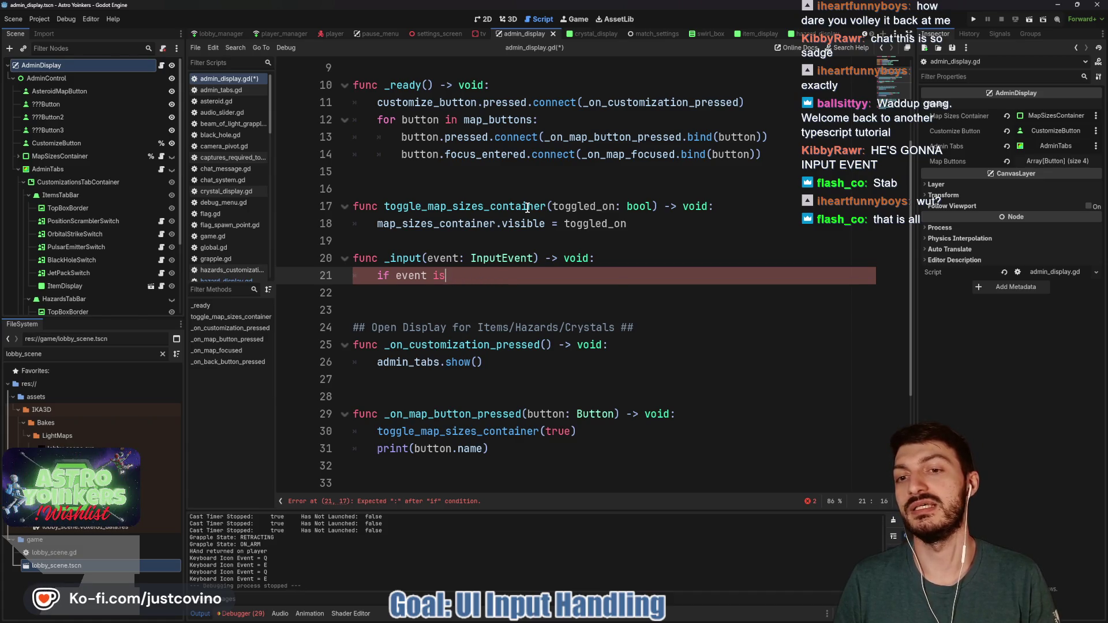
type("ev")
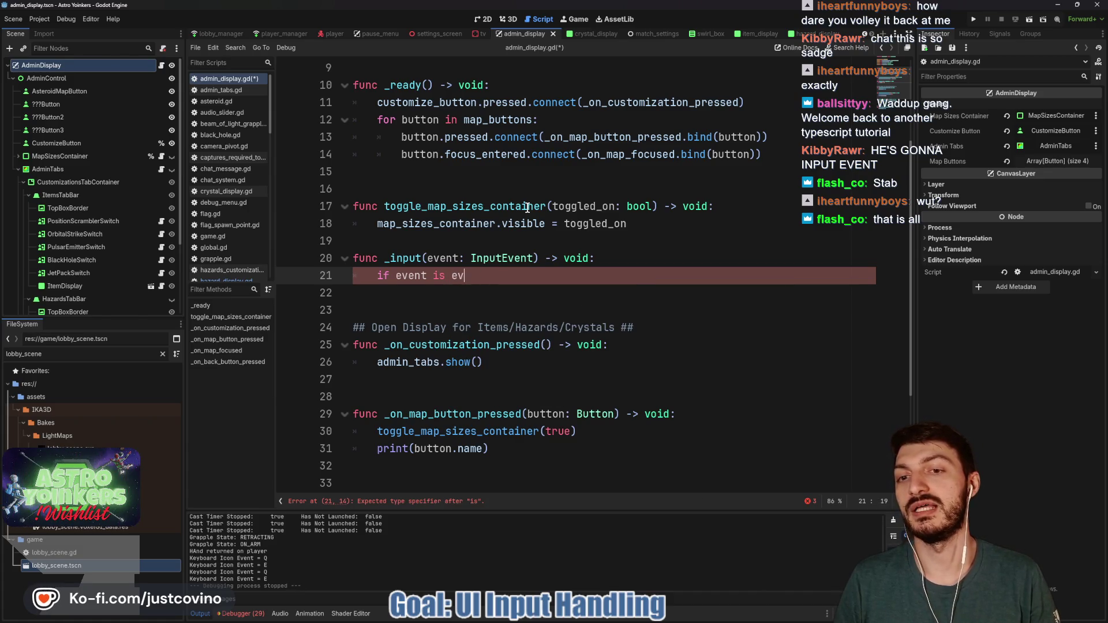
type("benent.")
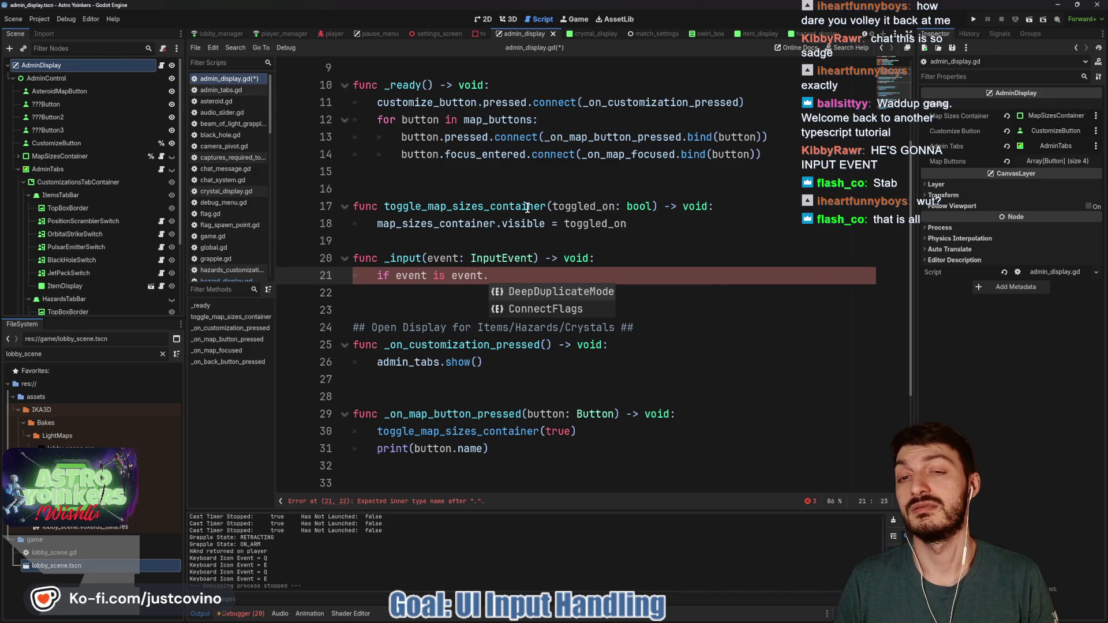
key("BackSpace")
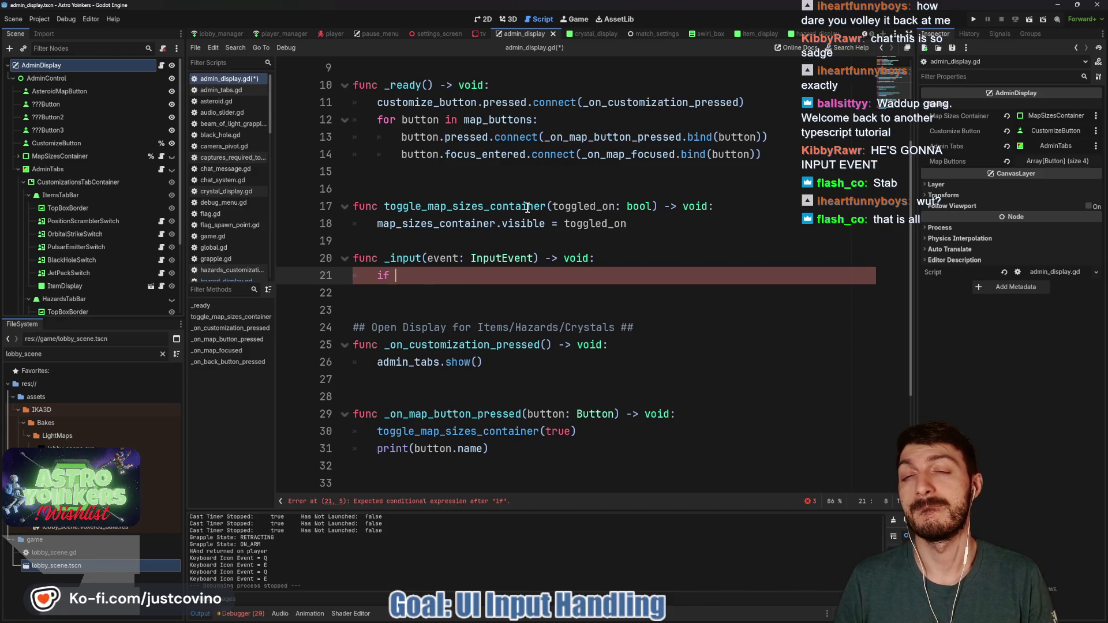
type("event is A")
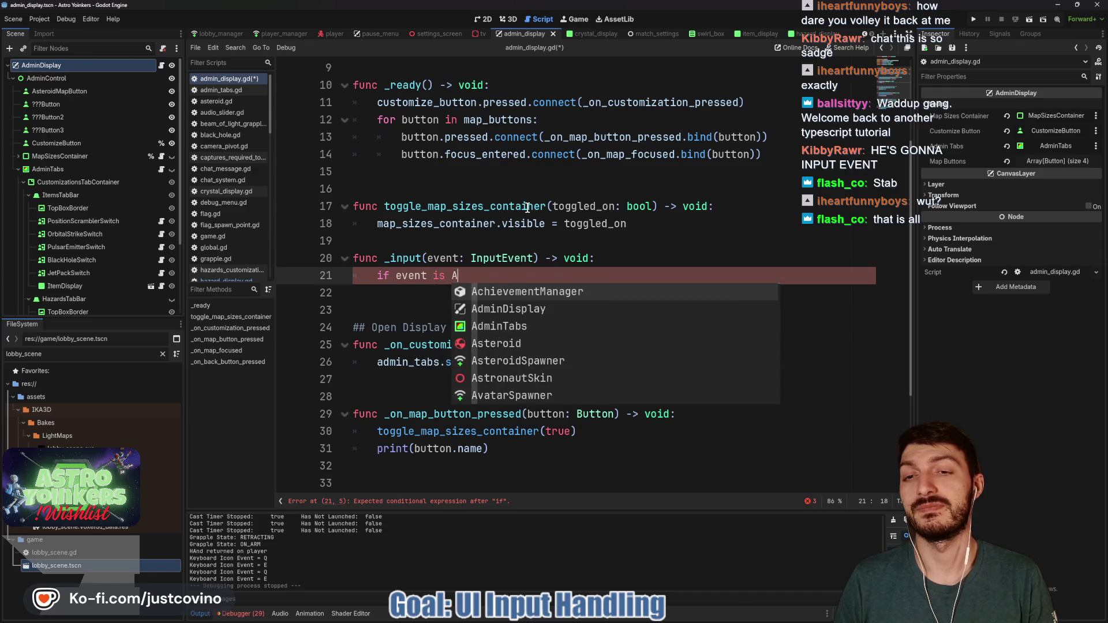
key("BackSpace")
type("InputEventA")
type("c")
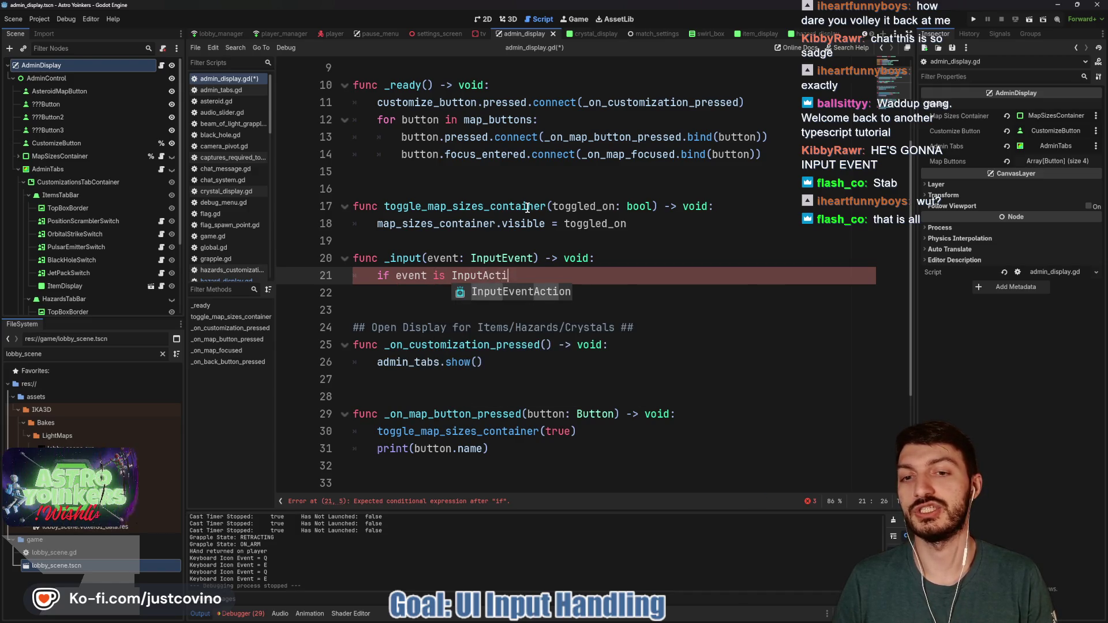
key("Return")
key("Return")
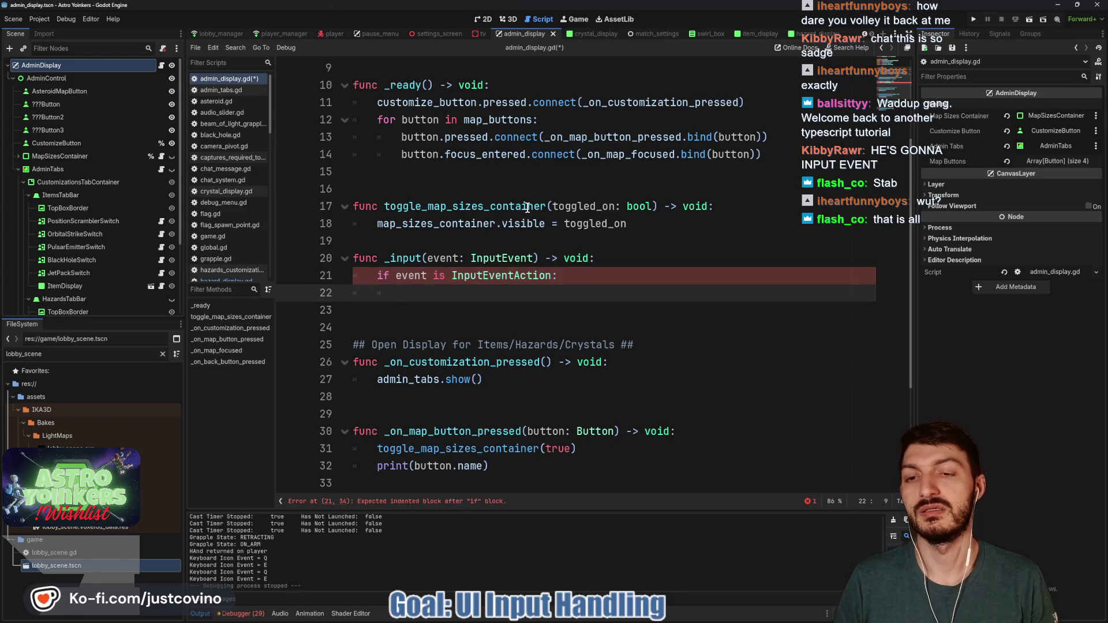
Nest an if testing event.is_action_pressed("pause") or event.is_action_pressed("controller_b").
type("if event")
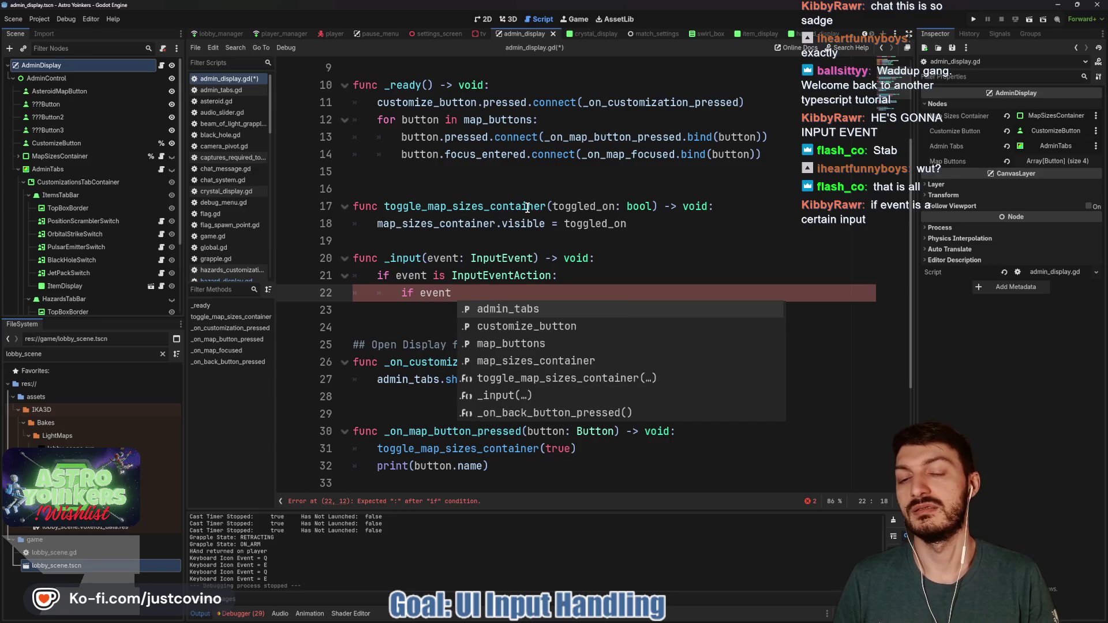
key("BackSpace")
type(".is")
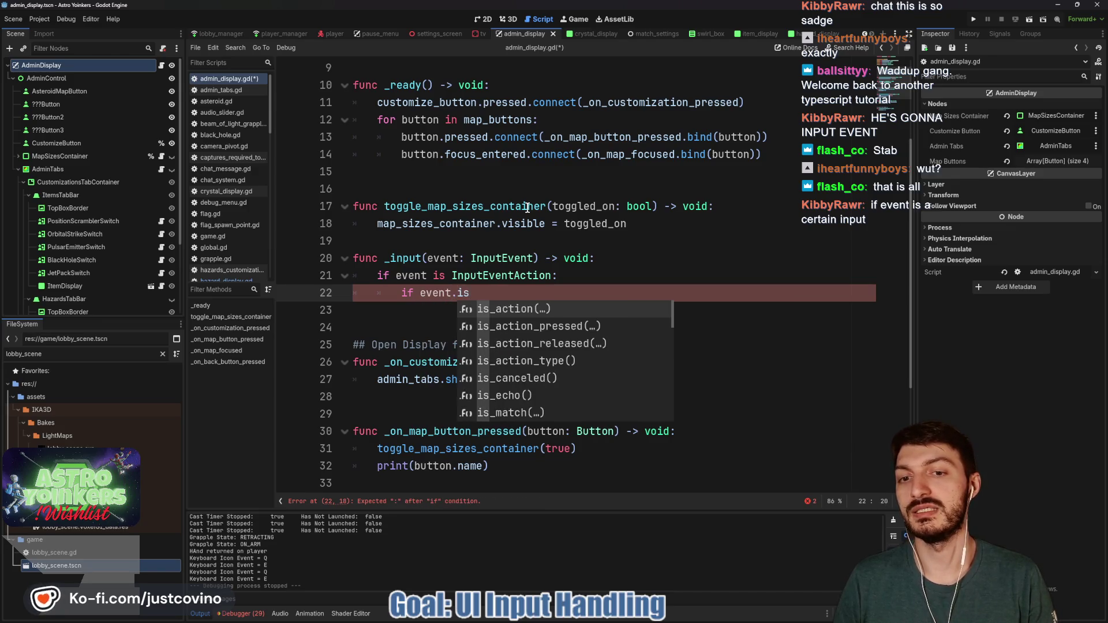
key("Down")
key("Return")
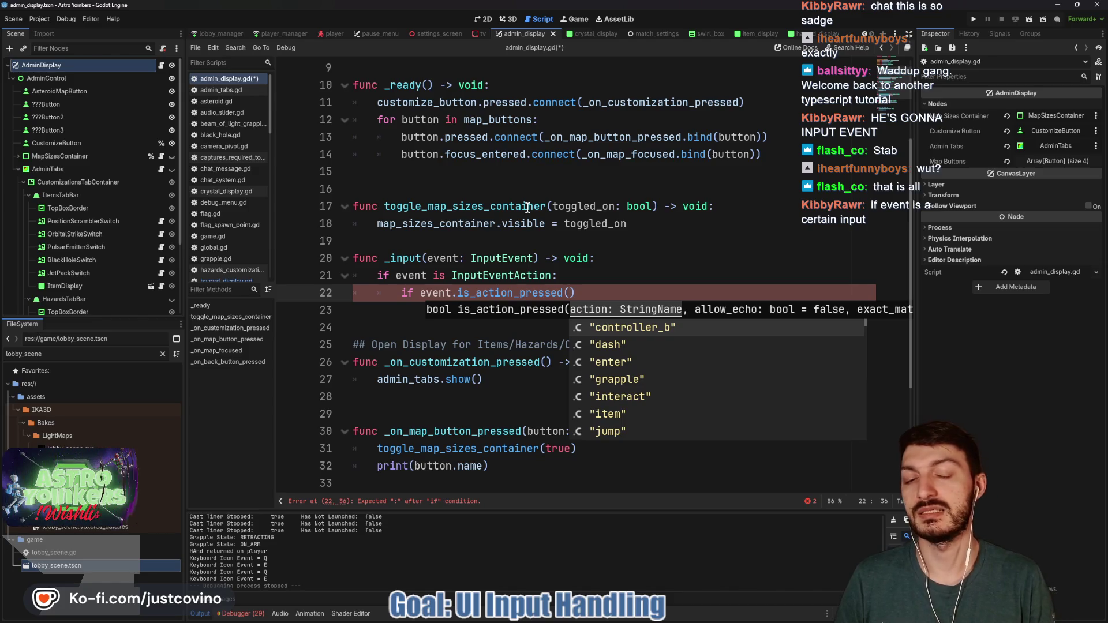
type("\"")
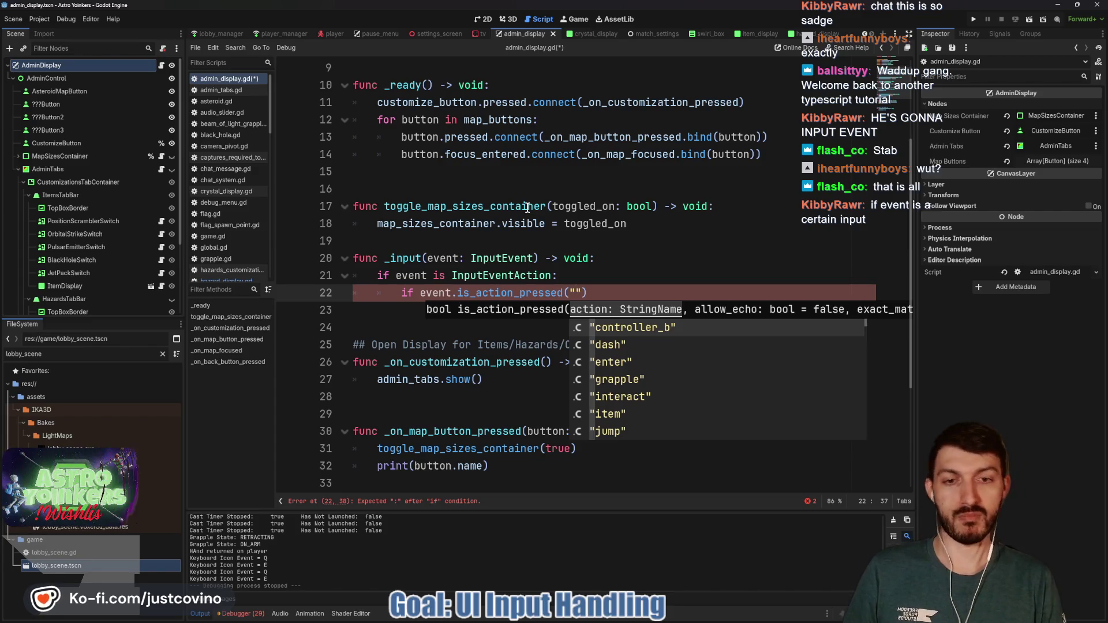
type("pau")
key("Return")
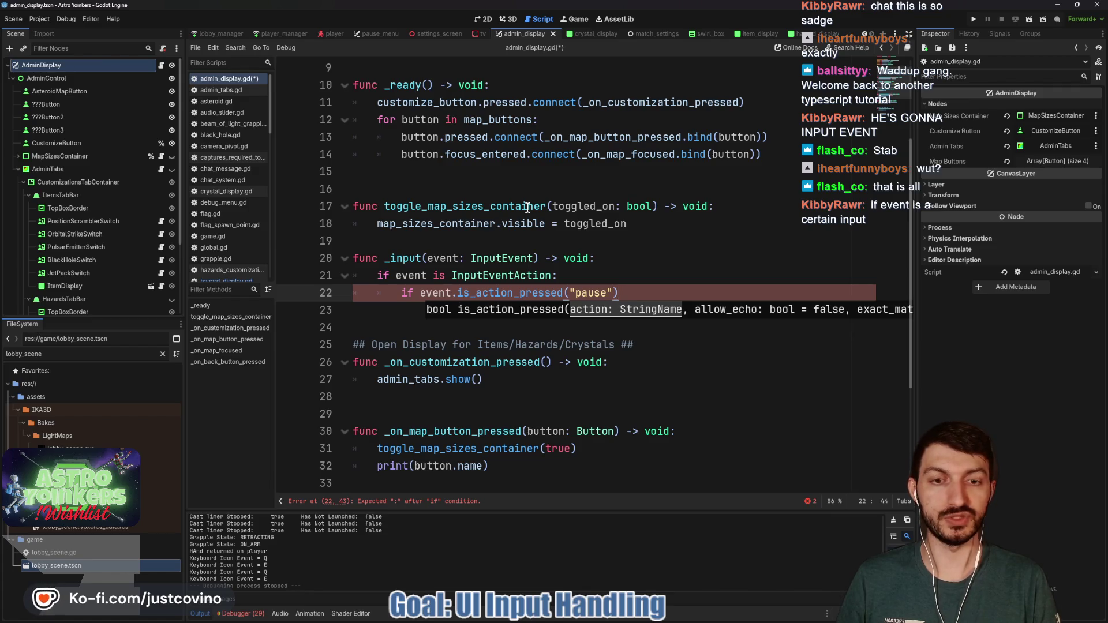
type("or ")
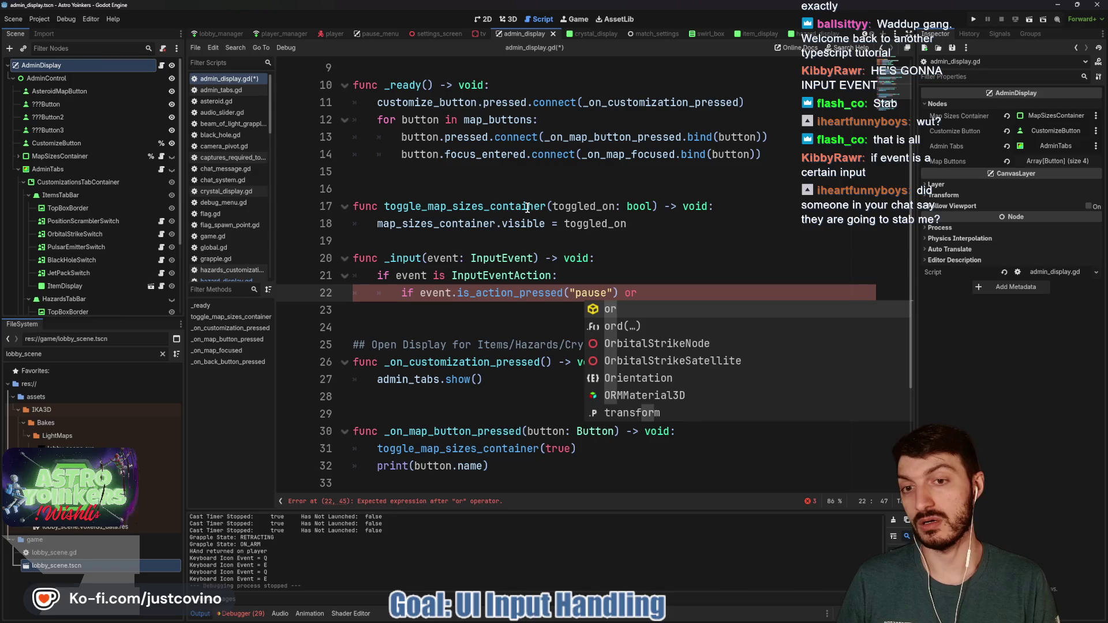
type("event.is_")
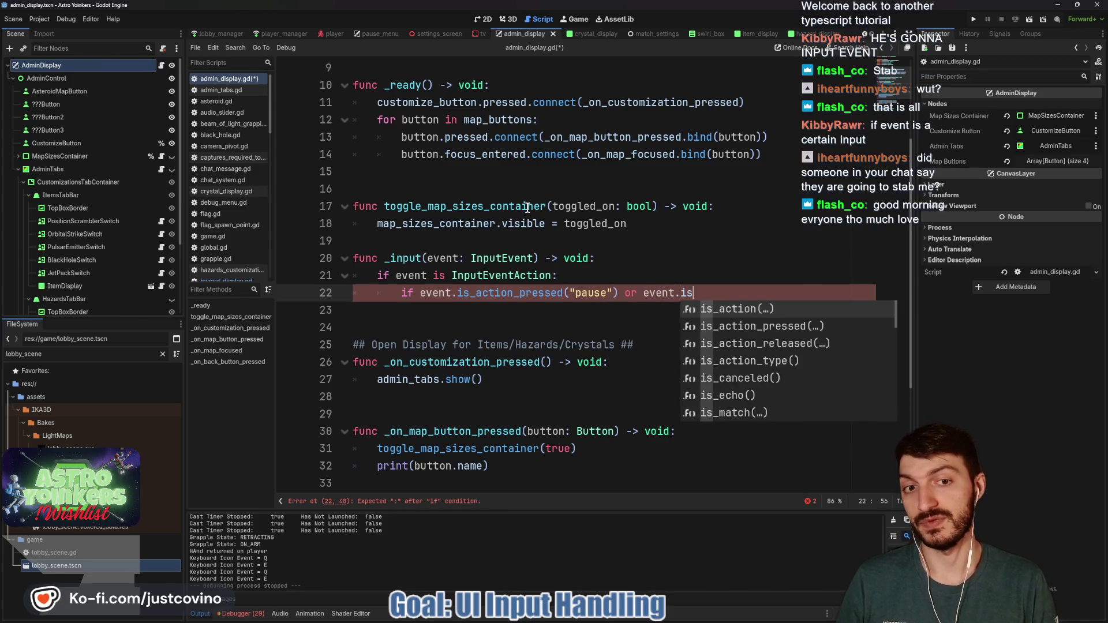
type("action")
key("Down")
key("Return")
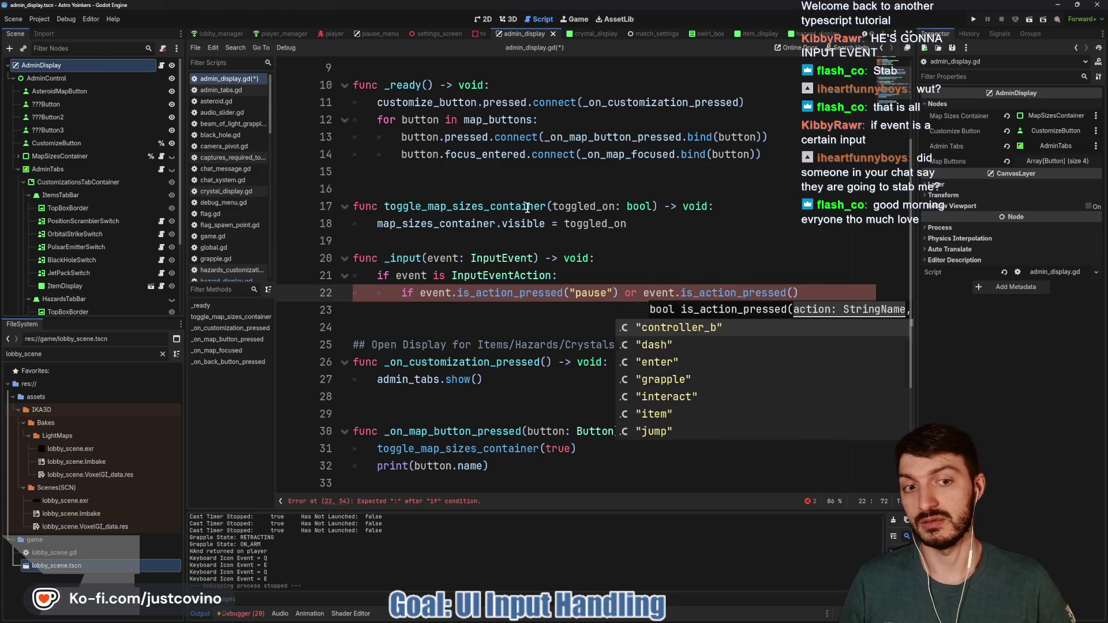
key("Return")
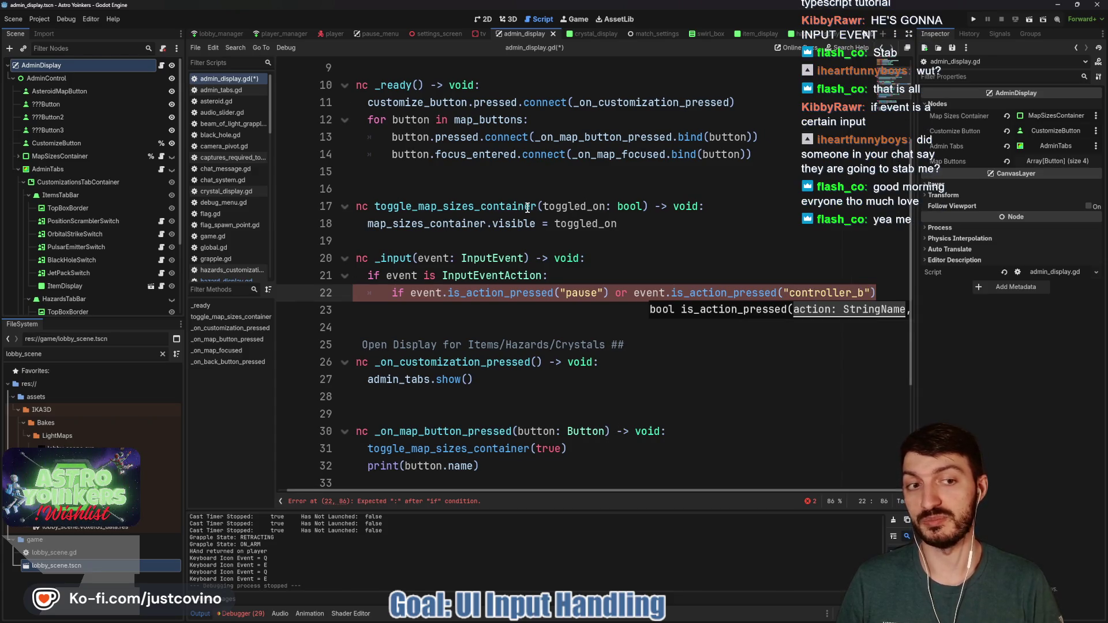
key("Right")
type(":")
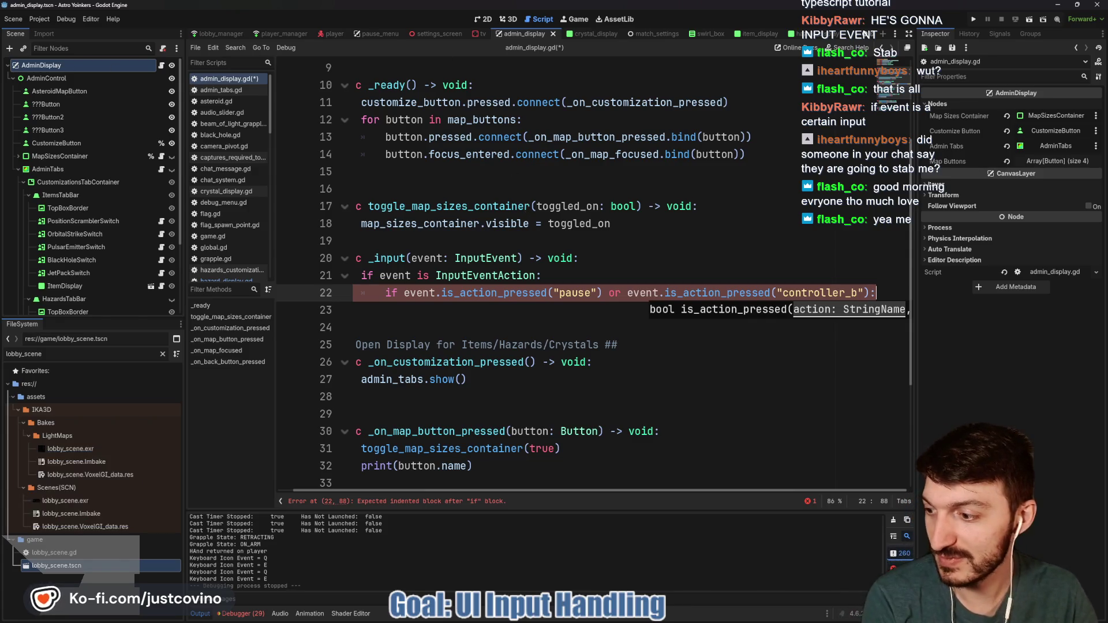
Start an empty indented line inside the pause/controller_b if block.
left_click_drag(234, 115, 252, 113)
scroll(280, 324, "up", 2)
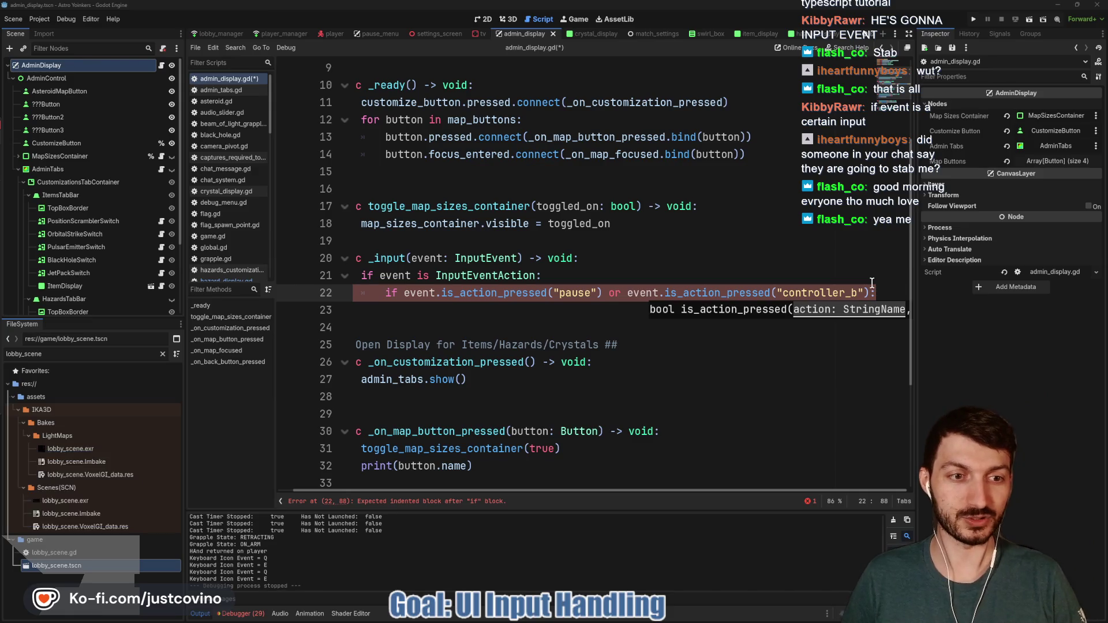
key("Return")
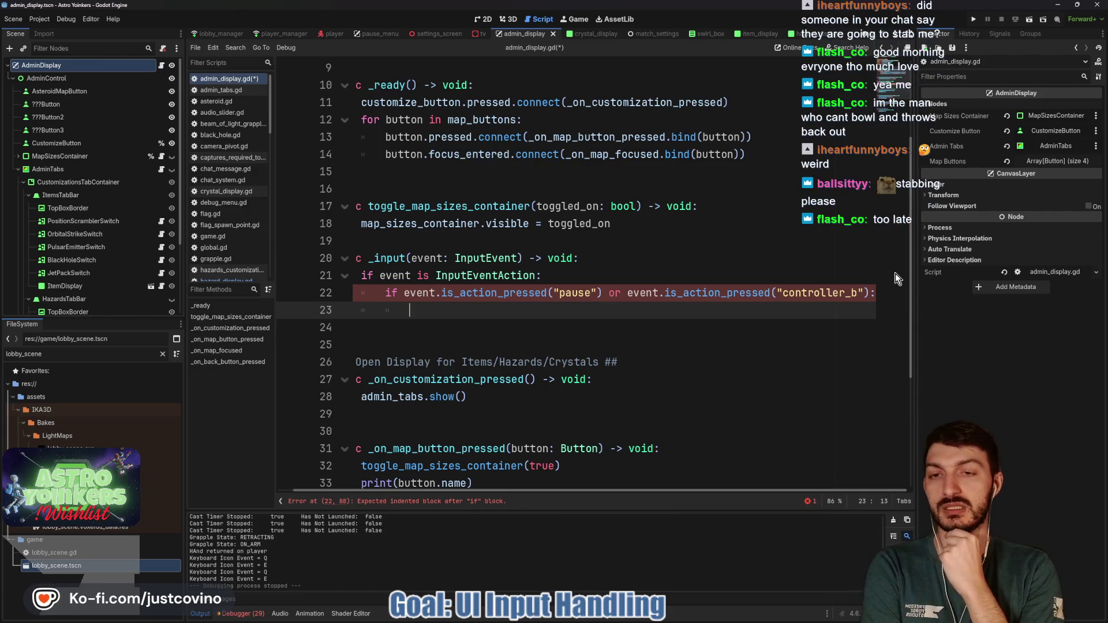
scroll(521, 291, "left", 1)
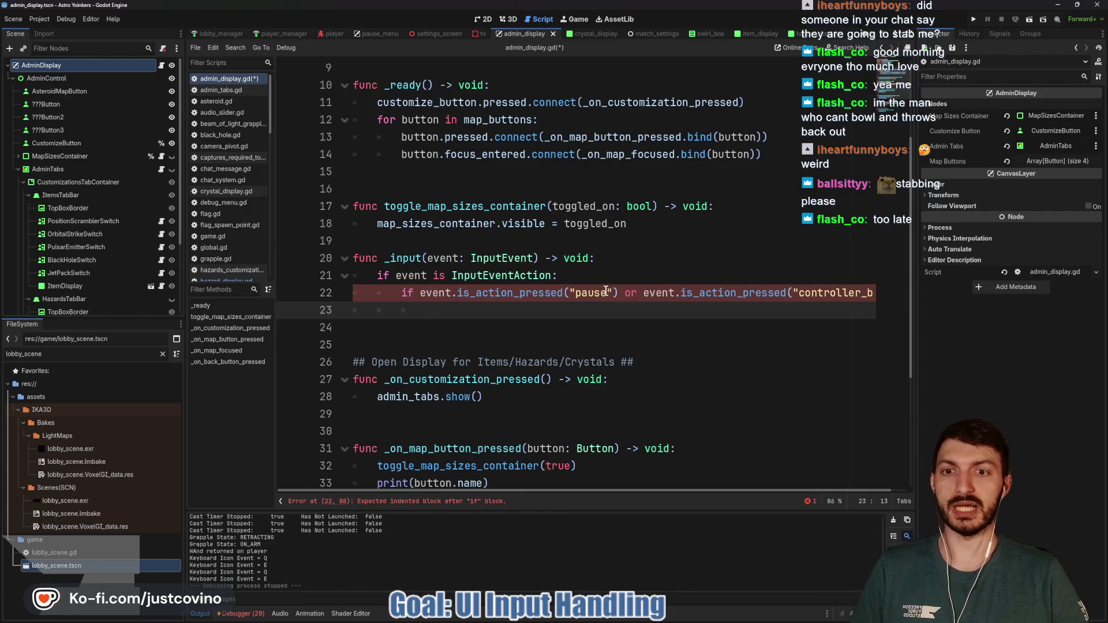
scroll(522, 290, "up", 3)
scroll(521, 290, "down", 6)
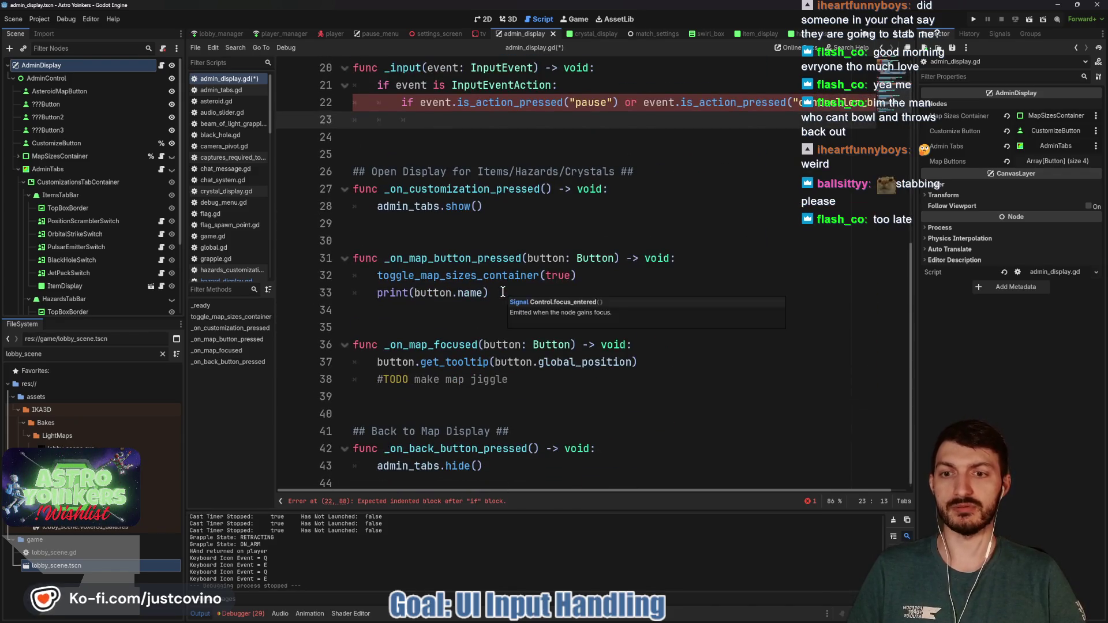
scroll(564, 266, "up", 5)
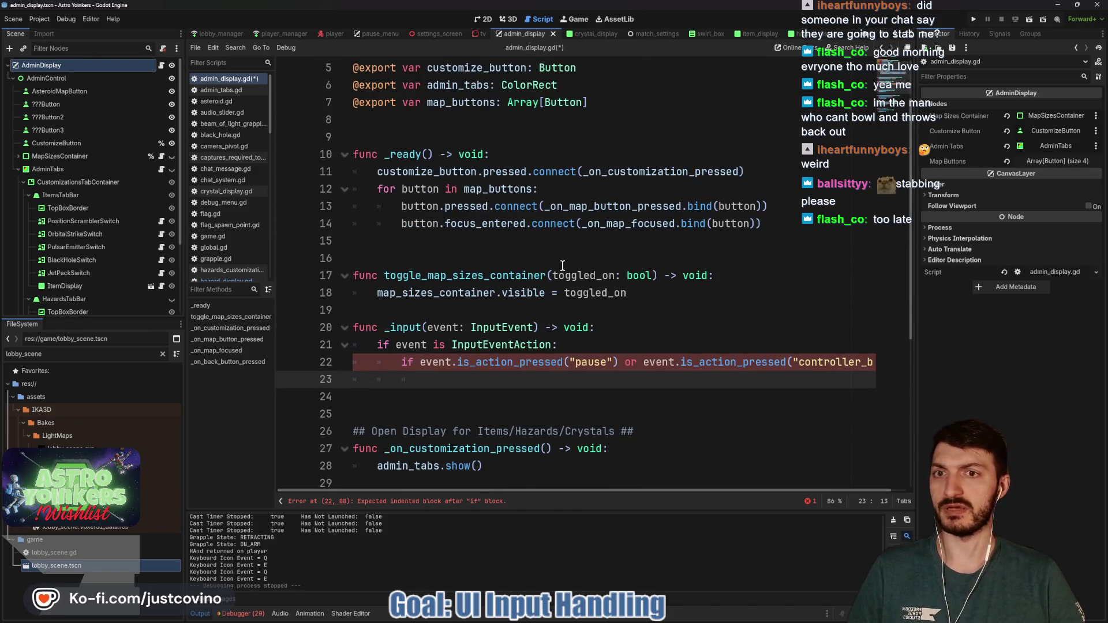
scroll(563, 266, "up", 2)
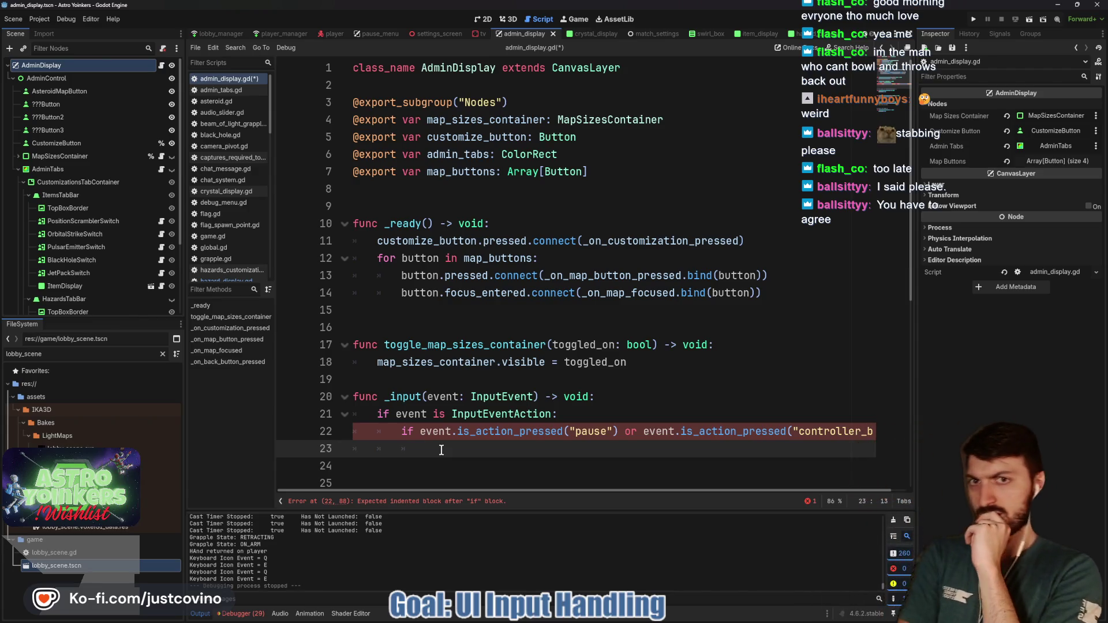
left_click(528, 107)
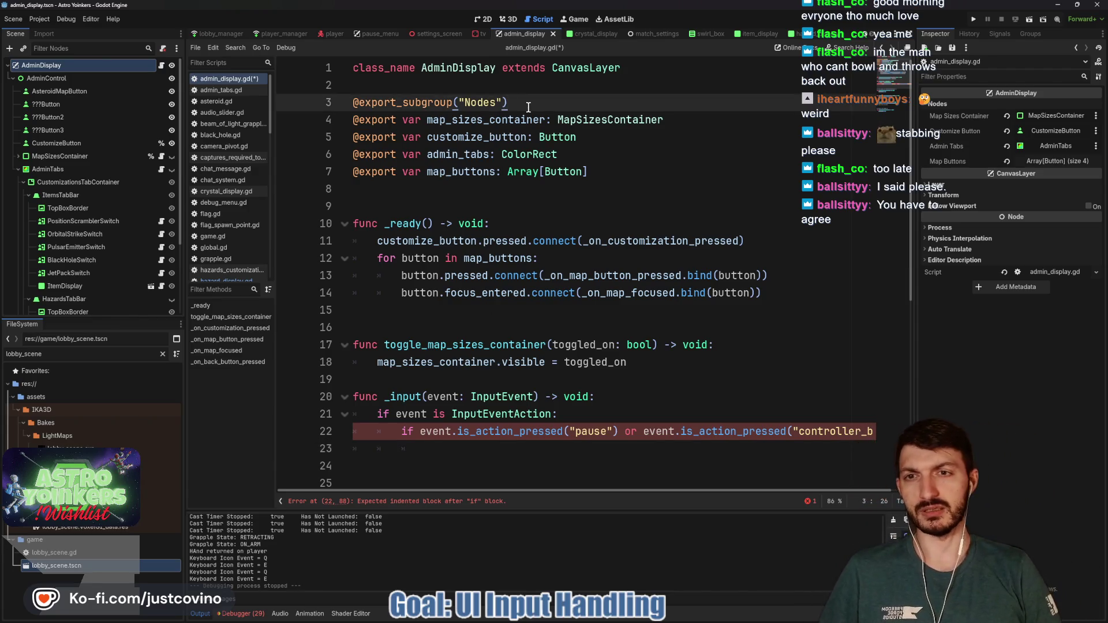
key("Return")
type("@export var tv")
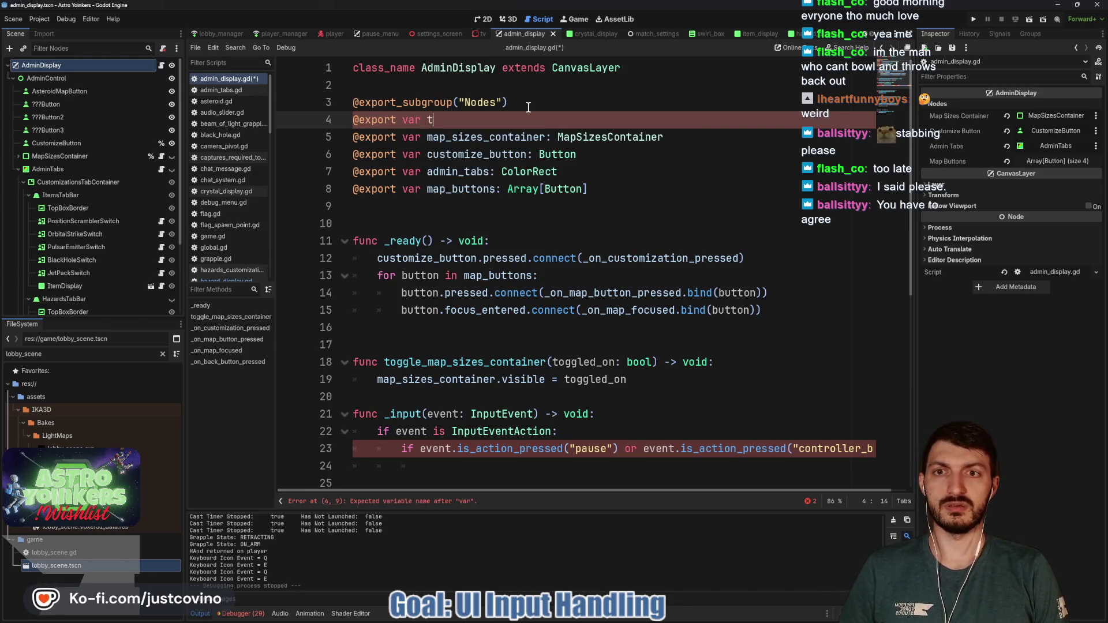
type(": T")
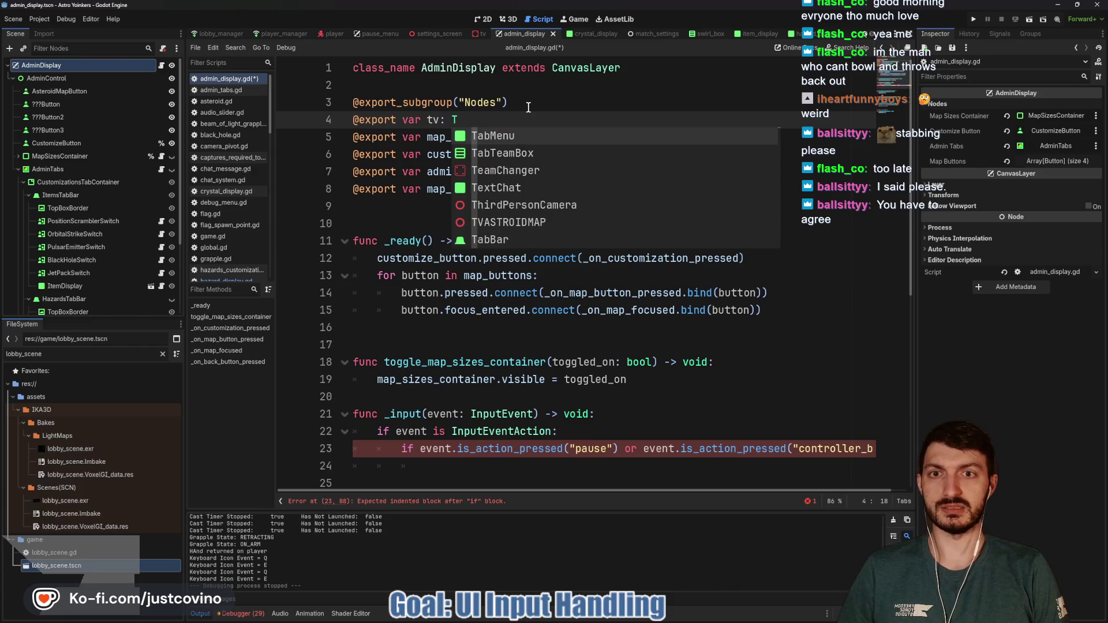
left_click(470, 36)
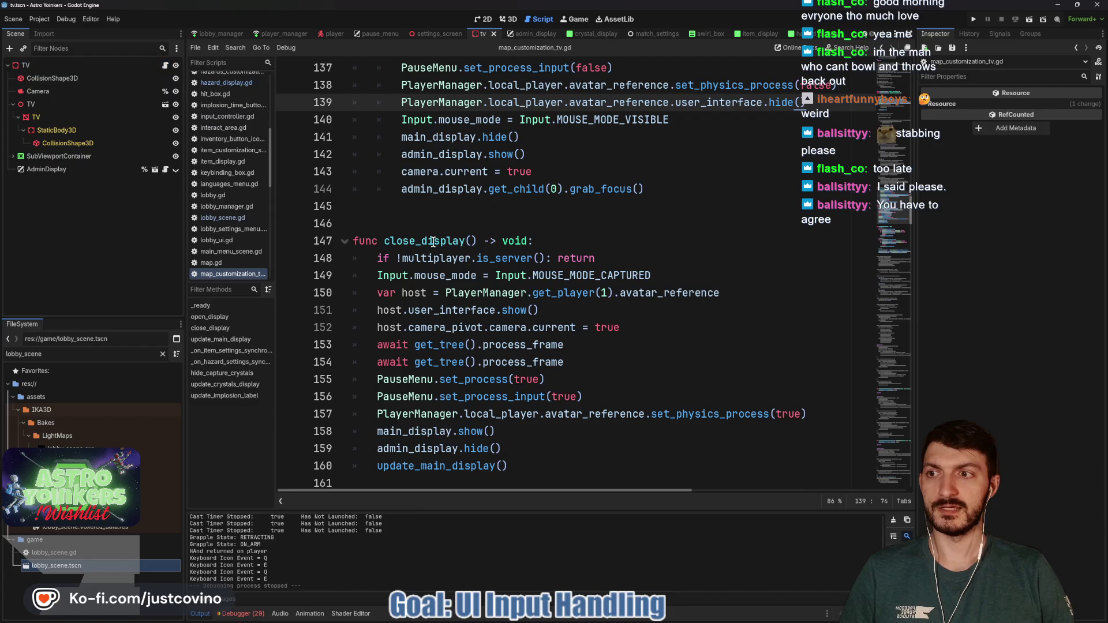
scroll(433, 241, "up", 10)
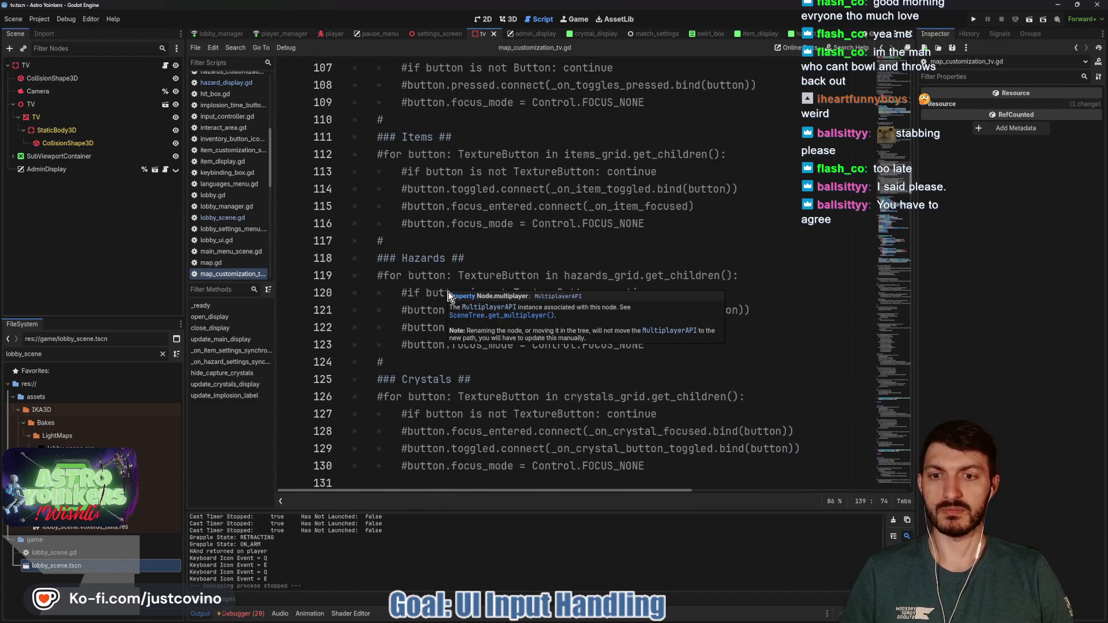
scroll(426, 336, "down", 6)
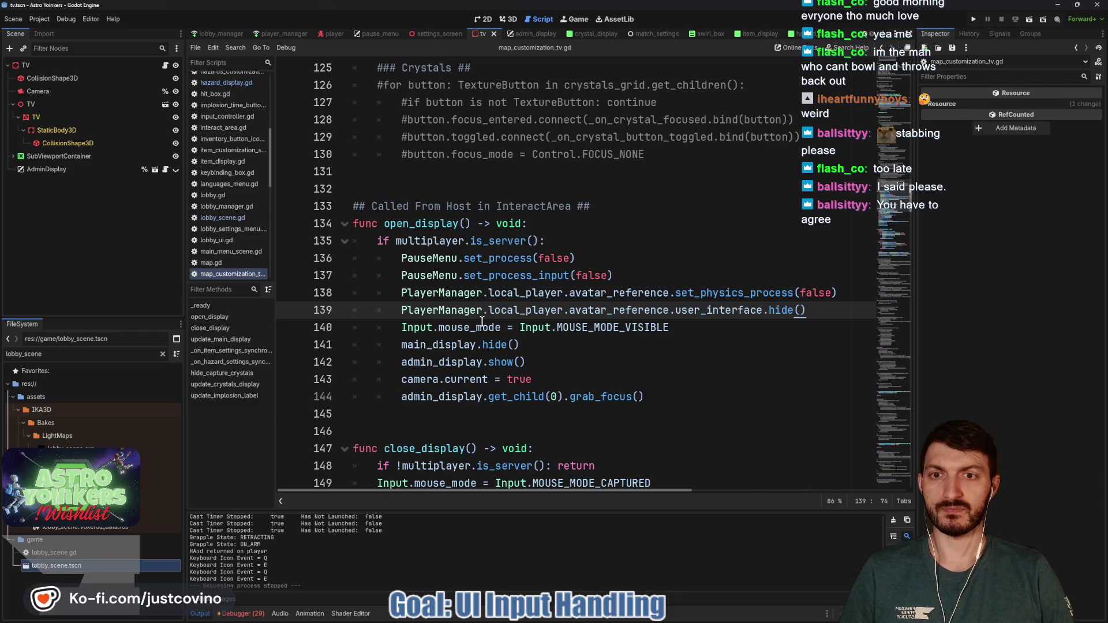
scroll(489, 319, "up", 20)
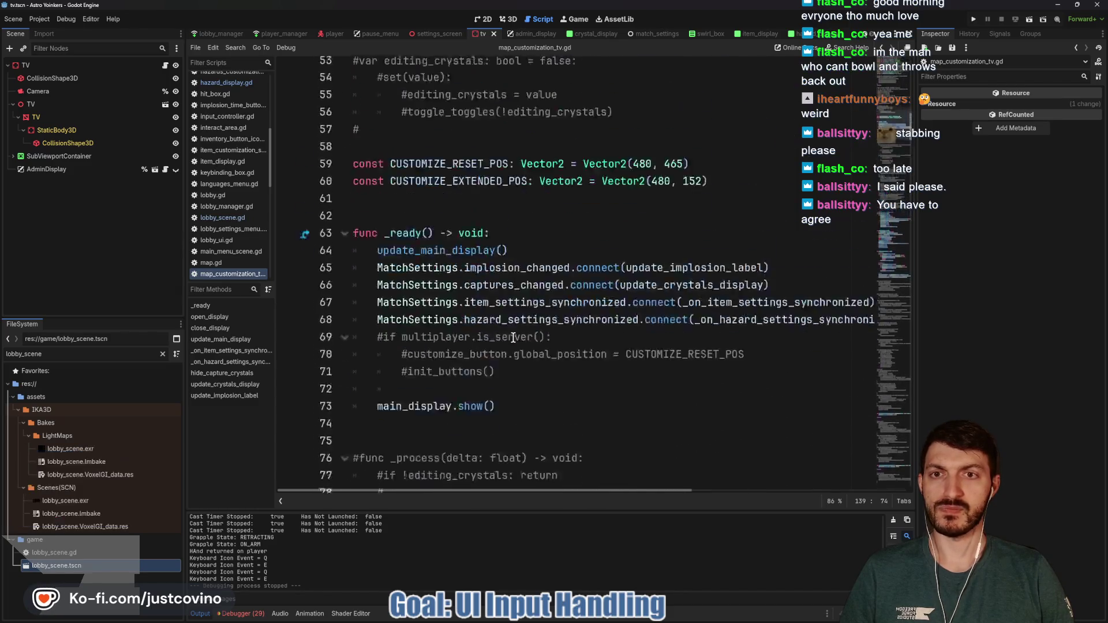
scroll(513, 338, "up", 5)
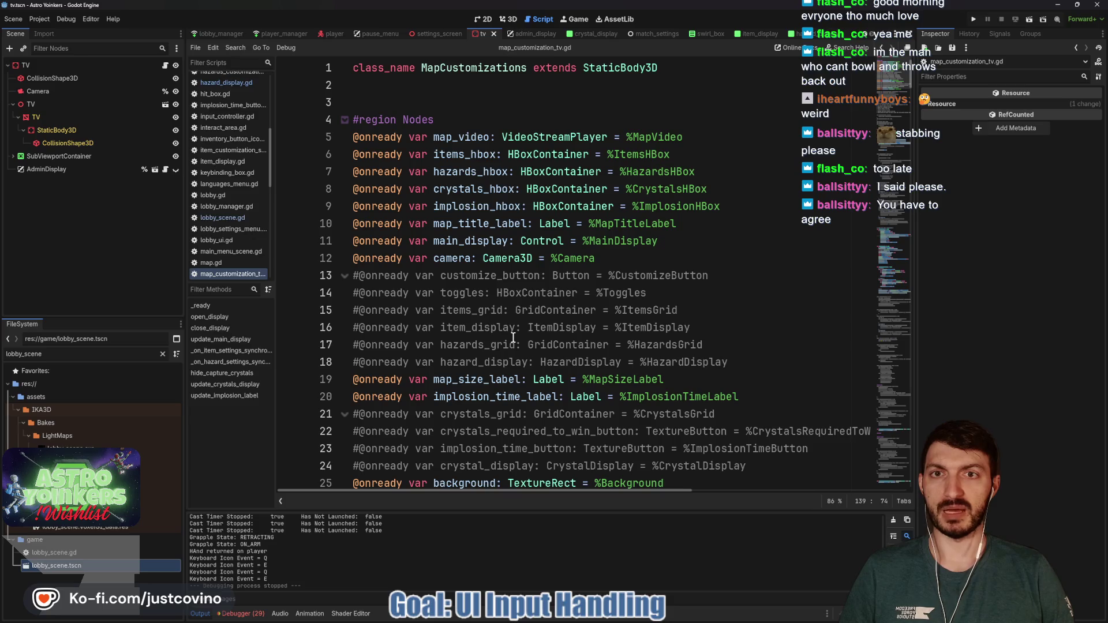
left_click(532, 37)
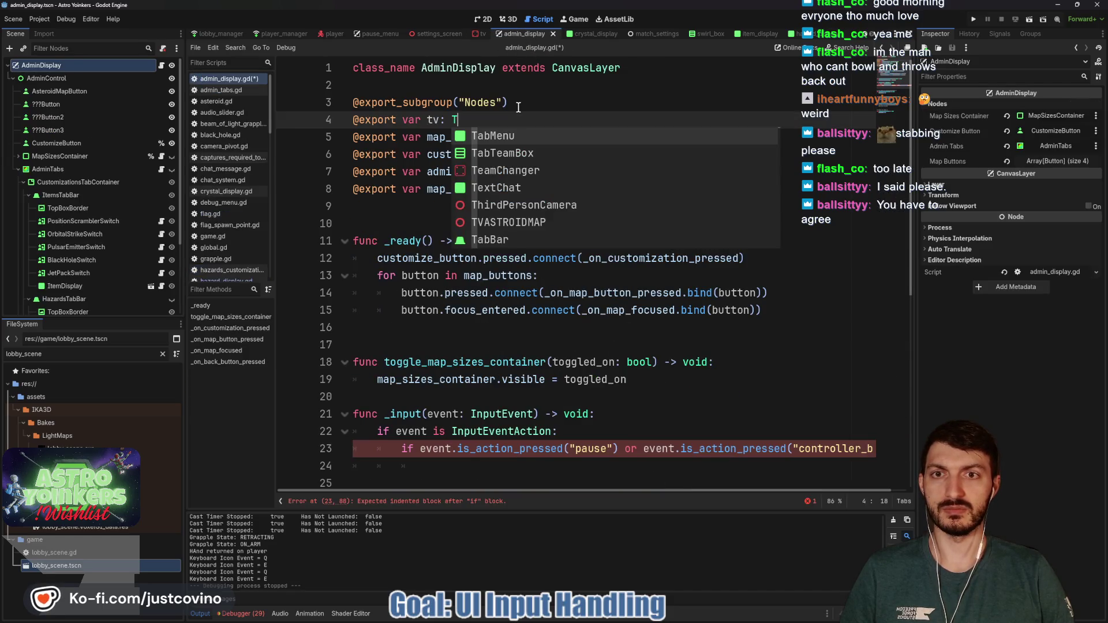
Declare the tv variable's type as MapCustomizations.
key("Escape")
type("MapCu")
key("Return")
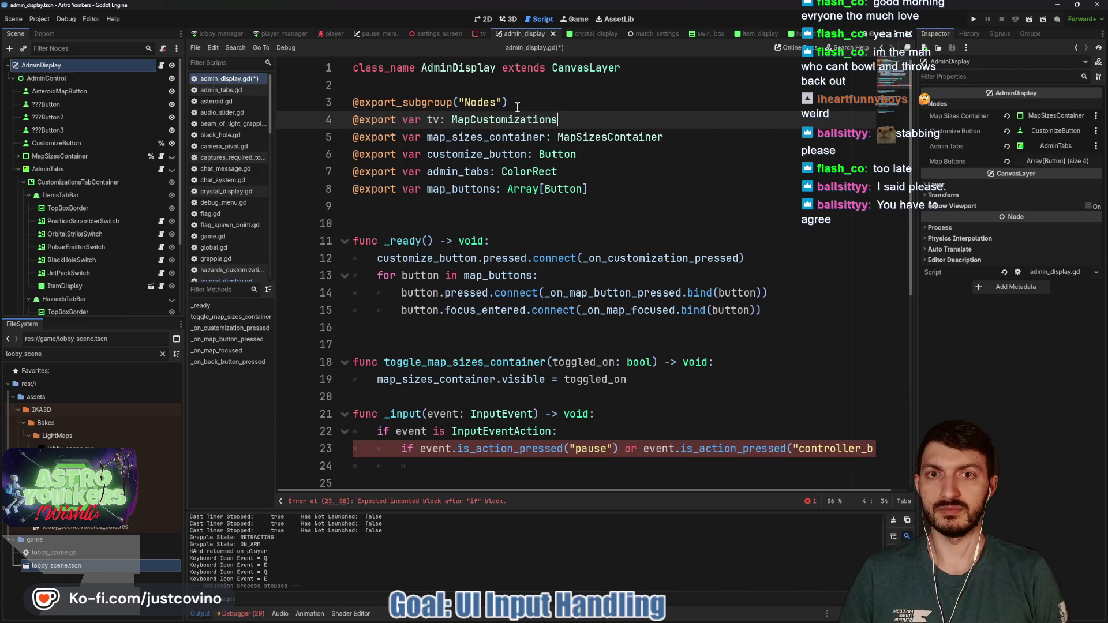
Call tv.close_display() in the pause check, save, and return to map_customization_tv.gd.
scroll(547, 478, "down", 2)
left_click(439, 361)
type("tv.clos")
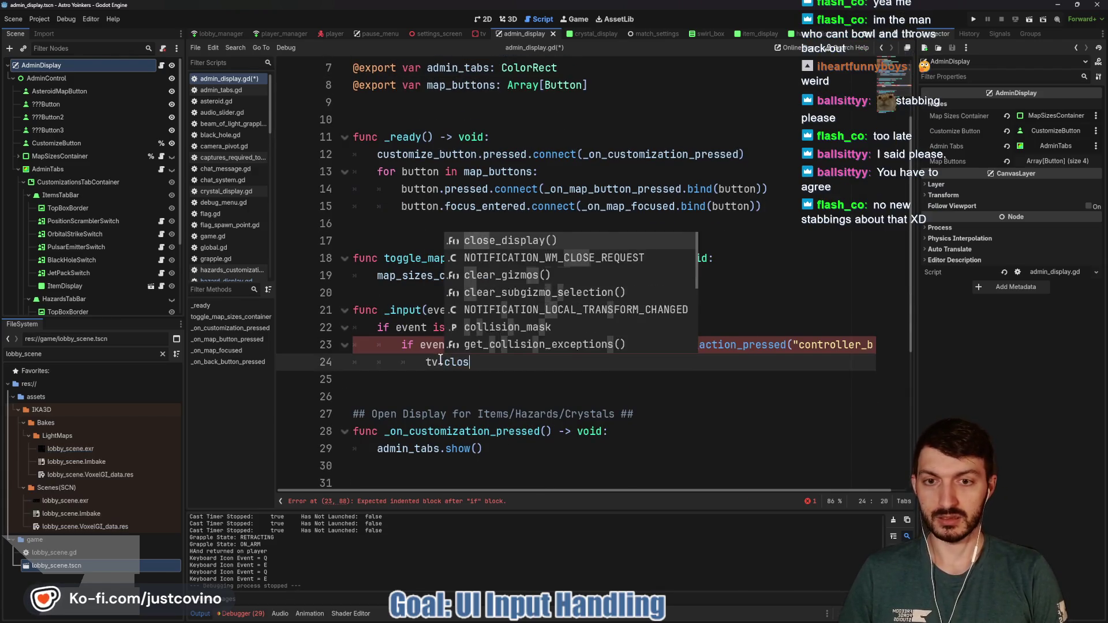
key("Return")
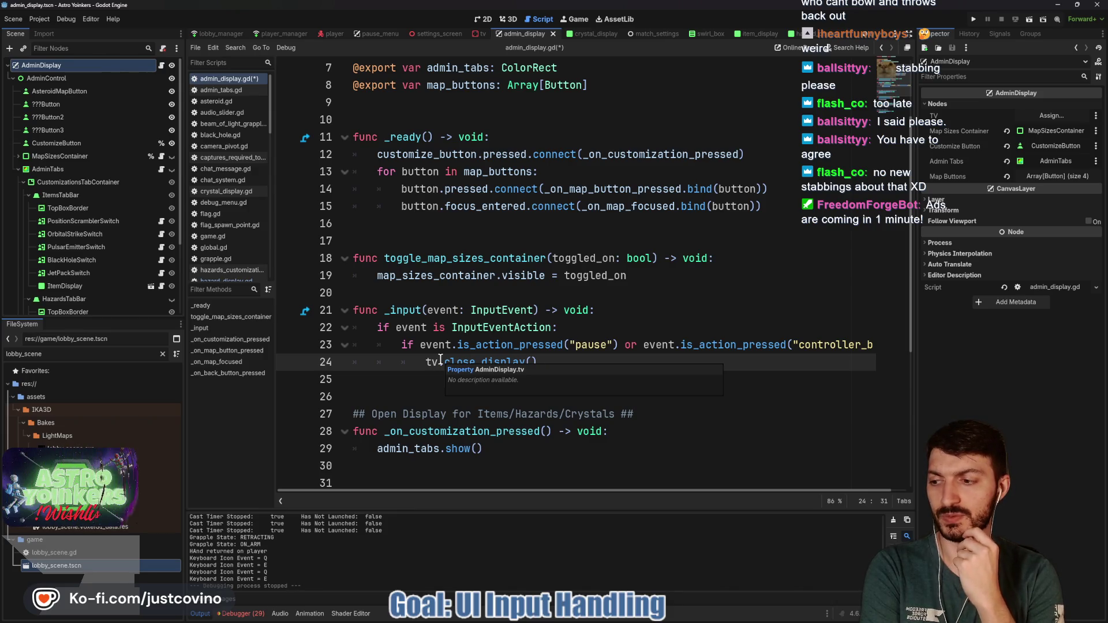
key("ctrl+s")
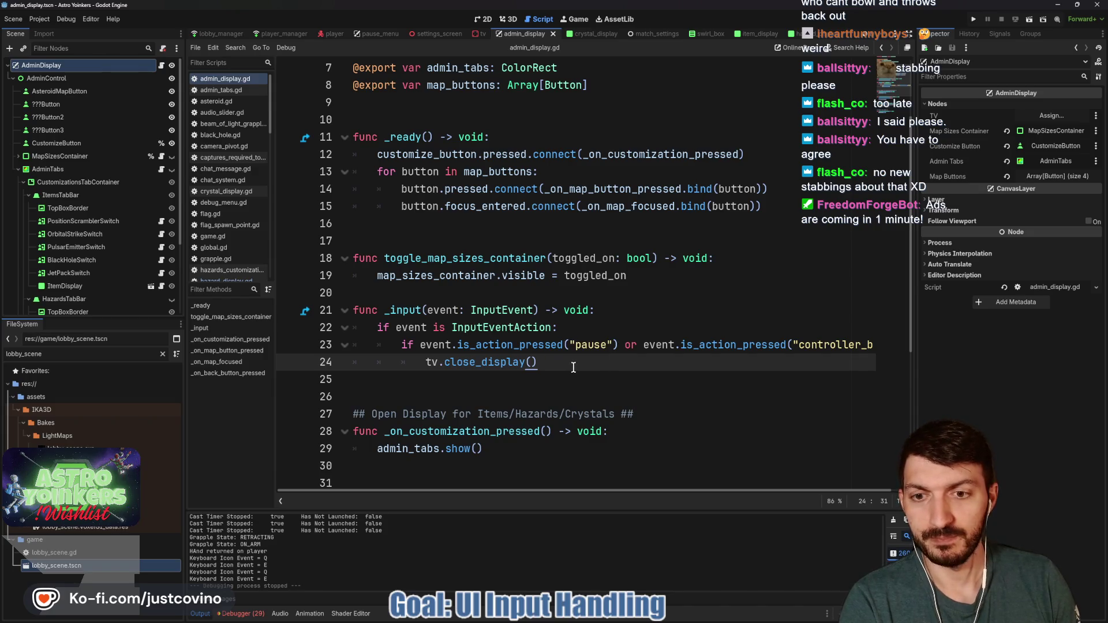
left_click(478, 39)
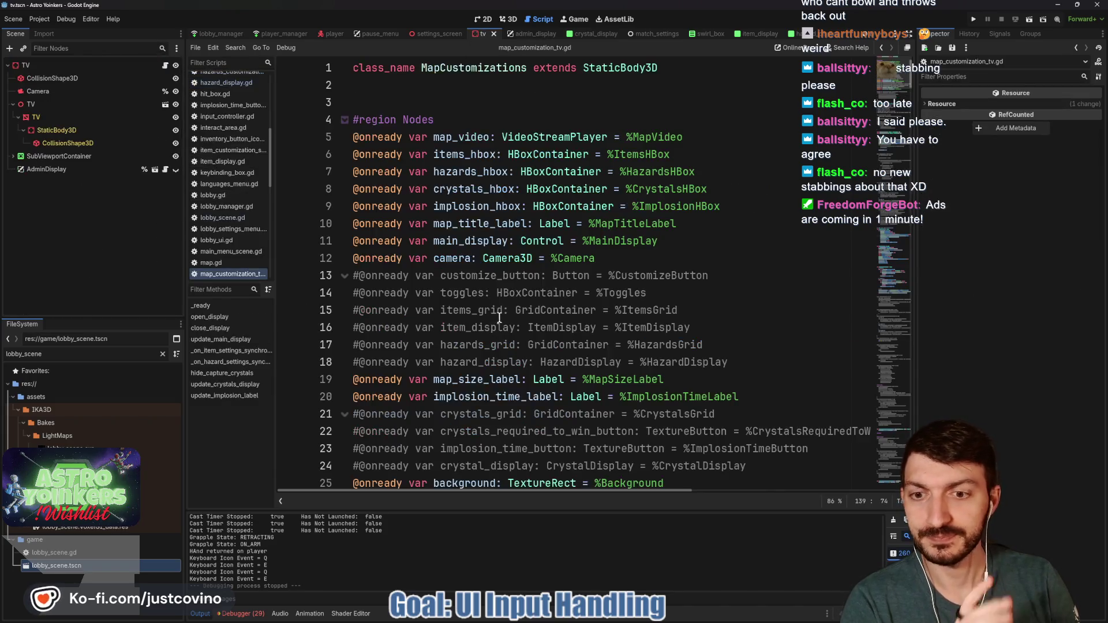
scroll(496, 315, "down", 20)
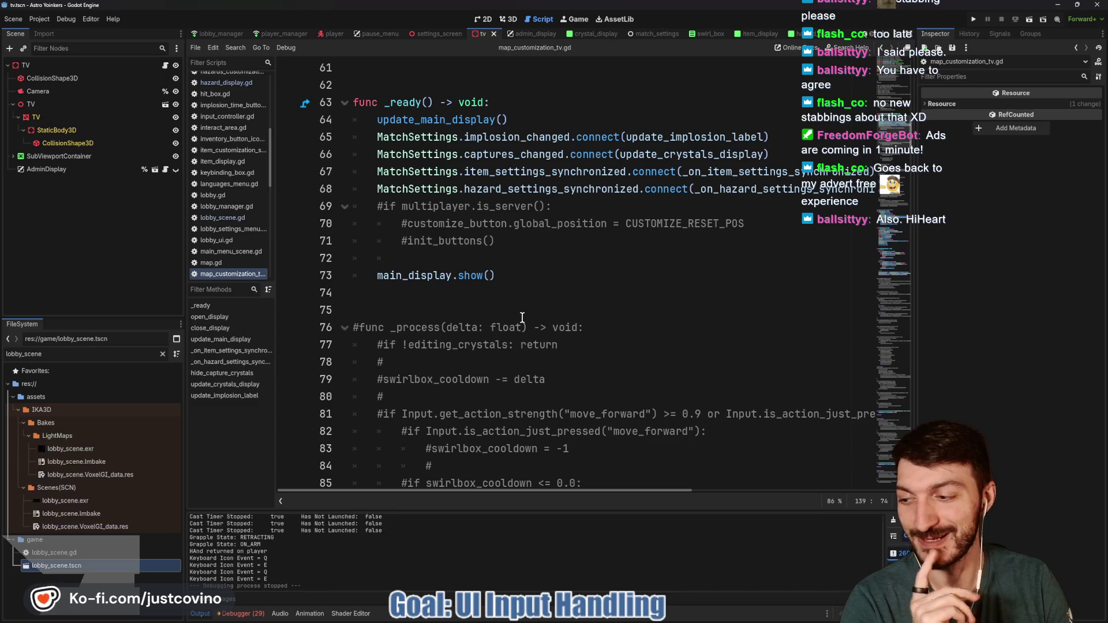
scroll(536, 324, "down", 1)
scroll(535, 325, "down", 9)
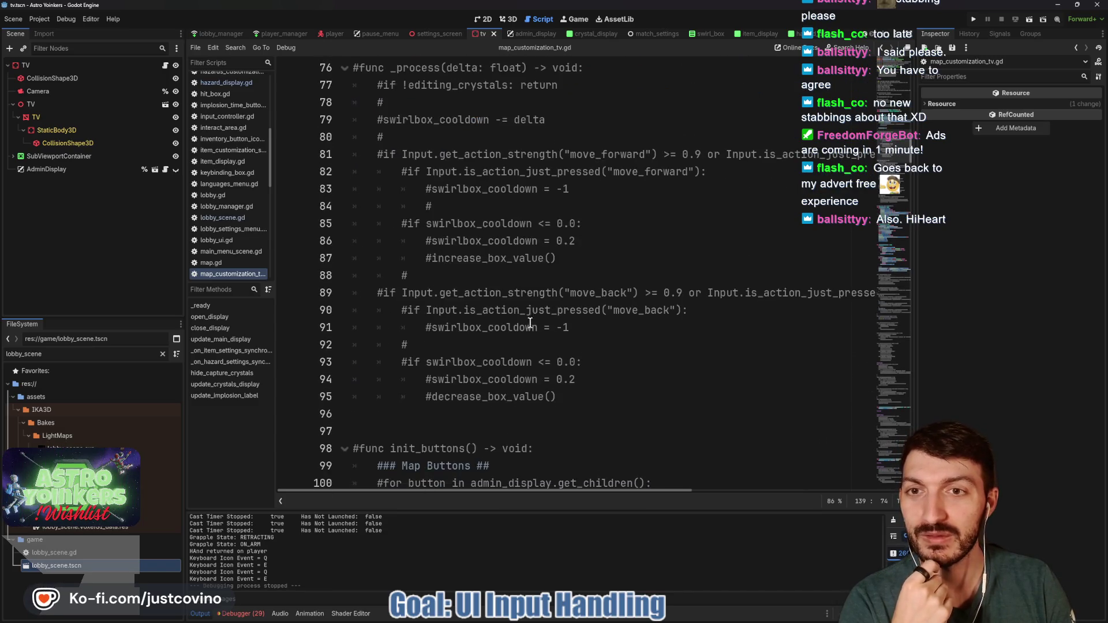
scroll(520, 321, "down", 16)
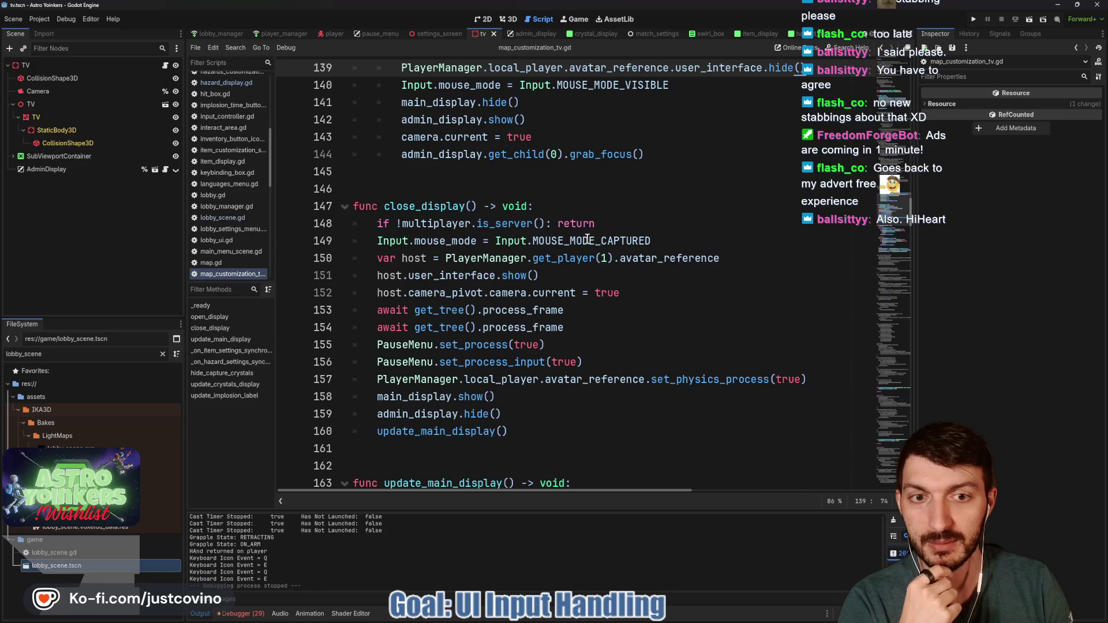
mouse_move(587, 240)
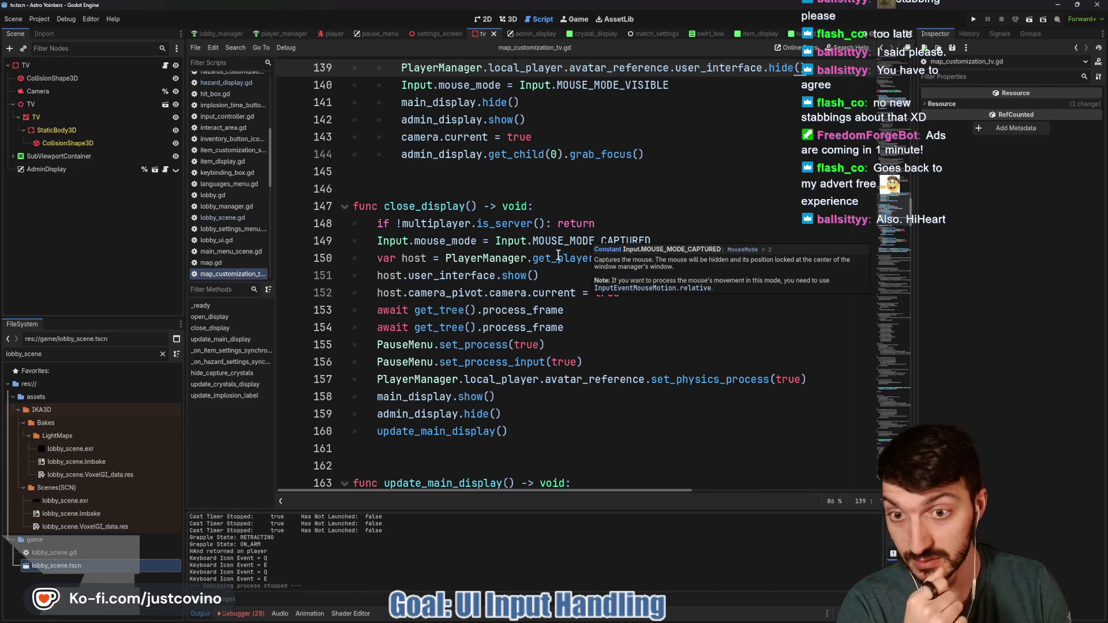
mouse_move(505, 273)
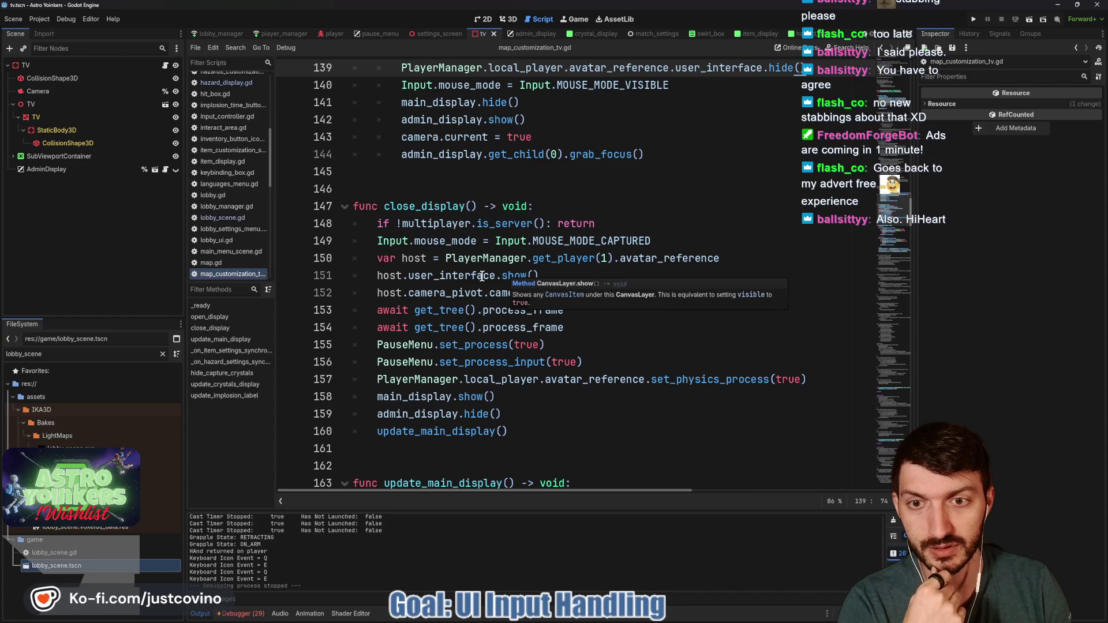
scroll(529, 284, "up", 3)
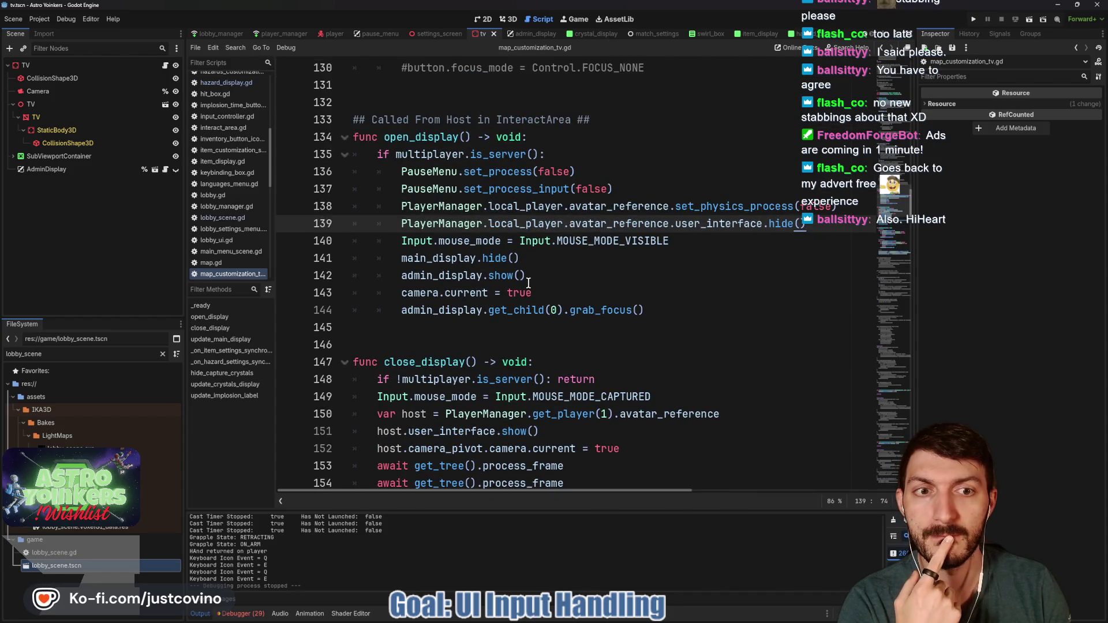
scroll(529, 284, "down", 3)
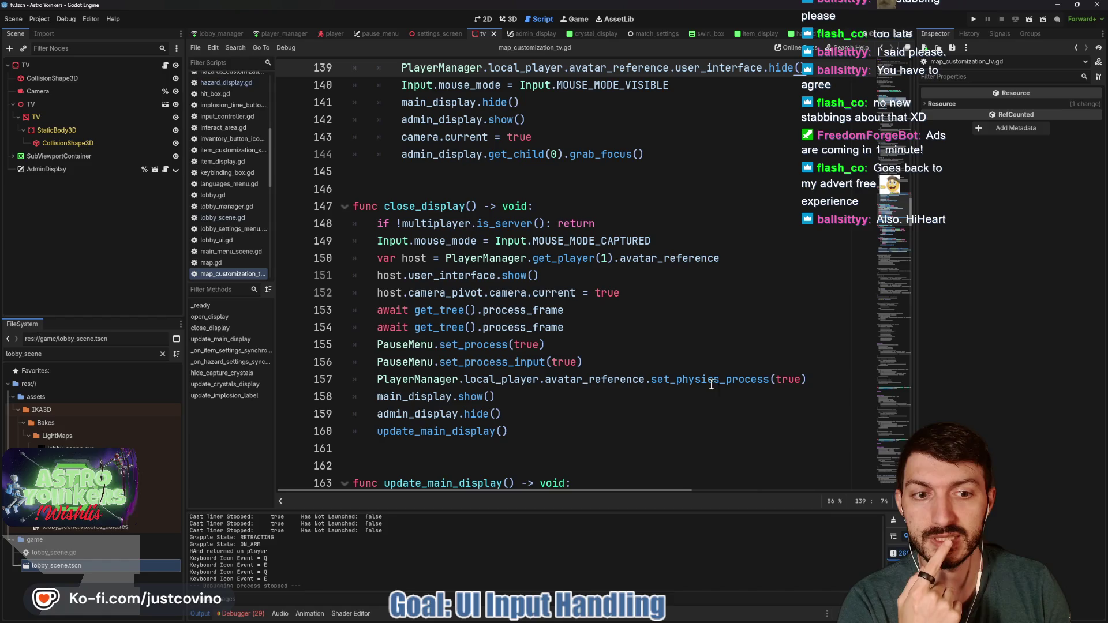
mouse_move(843, 380)
left_mouse_down()
mouse_move(378, 362)
mouse_move(369, 350)
left_mouse_up()
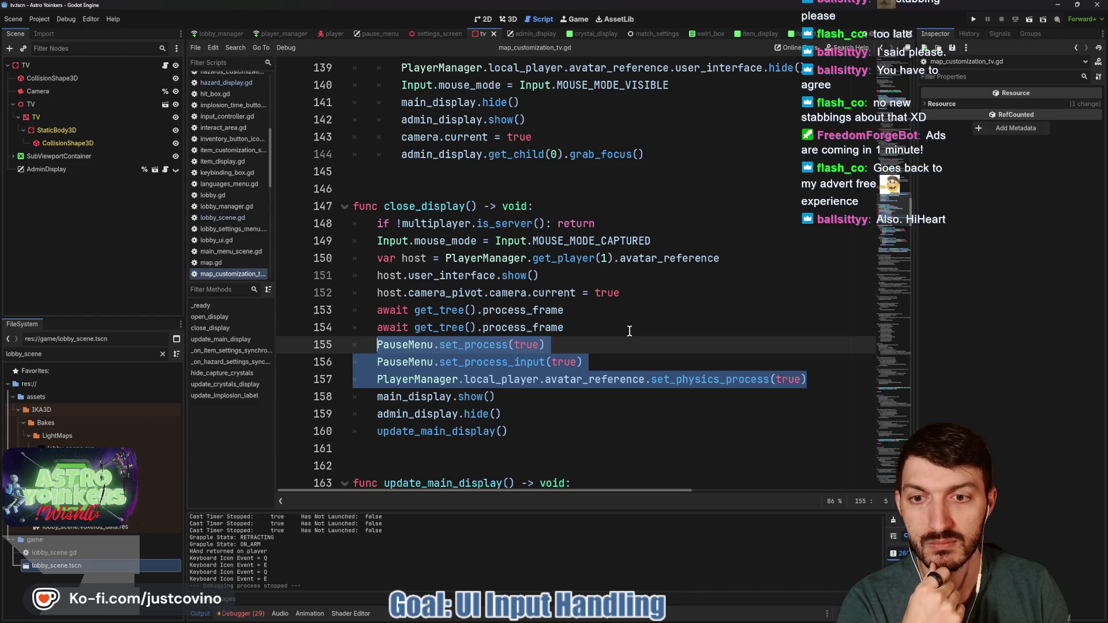
scroll(627, 330, "up", 3)
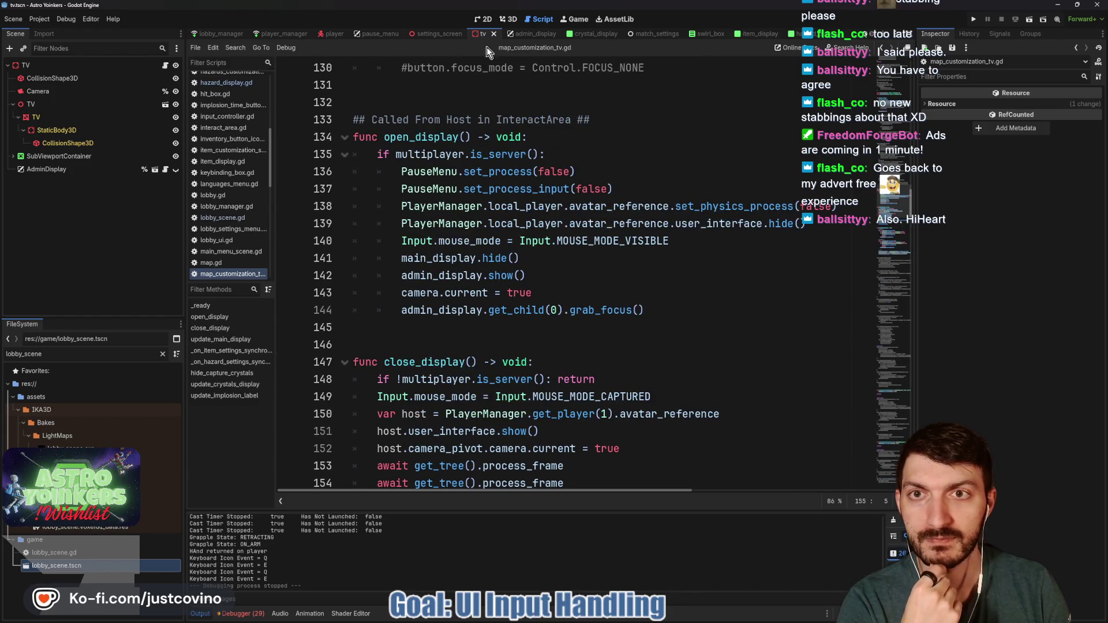
left_click(526, 34)
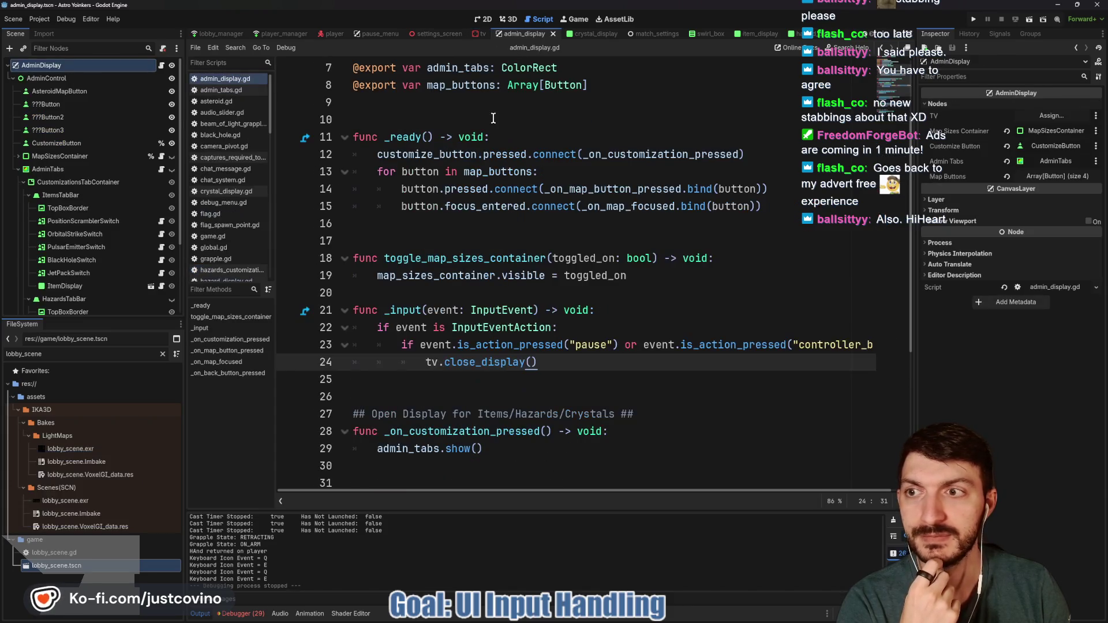
Insert an extra blank line after toggle_map_sizes_container so _input starts at line 22.
left_click(462, 294)
key("Return")
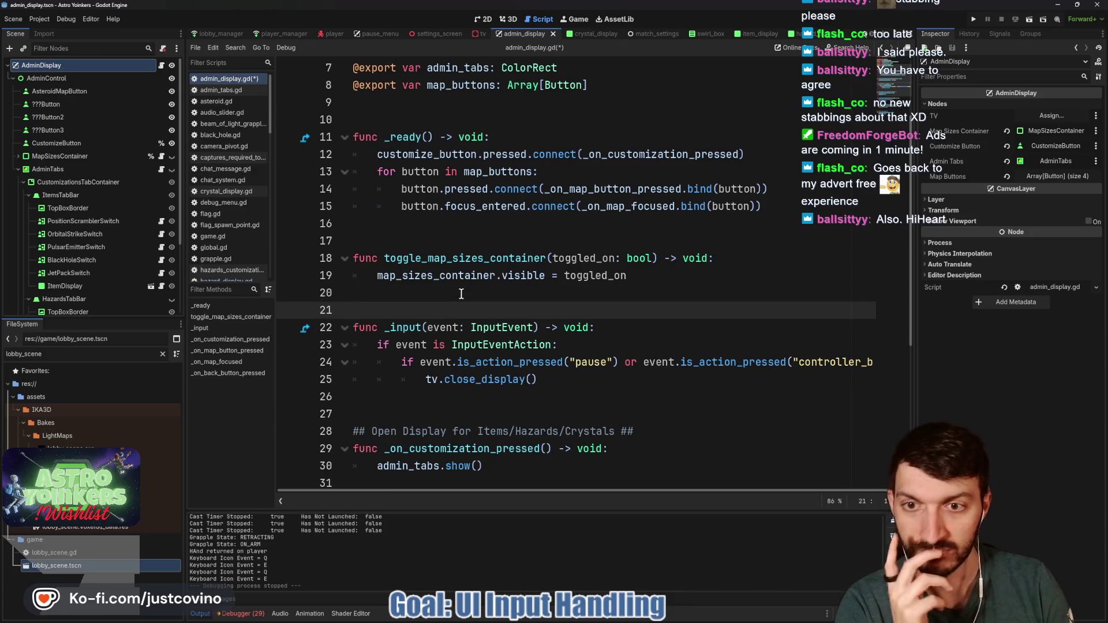
scroll(615, 135, "up", 1)
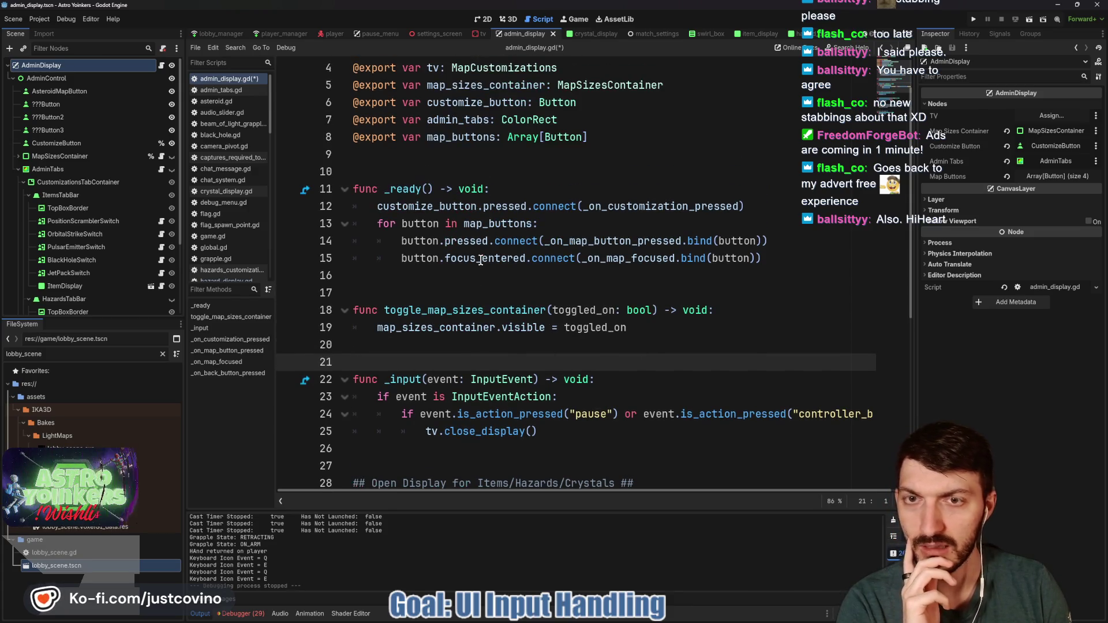
left_click(615, 134)
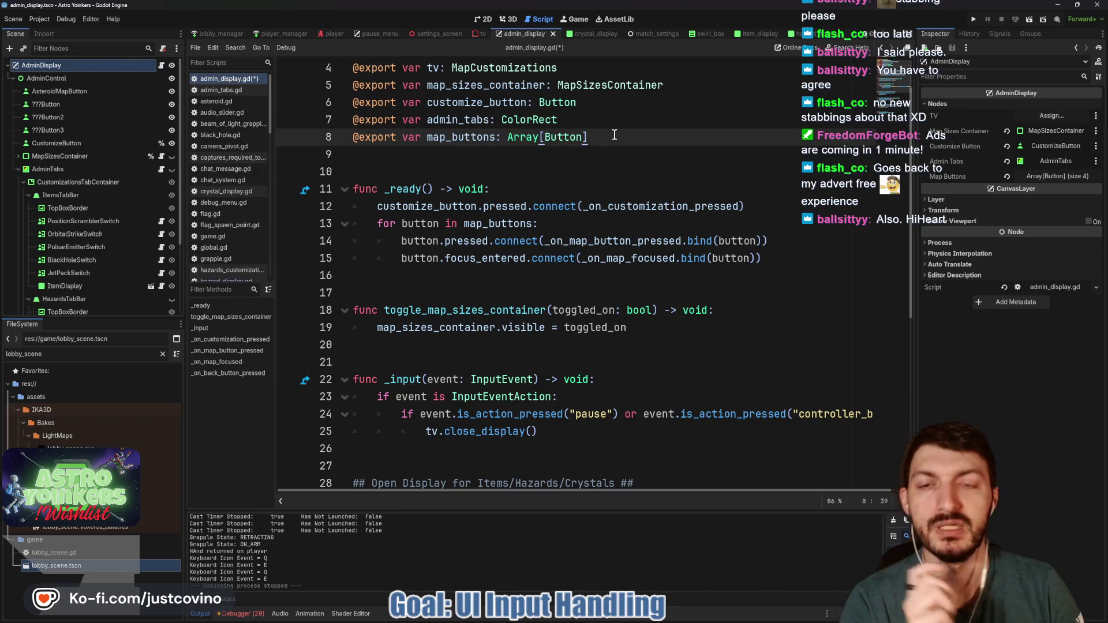
left_click(566, 195)
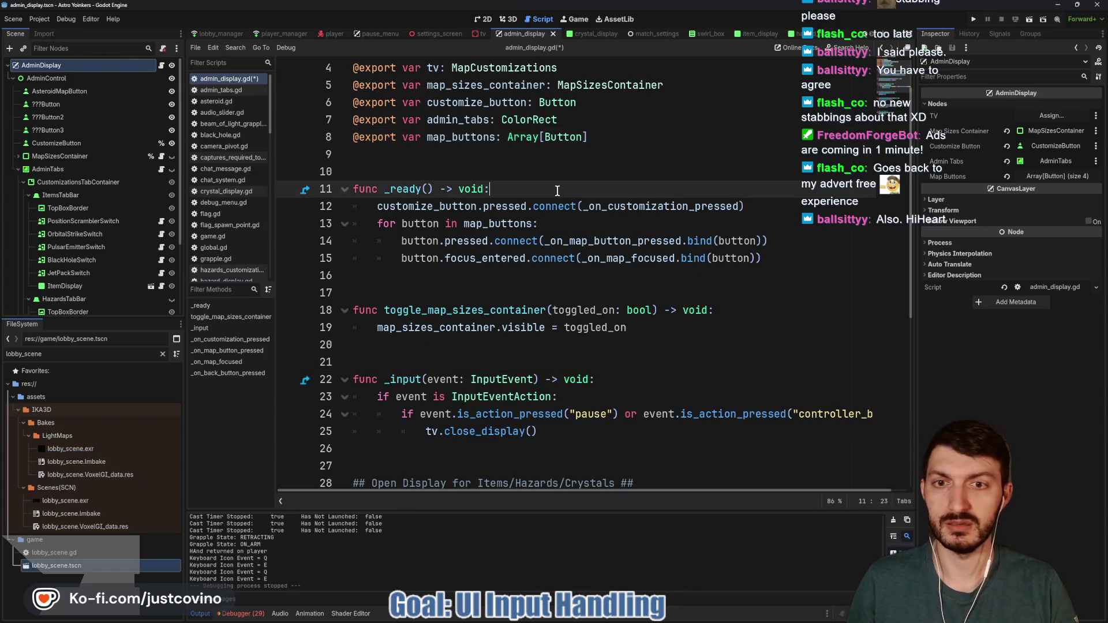
scroll(472, 287, "down", 3)
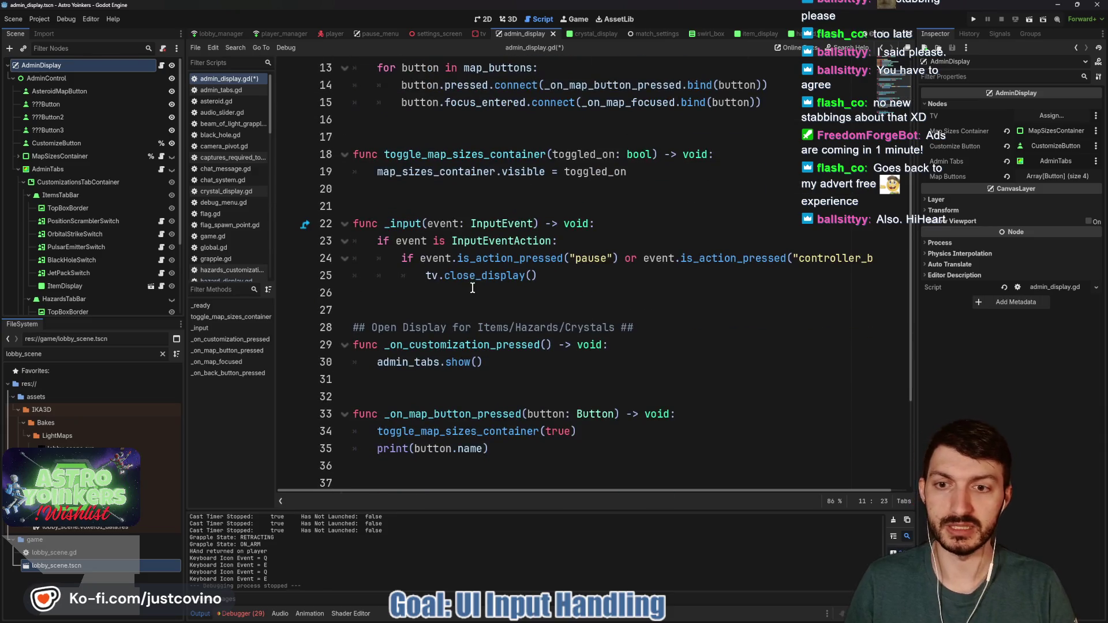
left_click(433, 309)
scroll(433, 309, "down", 3)
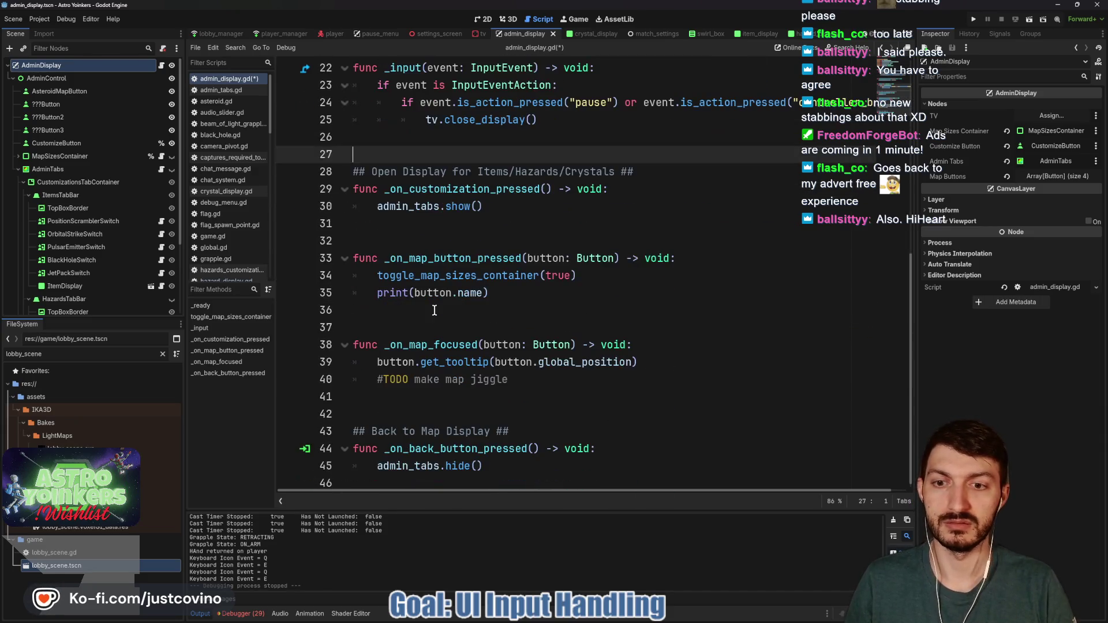
Add func _on_visibility_changed() -> void: calling set_process_input(visible) after _input.
scroll(434, 322, "up", 3)
key("Return")
key("Return")
key("Up")
key("Up")
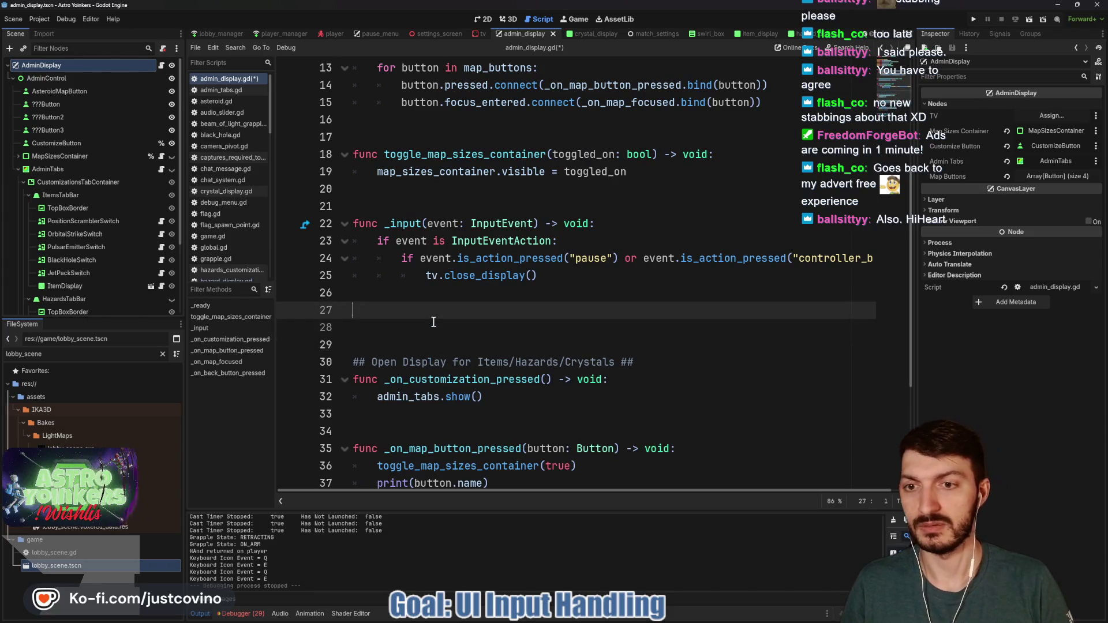
type("func _on_visibility_changed() ->")
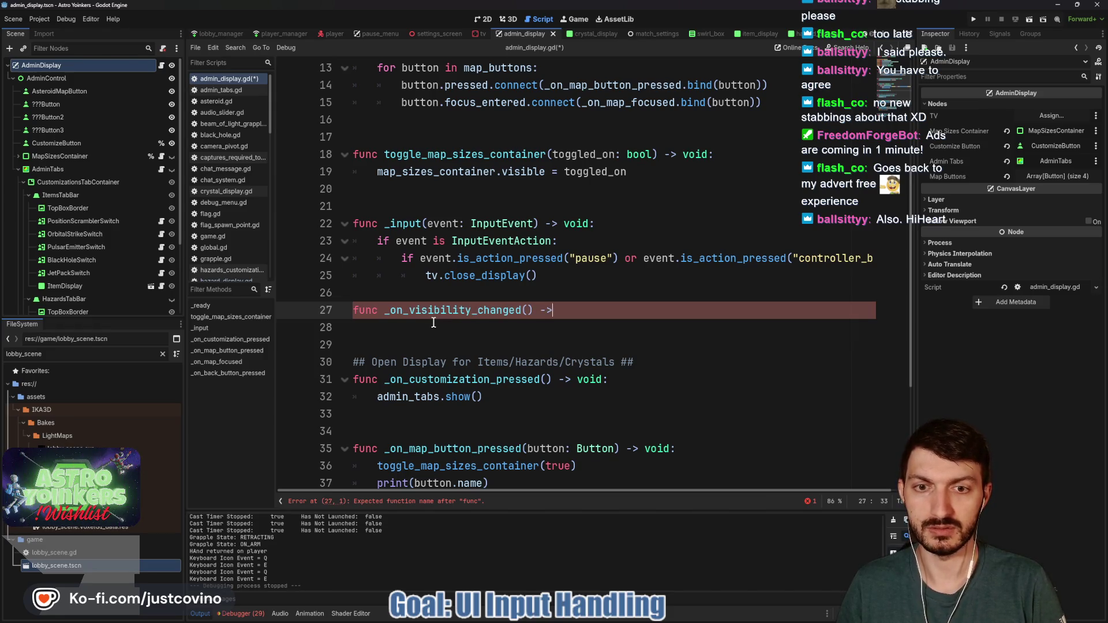
type(" void:")
key("Return")
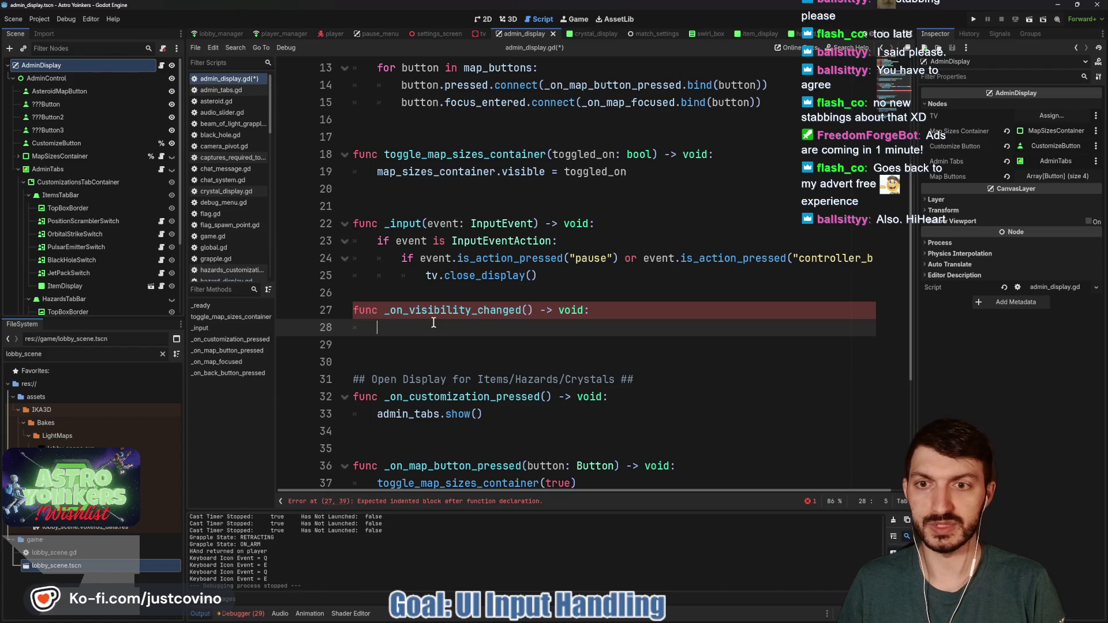
type("set_inp")
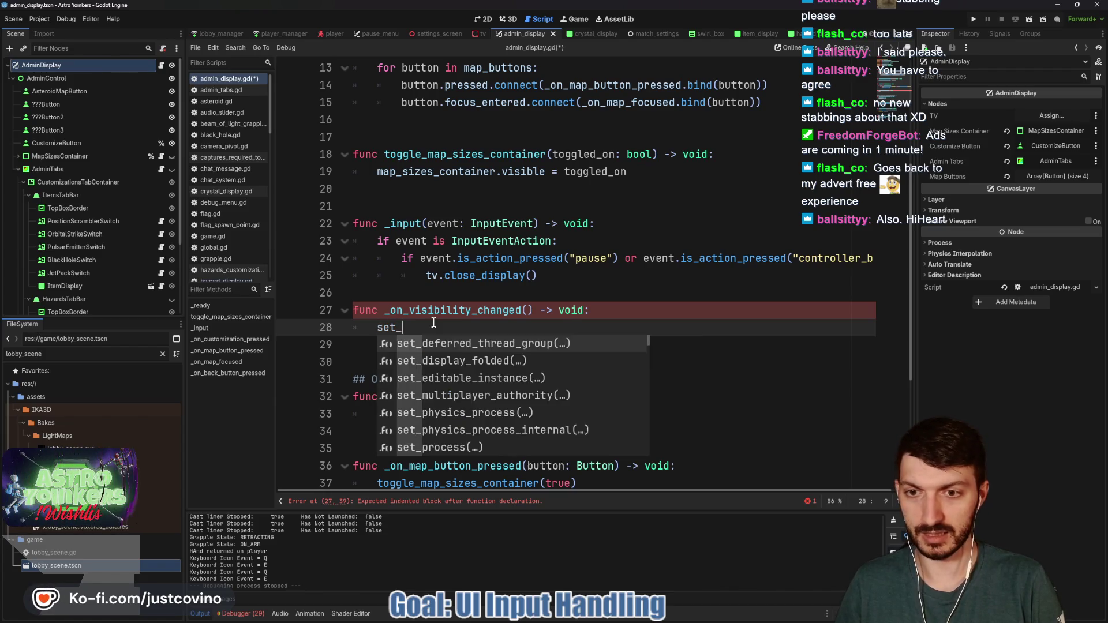
key("Return")
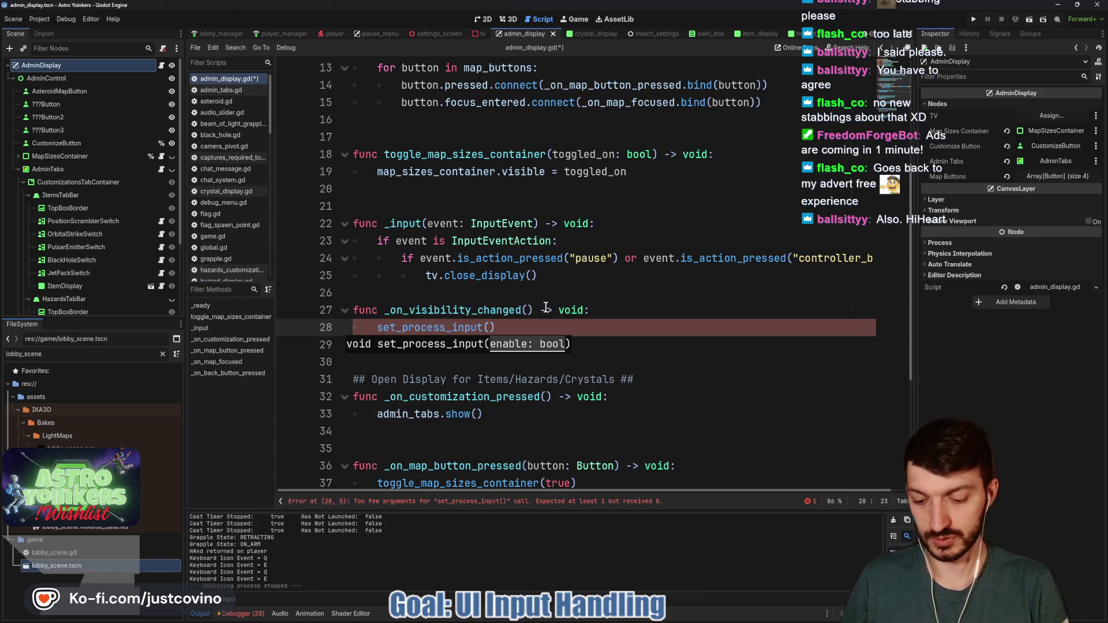
type("visible)")
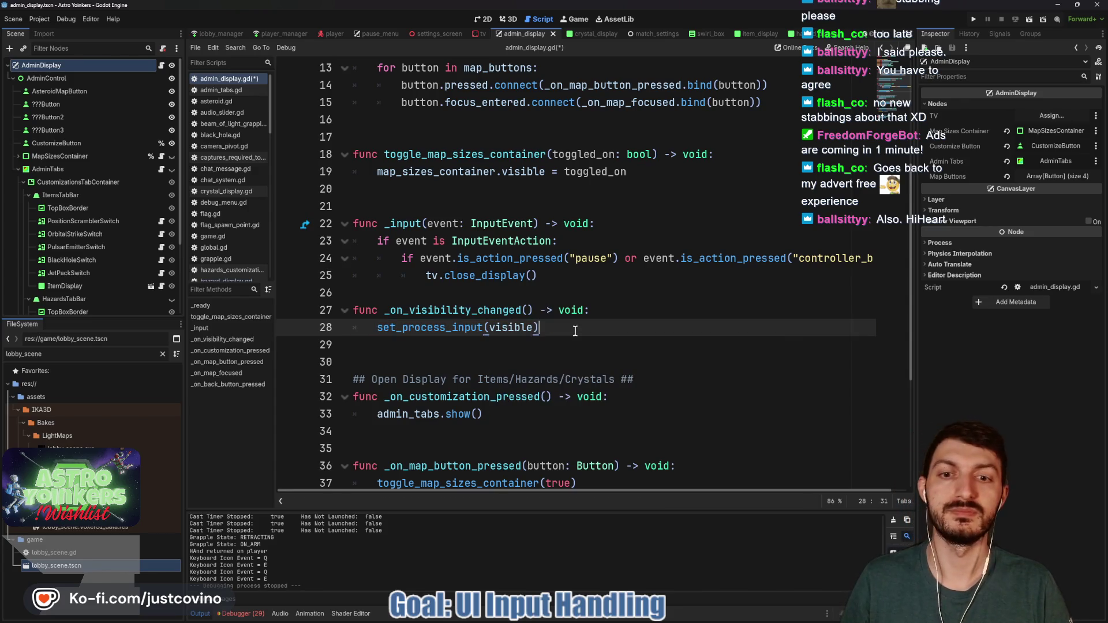
left_click(405, 293)
key("Return")
Add visibility_changed.connect(_on_visibility_changed) in _ready and save admin_display.gd.
scroll(403, 298, "up", 3)
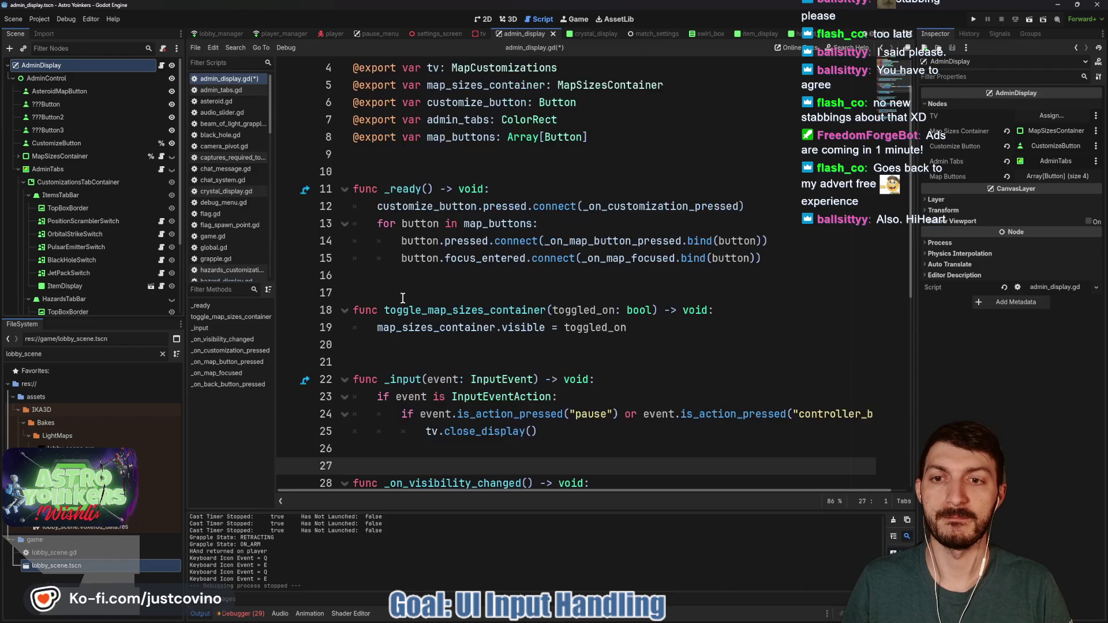
left_click(523, 185)
key("Return")
type("vis")
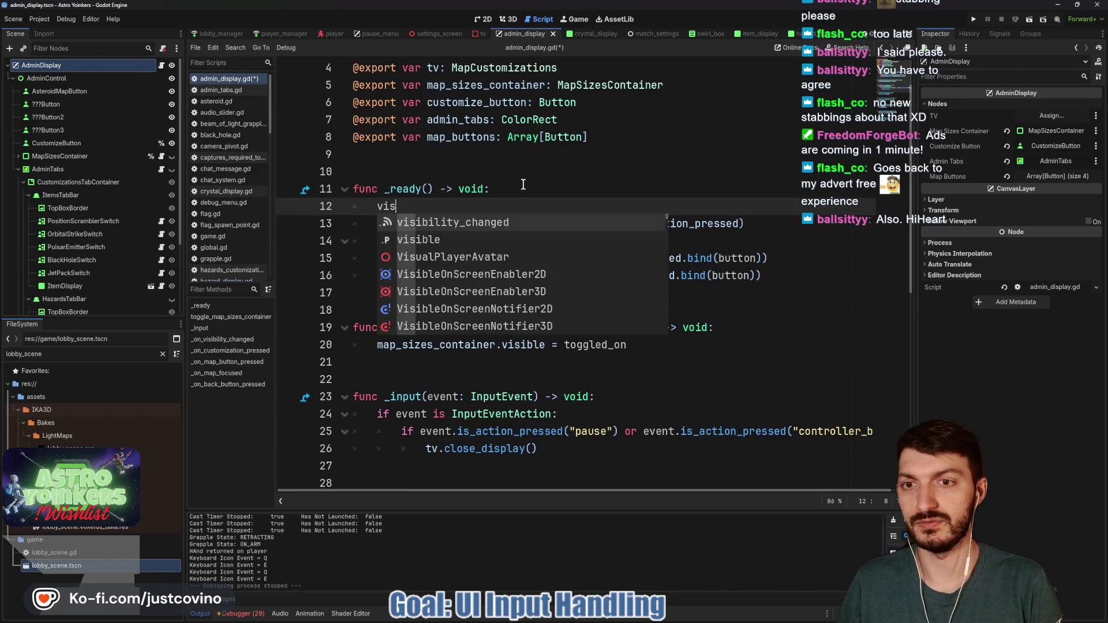
key("Return")
type(".")
key("Return")
type("_on")
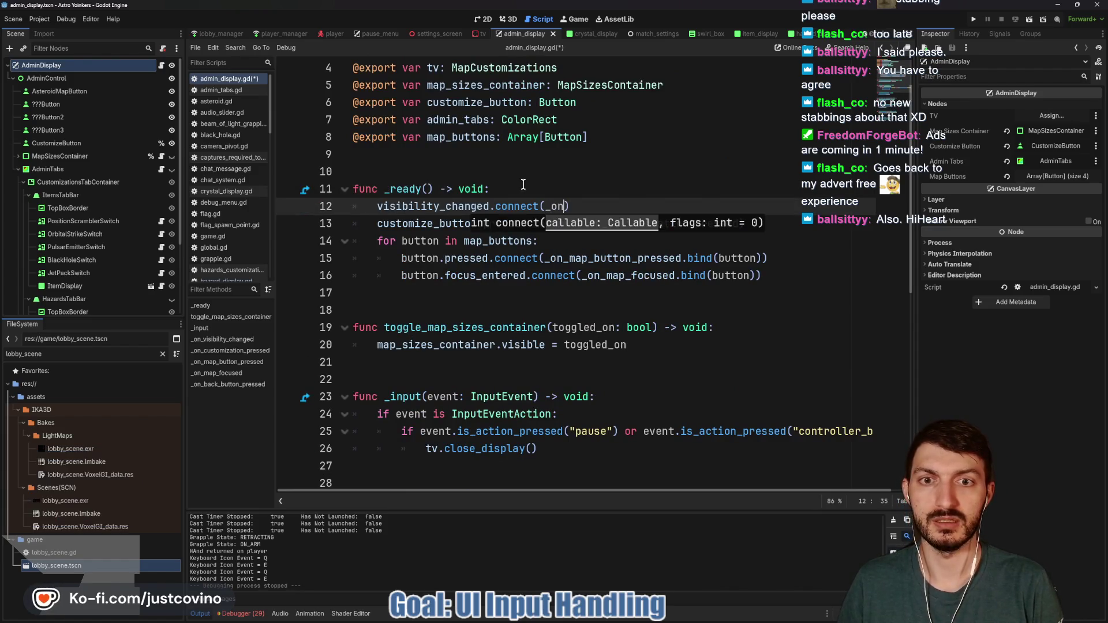
type("_v")
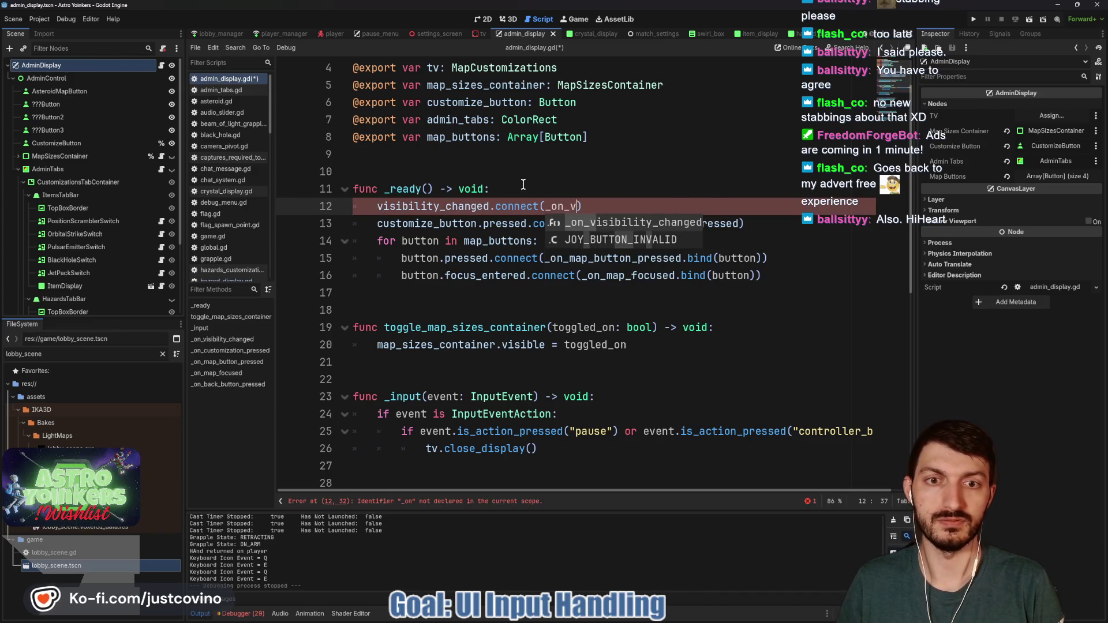
key("Return")
key("ctrl+s")
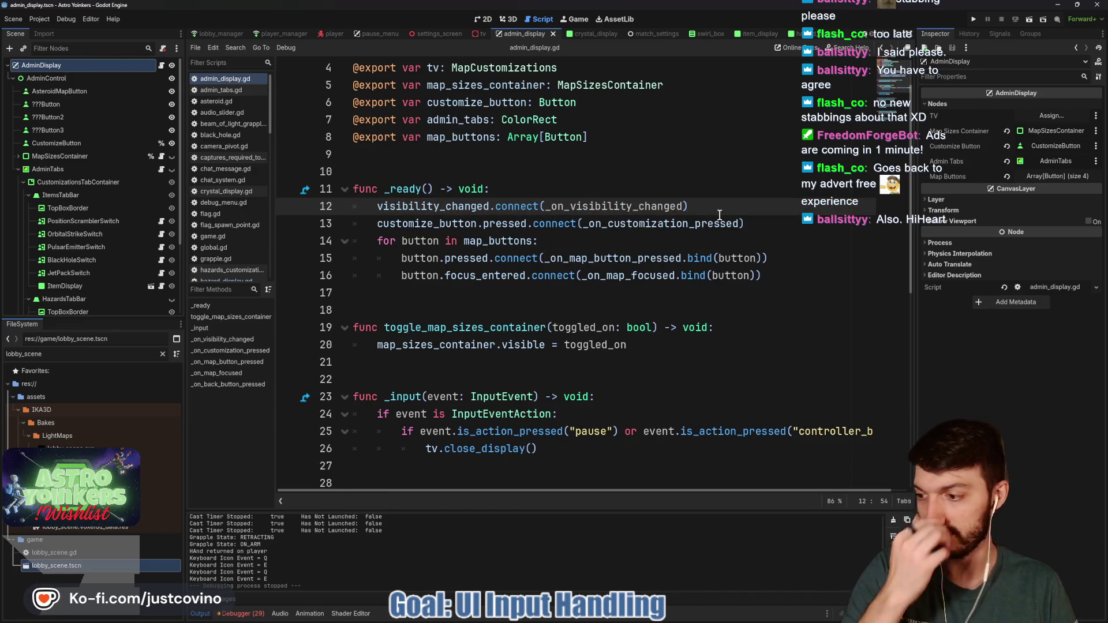
left_click(484, 19)
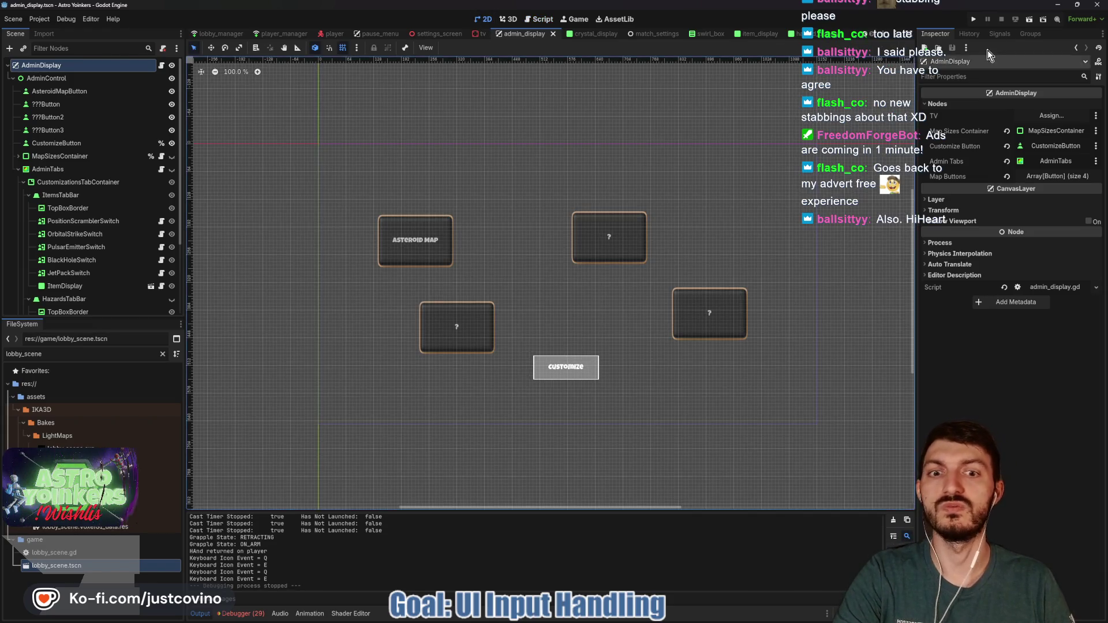
Run the game, close the extra window, and host a new lobby.
left_click(974, 19)
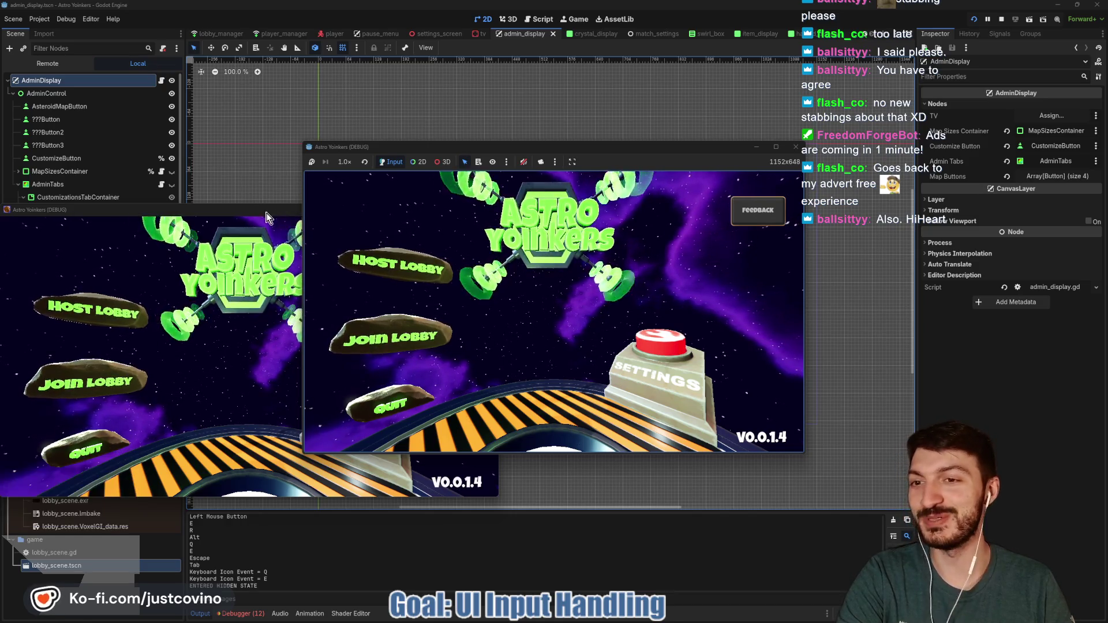
left_click(488, 210)
left_click(408, 245)
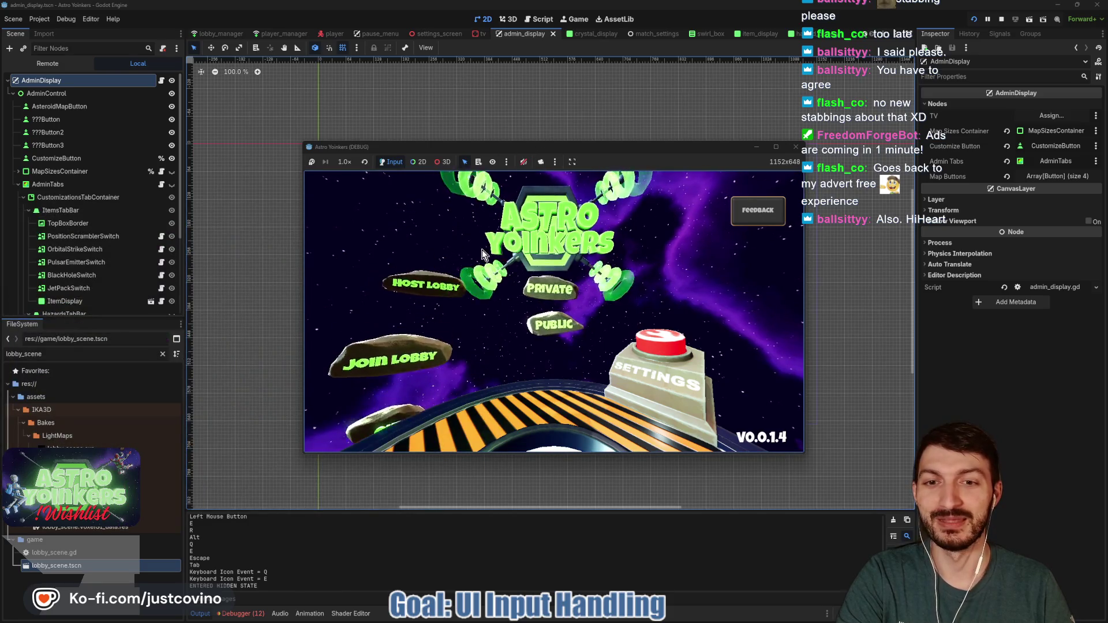
left_click(551, 280)
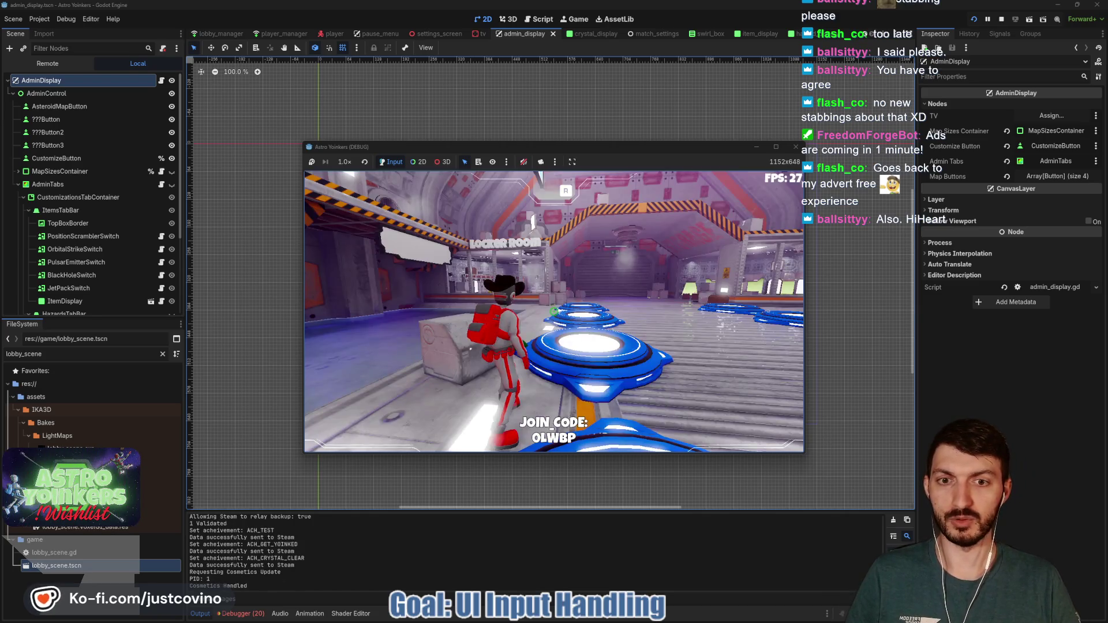
Walk to the admin console, open its display, open and close Customize items, then stop the game.
key("w")
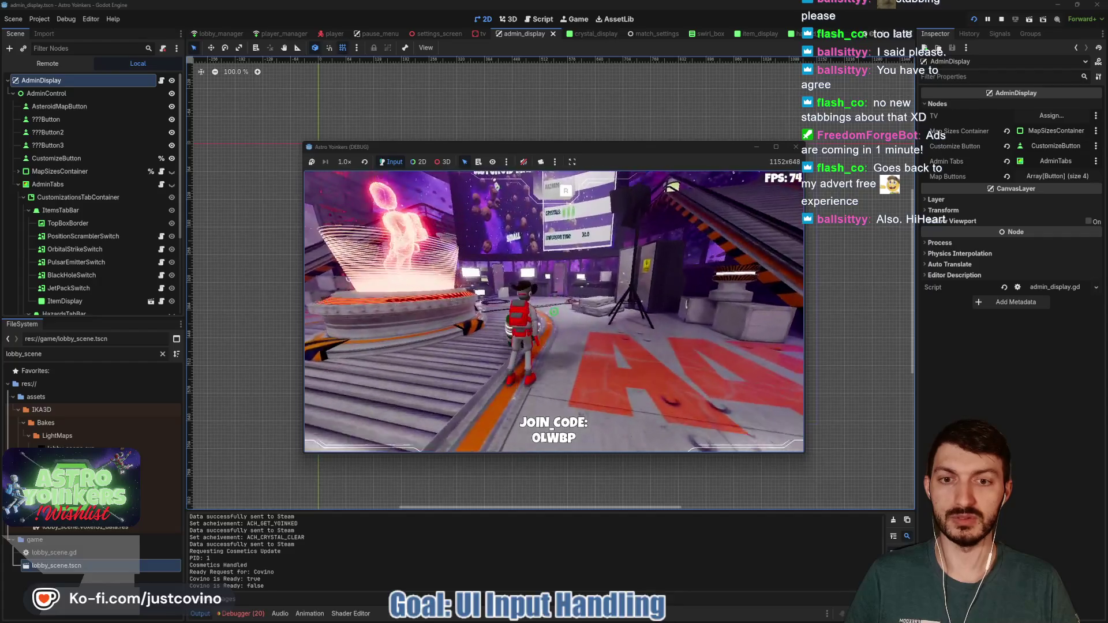
key("w")
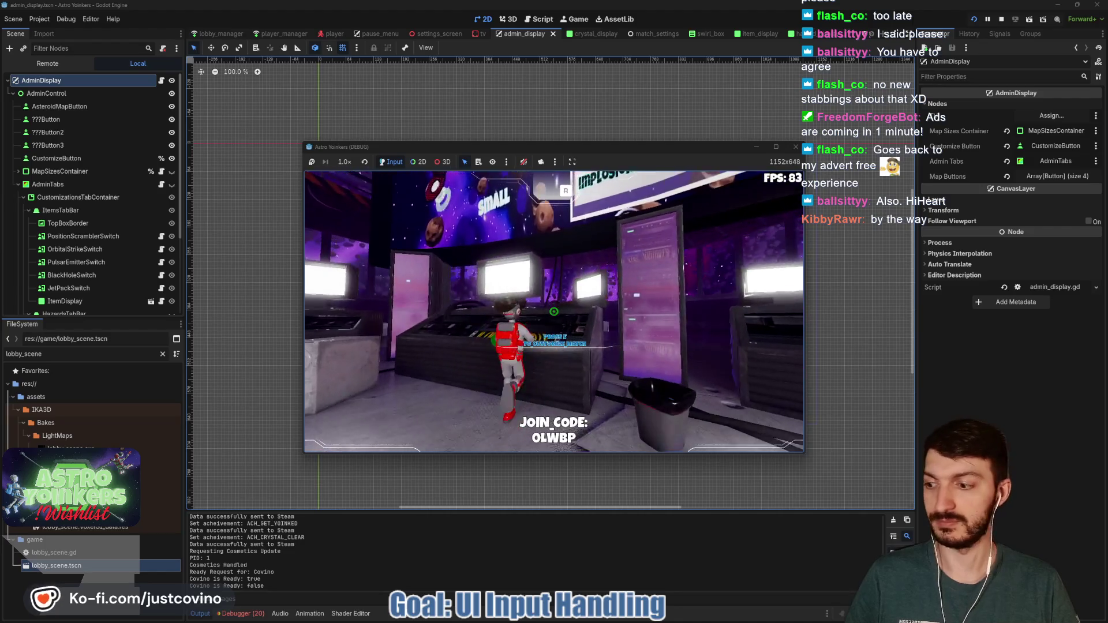
key("e")
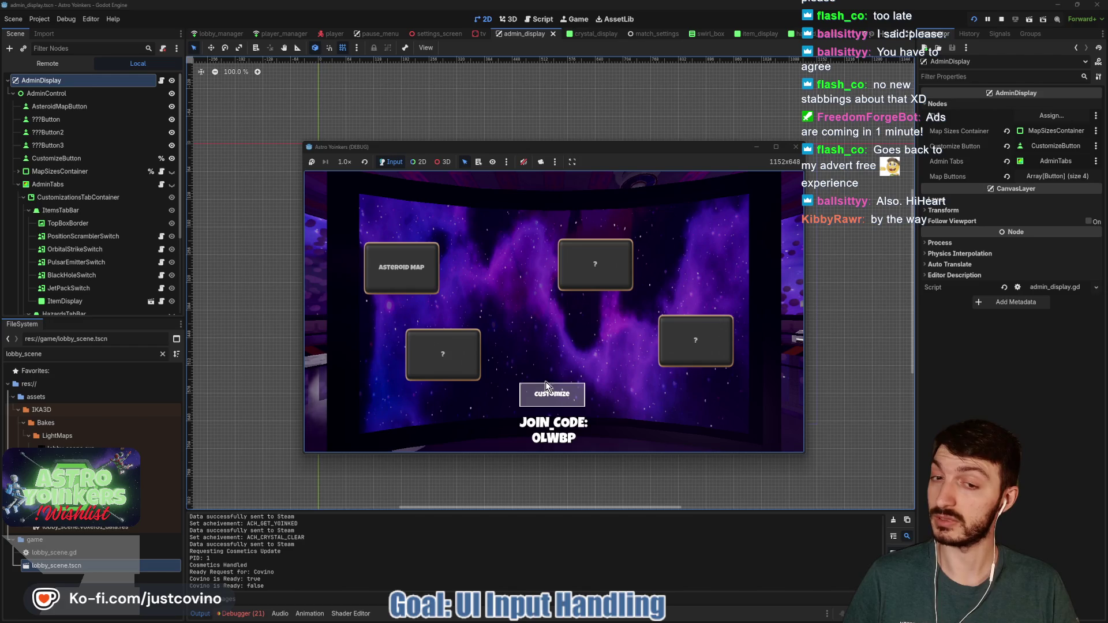
left_click(553, 385)
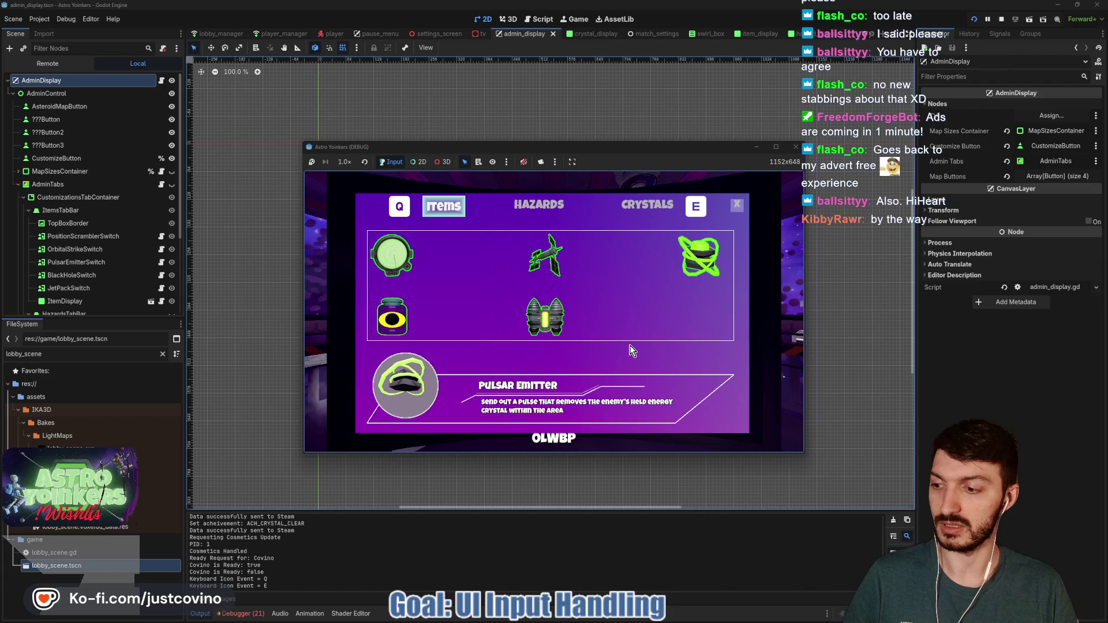
left_click(738, 206)
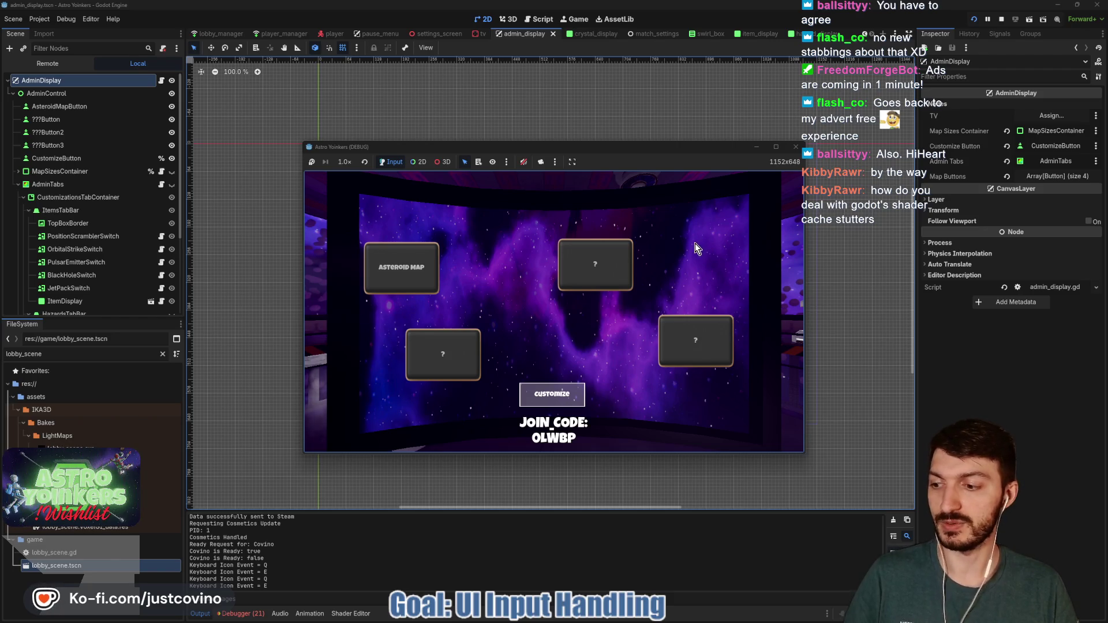
key("F8")
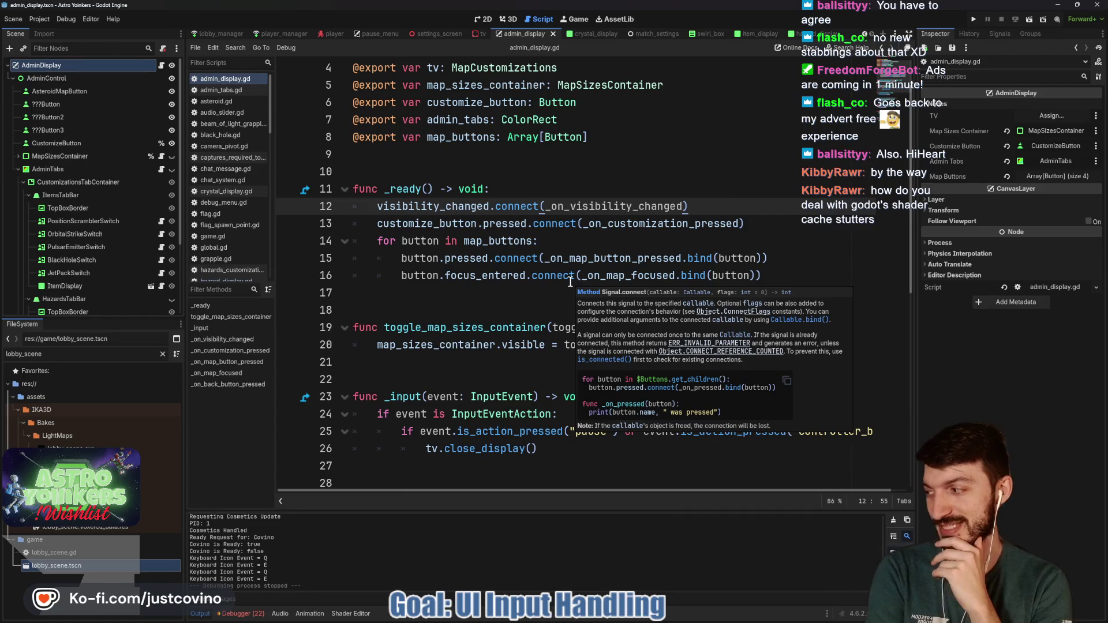
Insert print("Escape Pressed") above tv.close_display() in _input and save the script.
scroll(515, 365, "down", 3)
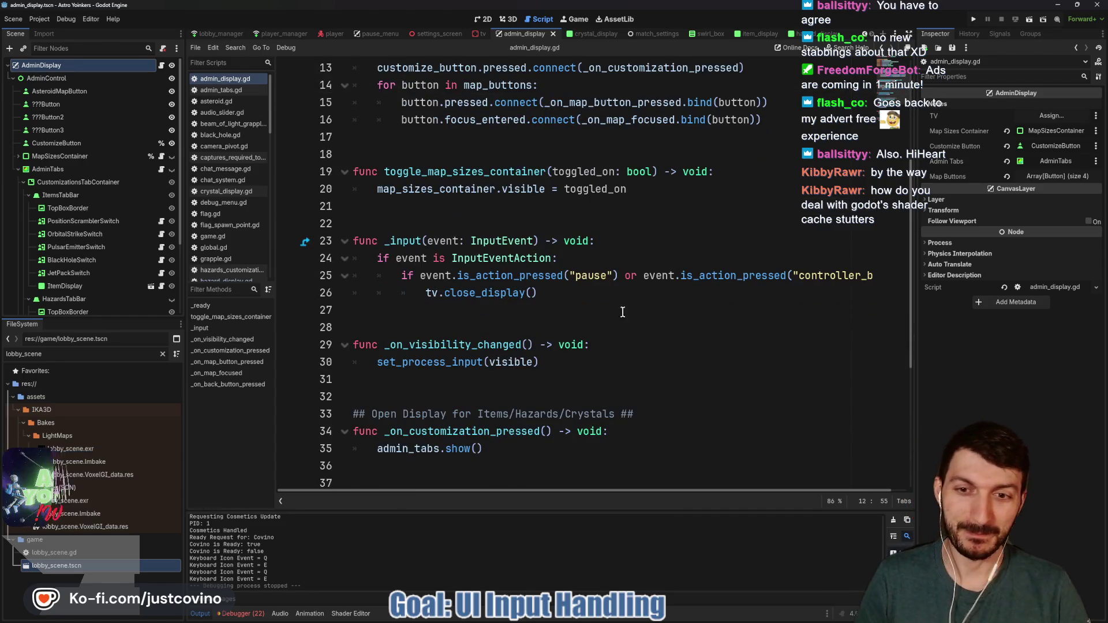
left_click(594, 259)
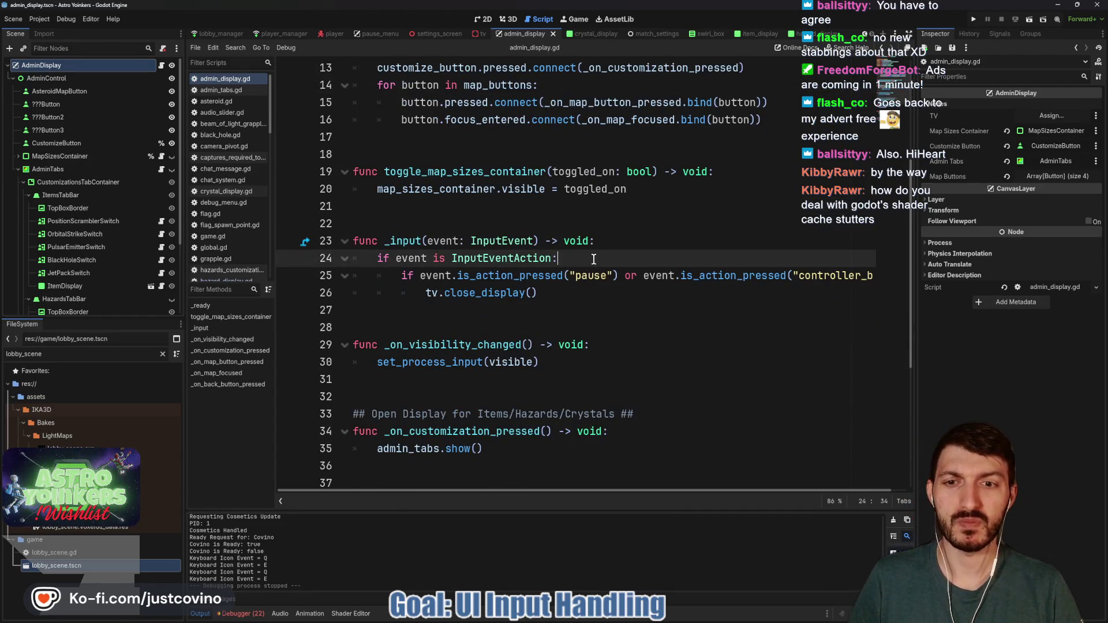
left_click(418, 293)
key("Return")
key("Up")
type("print(\"")
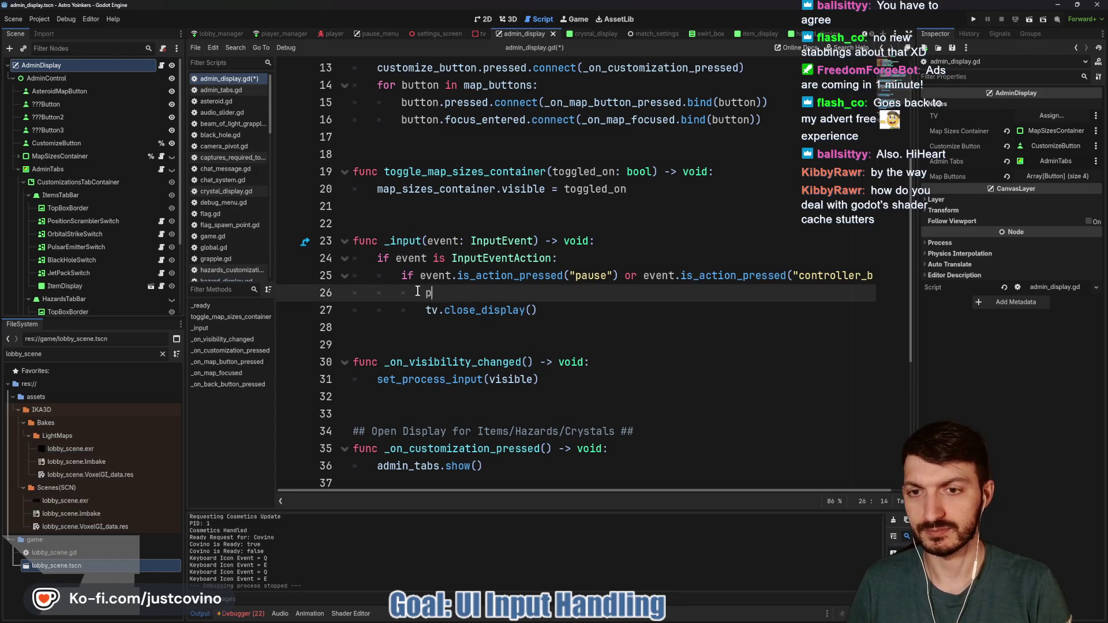
type("Escape Pressed\")")
key("ctrl+s")
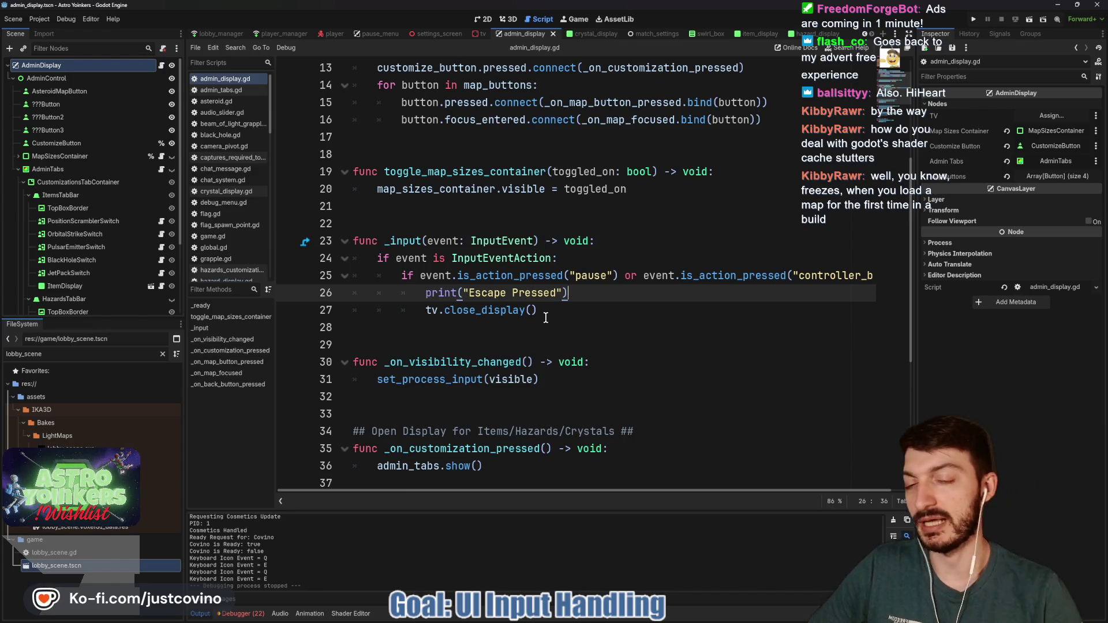
scroll(546, 318, "up", 4)
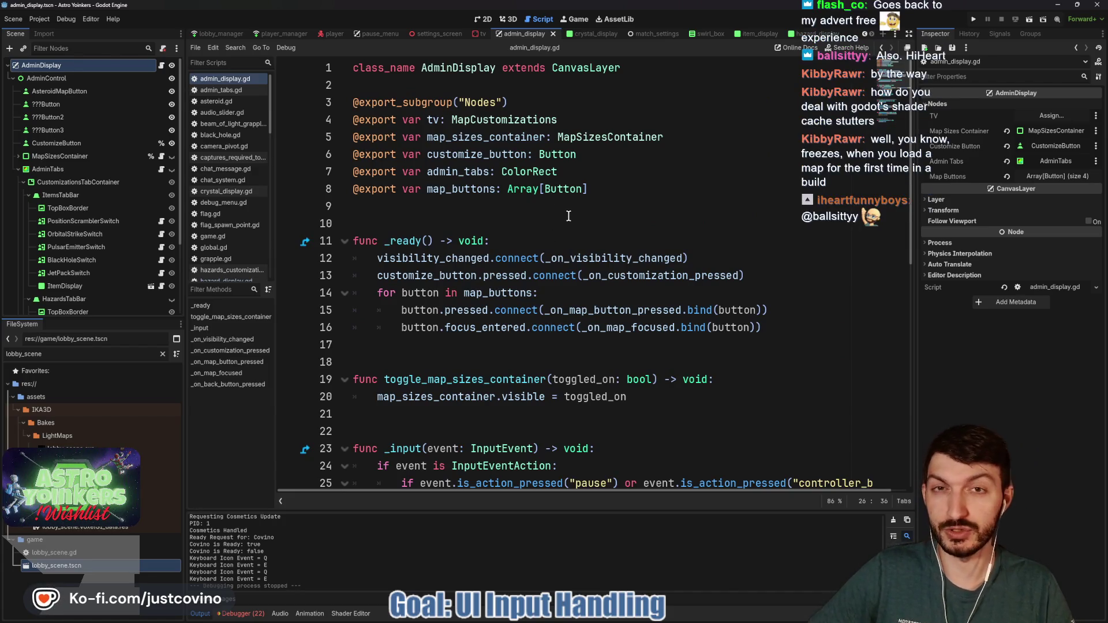
Open player.gd and place the caret on empty line 8.
left_click(330, 34)
scroll(607, 243, "up", 20)
scroll(533, 266, "down", 7)
scroll(532, 266, "down", 11)
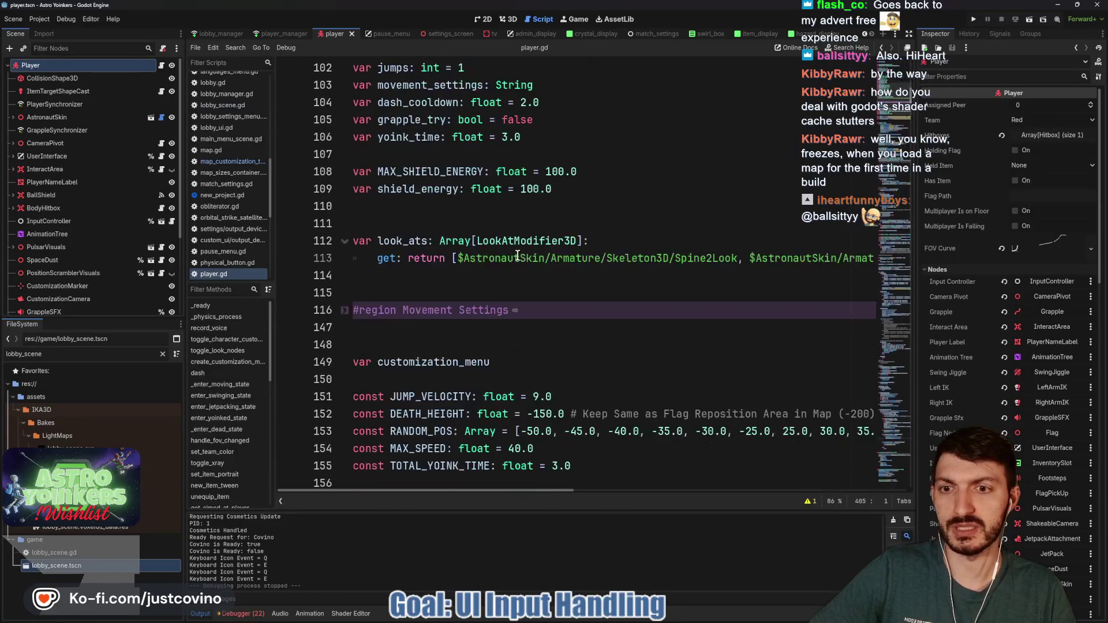
scroll(514, 254, "down", 10)
scroll(508, 252, "up", 11)
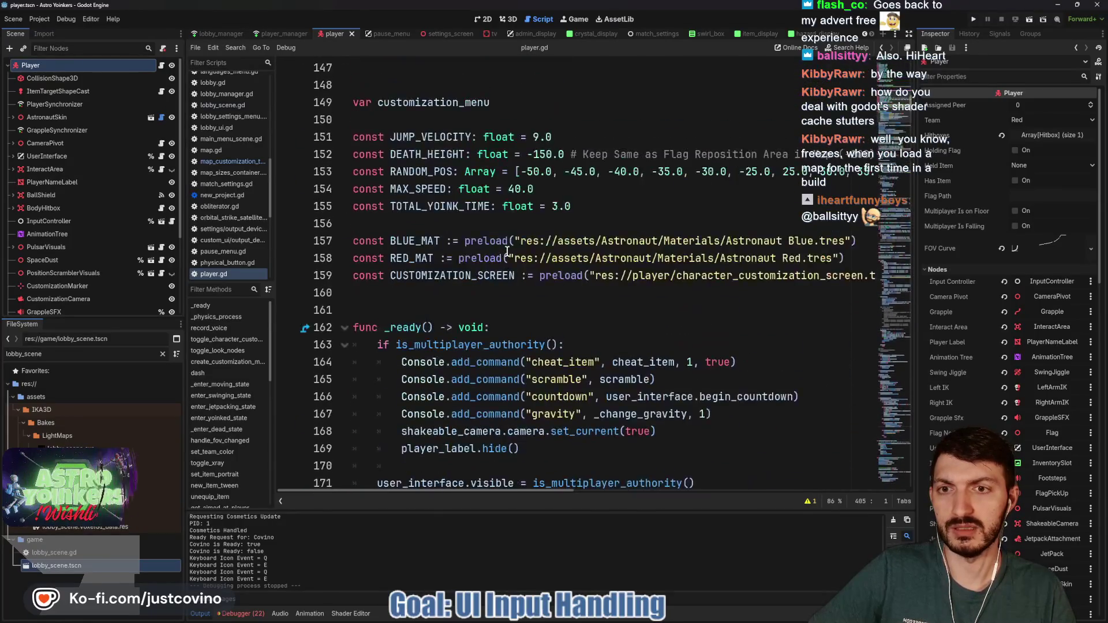
scroll(507, 252, "up", 20)
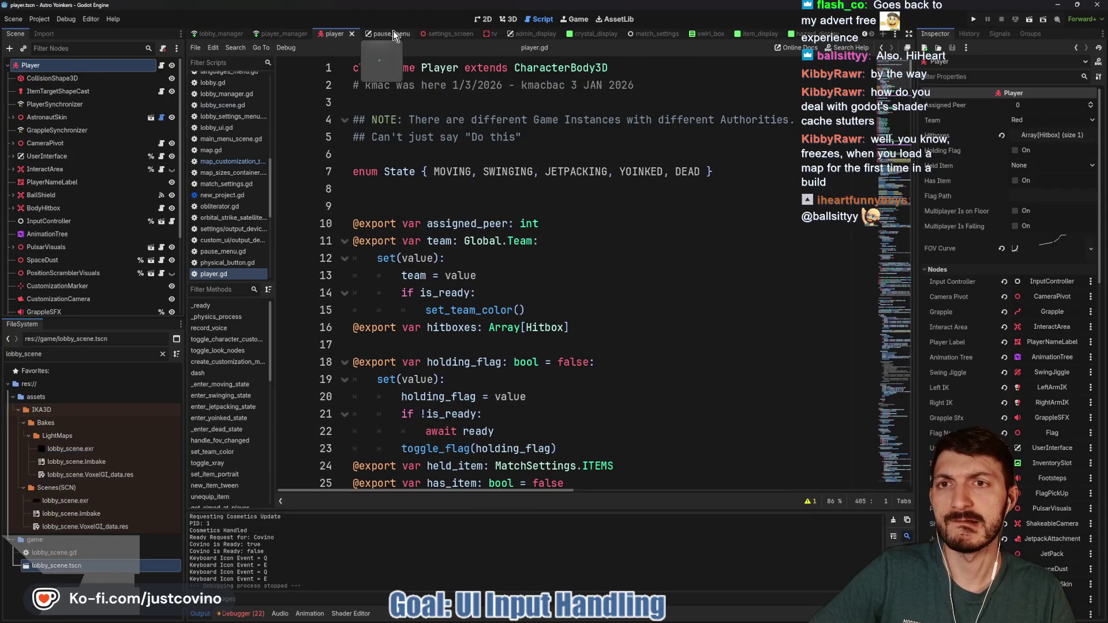
left_click(391, 197)
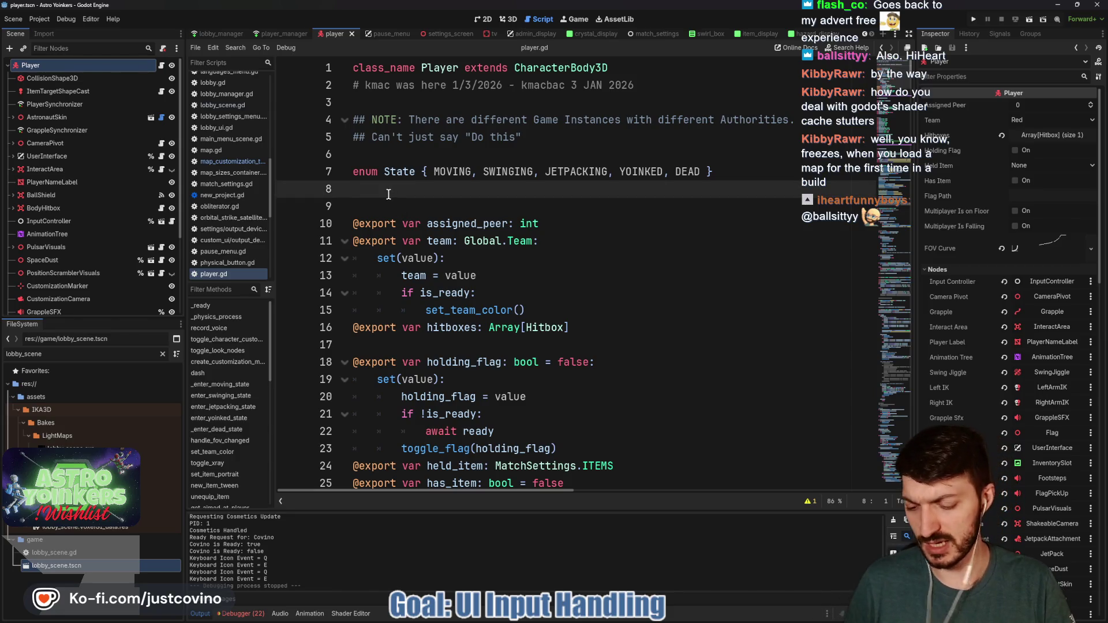
Set up a Find in Files search for "preload" with Match Case.
key("ctrl+shift+f")
type("preload")
left_click(546, 282)
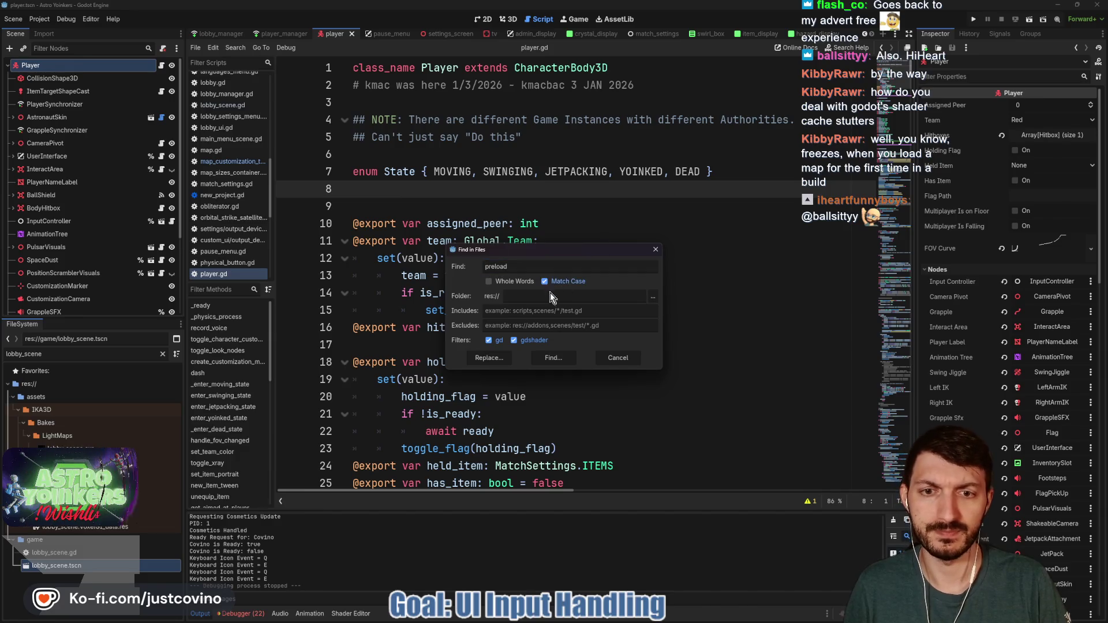
Run the preload search and open tab_team_box.gd at its PLAYER_TAB_PANEL preload on line 6.
left_click(553, 358)
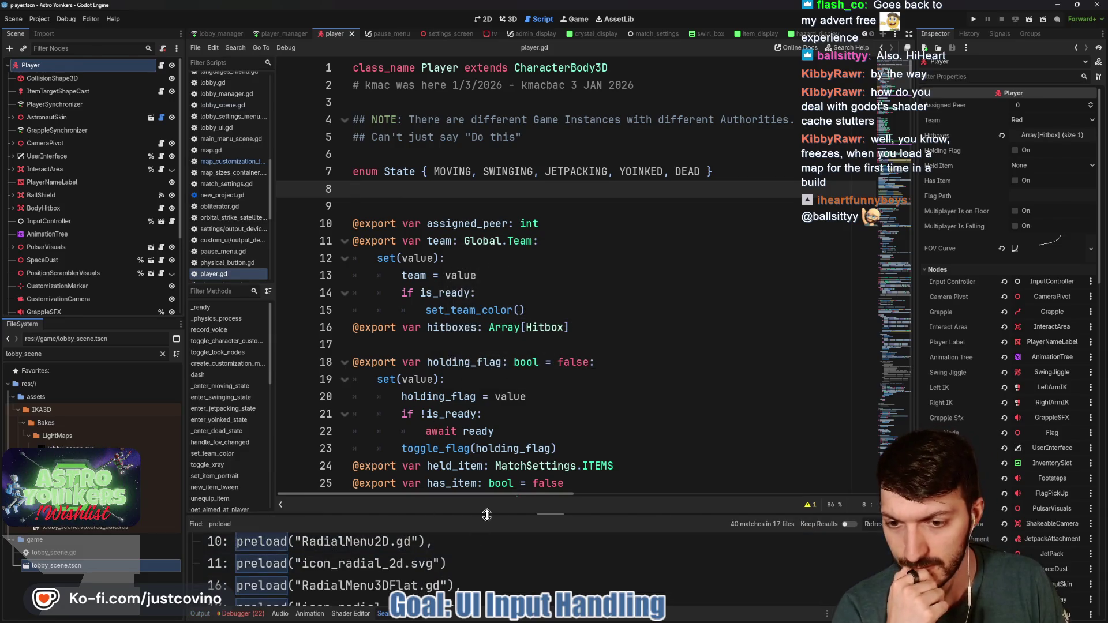
left_click_drag(486, 514, 462, 184)
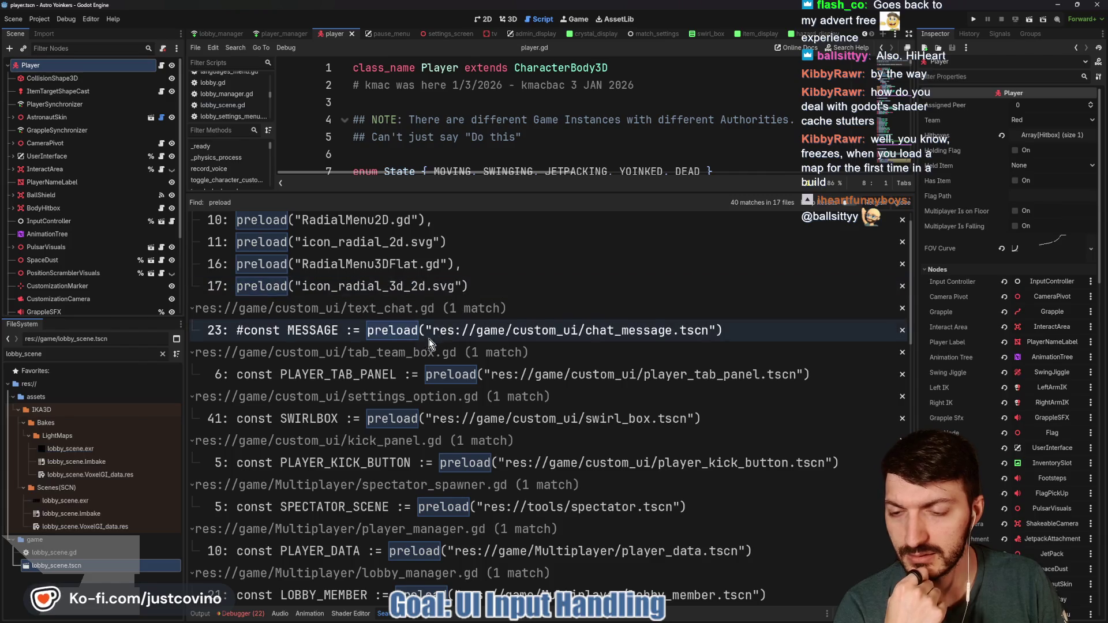
left_click(356, 379)
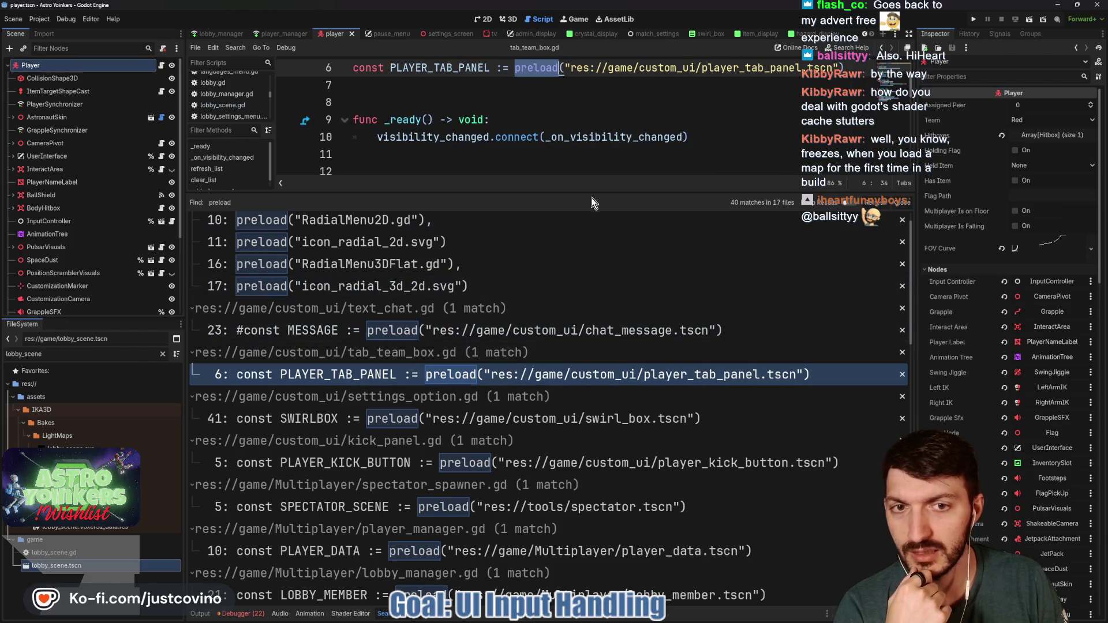
left_click_drag(583, 192, 555, 360)
scroll(480, 154, "up", 2)
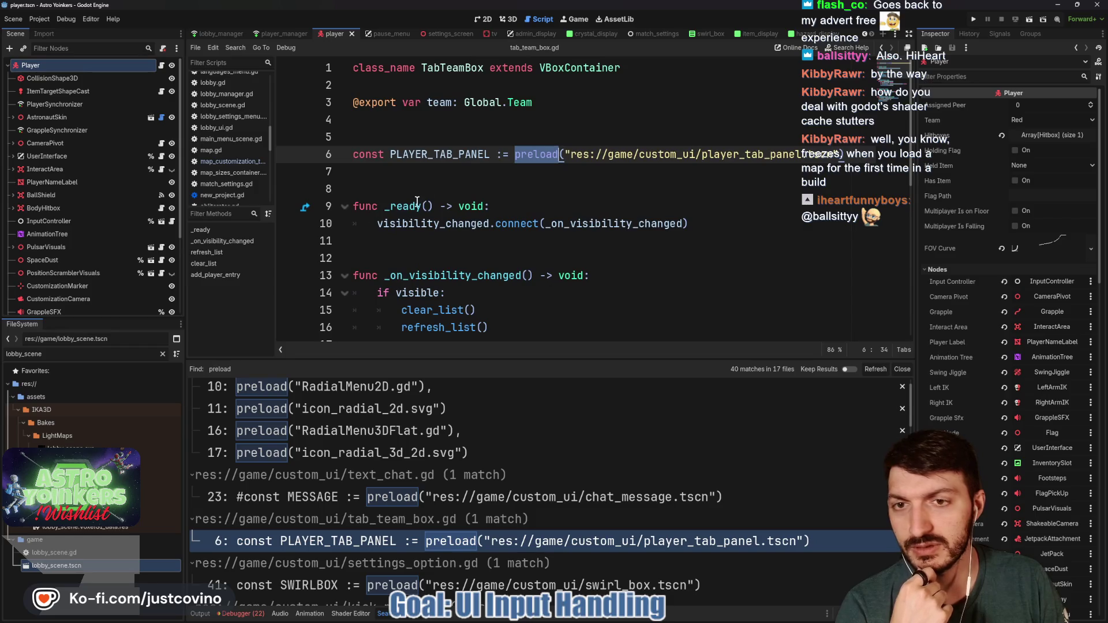
left_click_drag(844, 154, 353, 157)
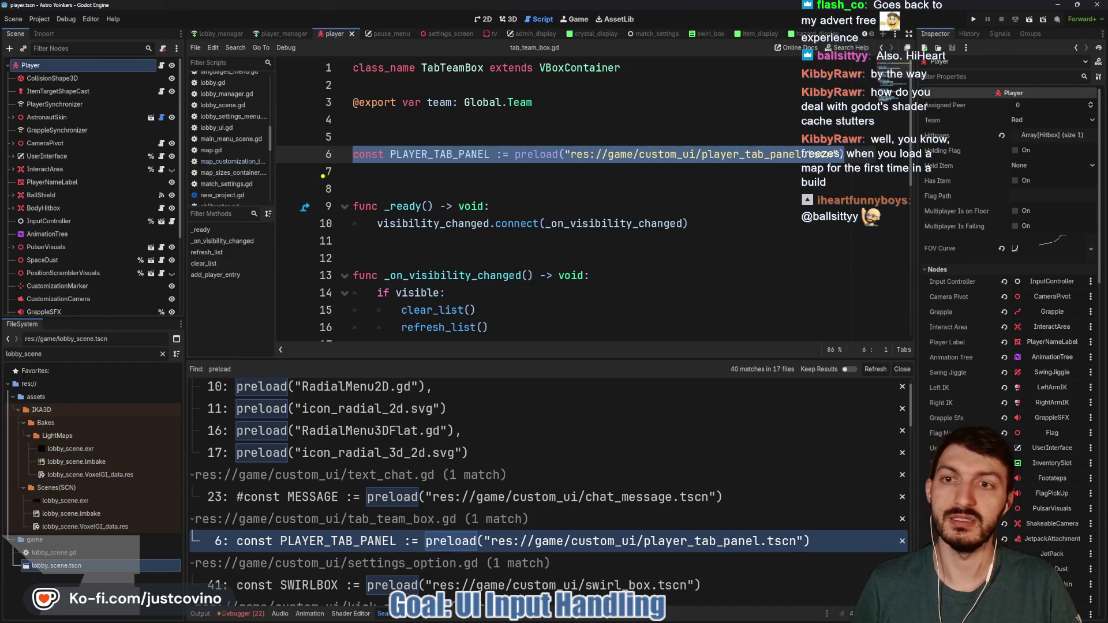
Annotate the script list and the line 6 preload path, then clear them and close the results.
left_click_drag(199, 132, 360, 307)
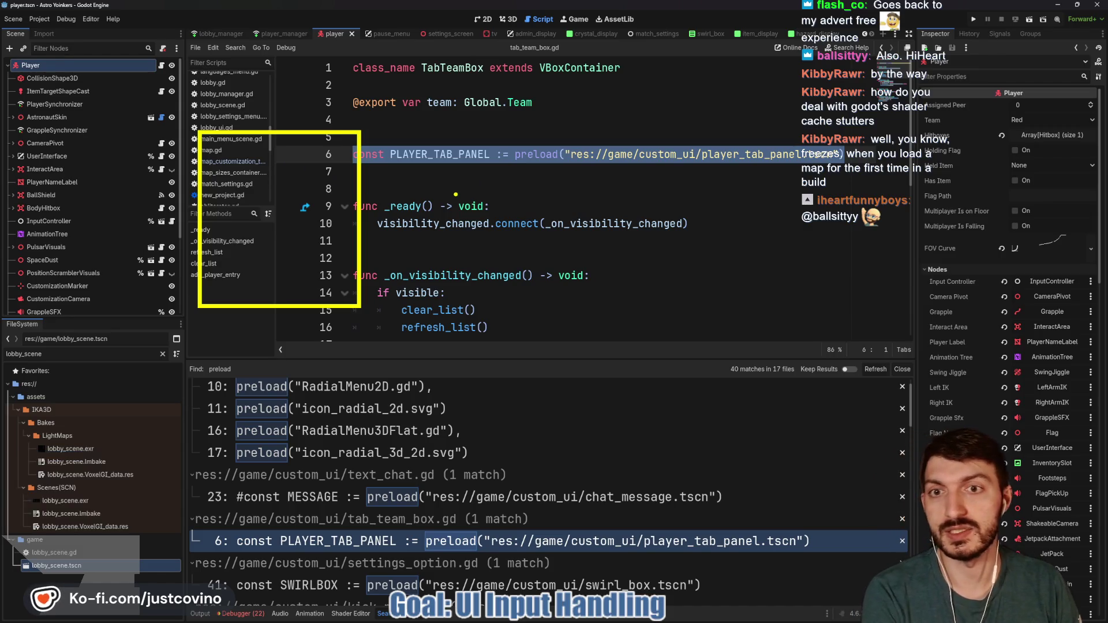
left_click_drag(510, 169, 786, 164)
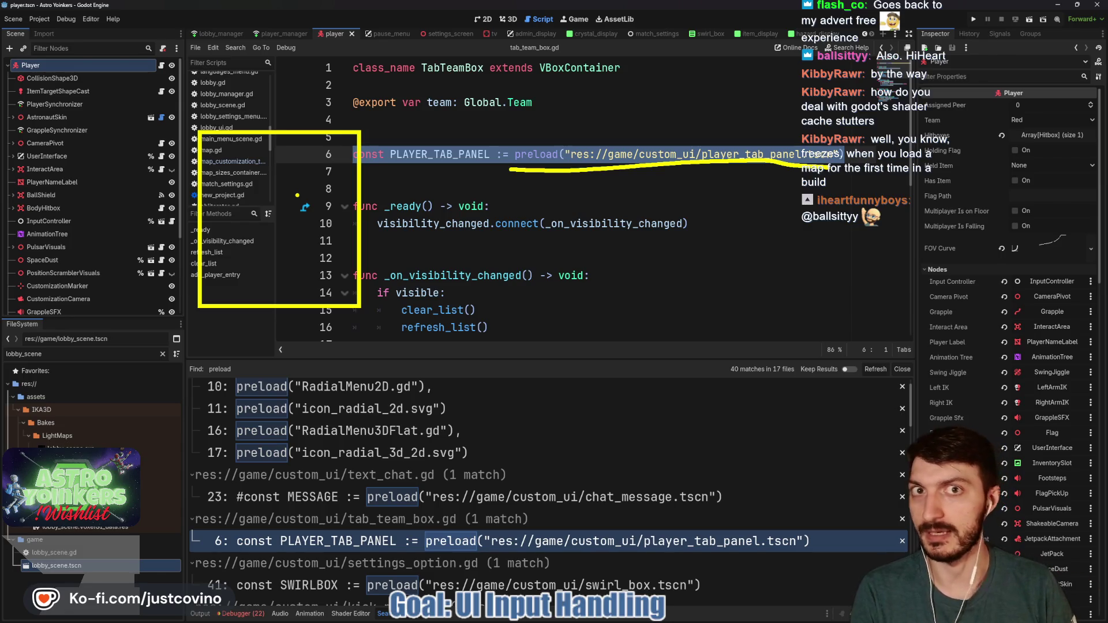
mouse_move(343, 241)
left_mouse_down()
mouse_move(217, 238)
mouse_move(219, 219)
left_mouse_up()
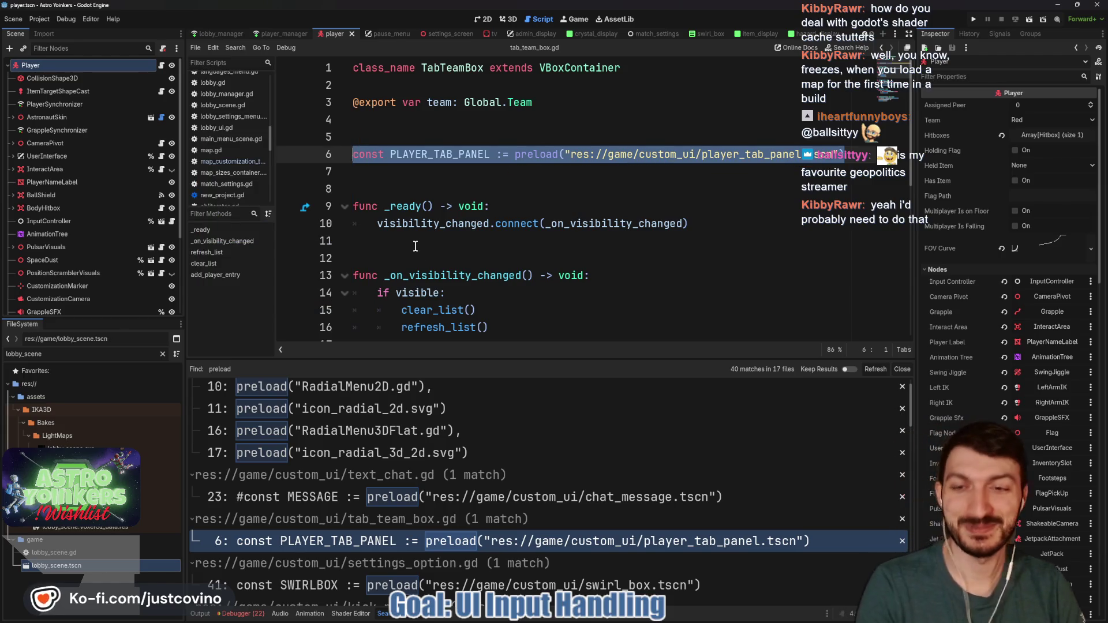
left_click(416, 242)
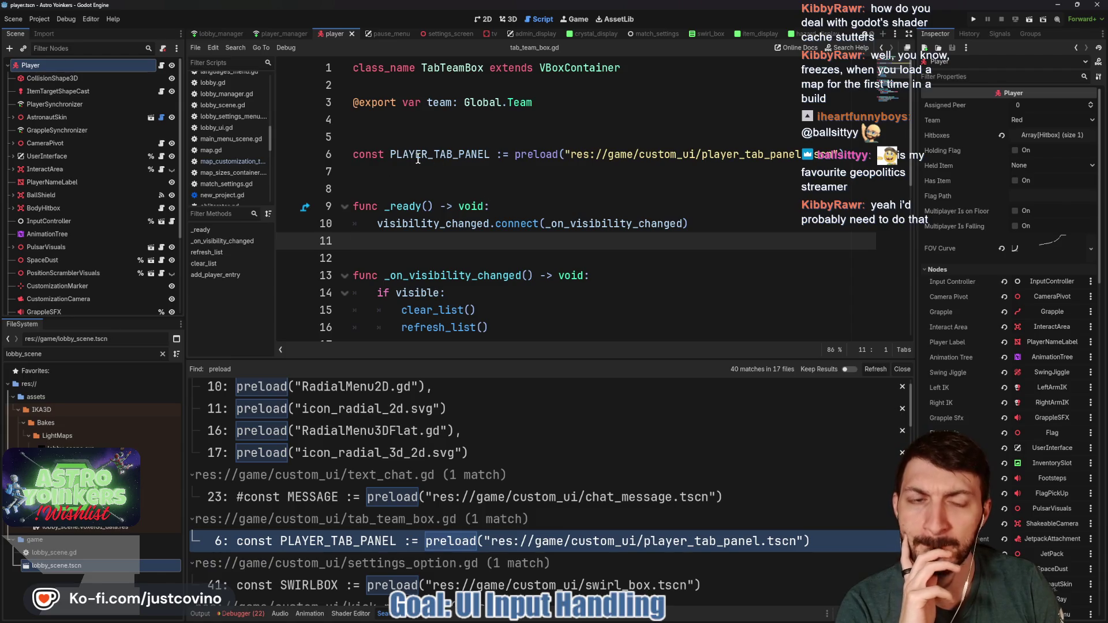
key("Escape")
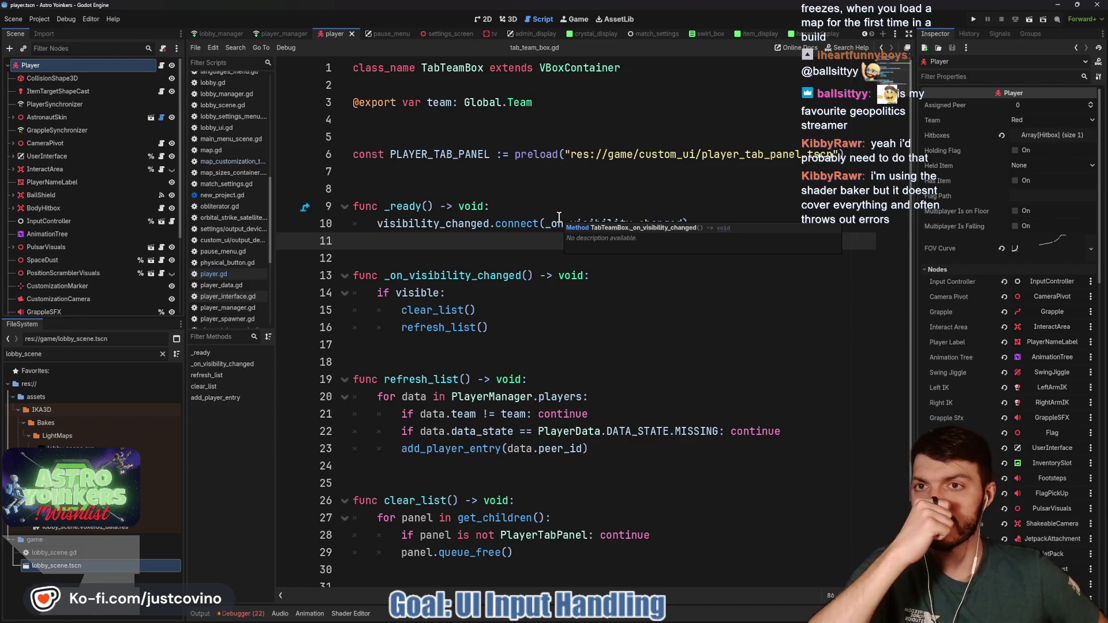
left_click(38, 20)
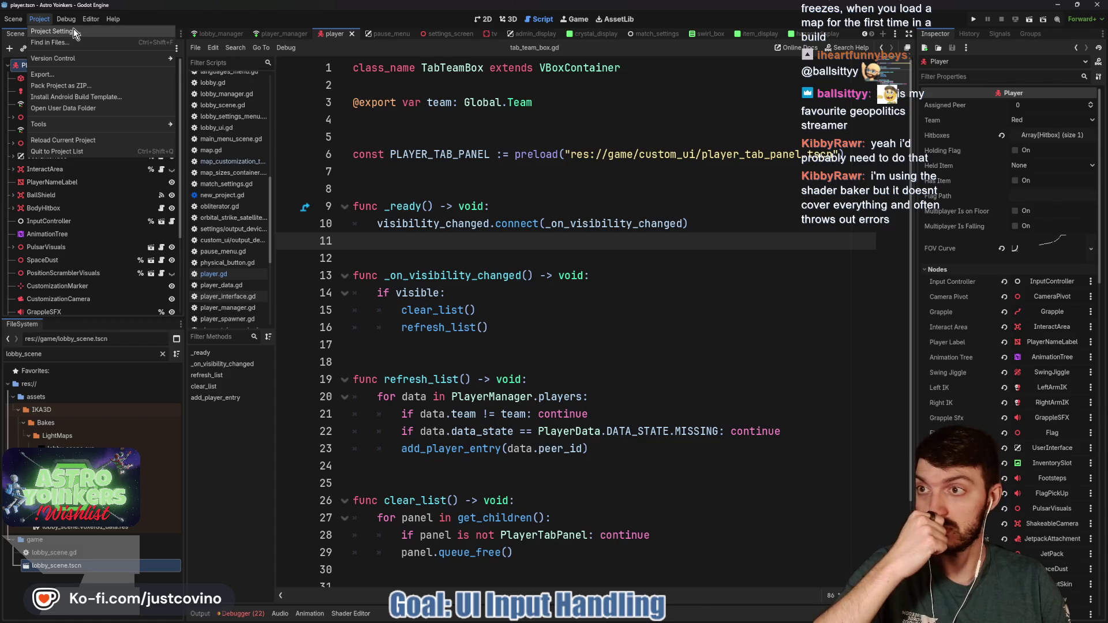
left_click(64, 75)
left_click(285, 119)
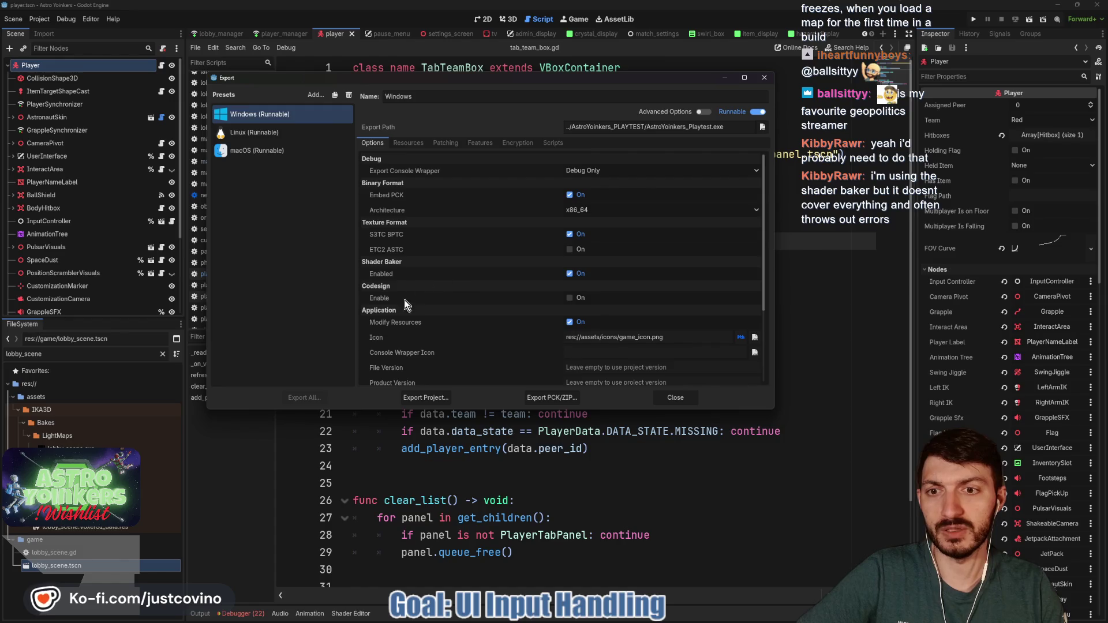
left_click(272, 133)
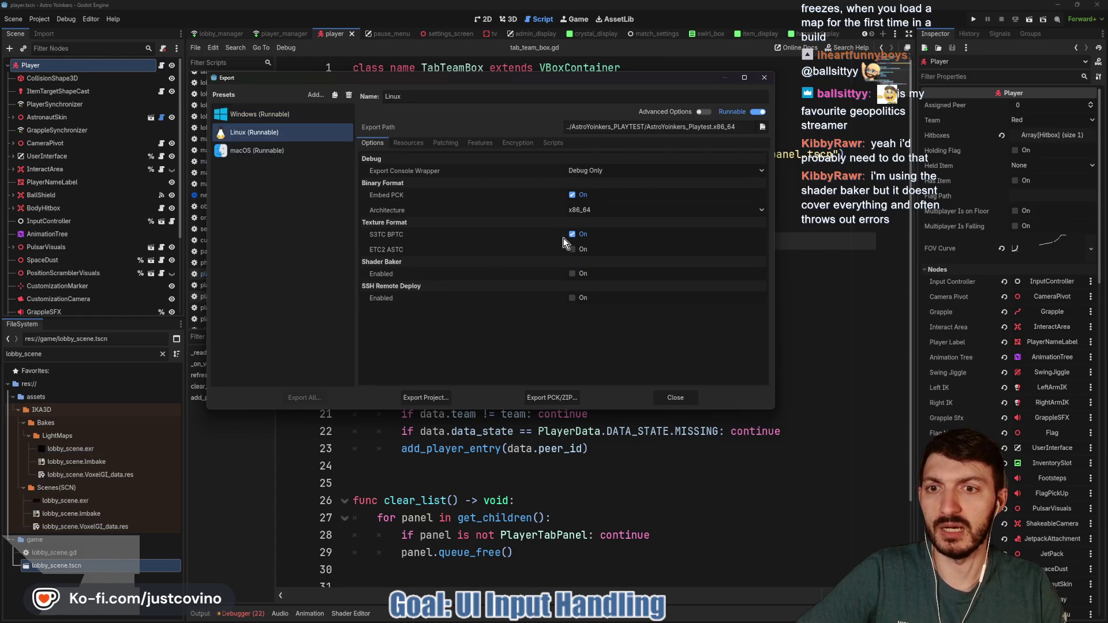
mouse_move(392, 275)
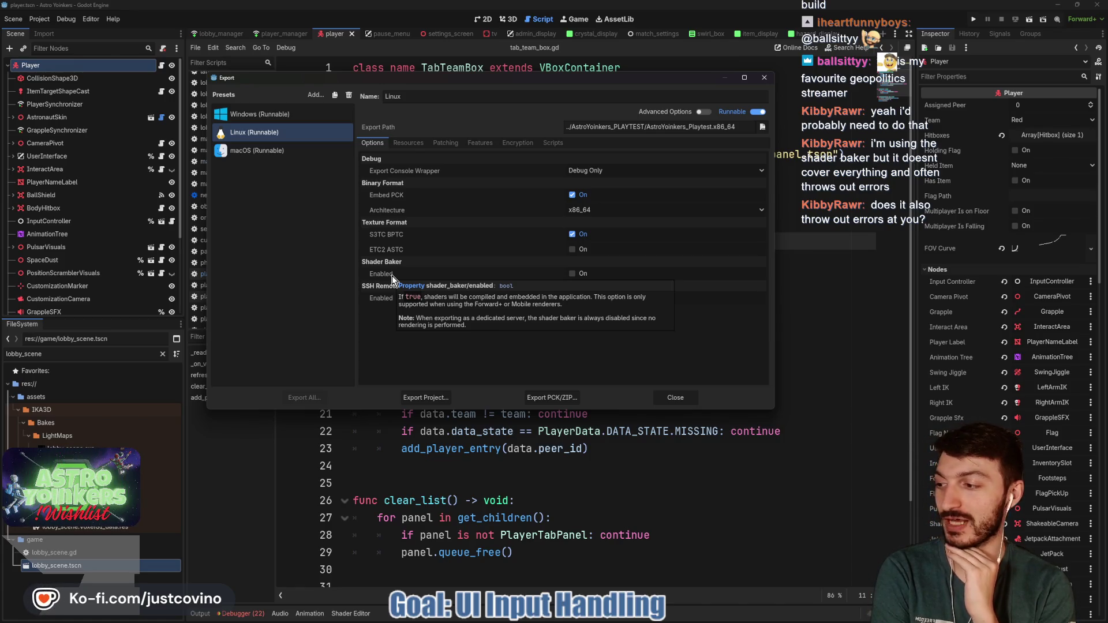
left_click(673, 397)
left_click(39, 20)
left_click(55, 31)
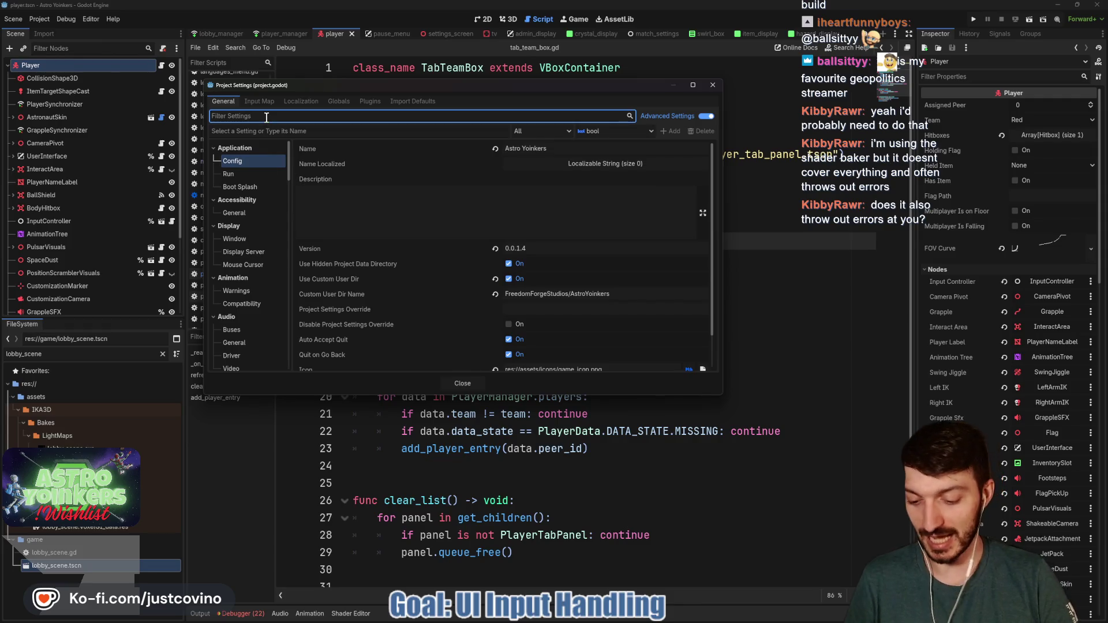
type("fps")
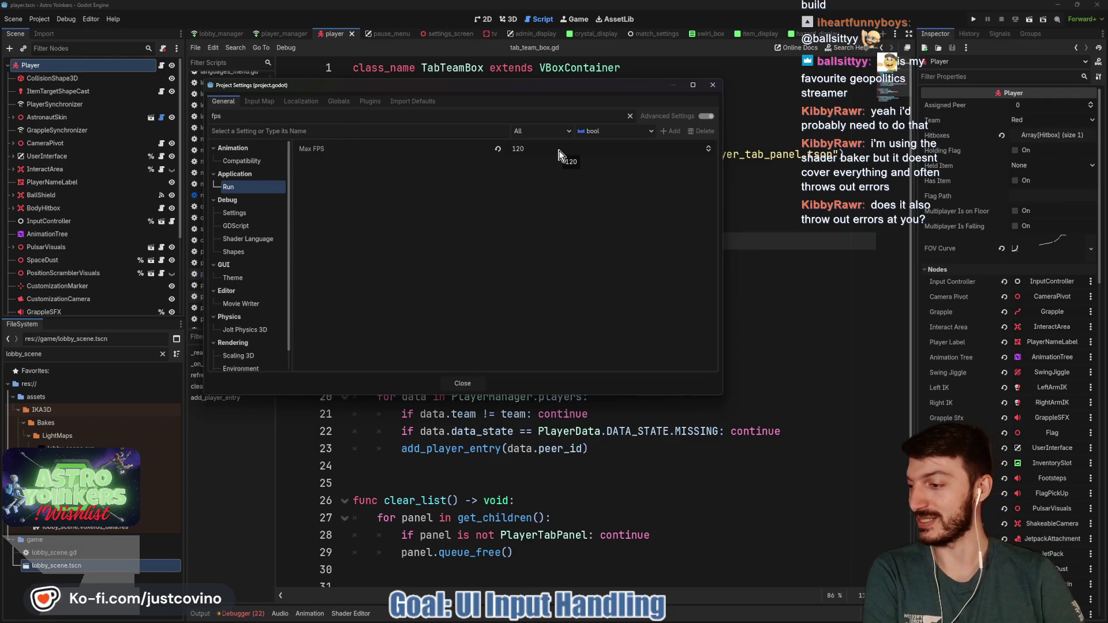
left_click(463, 383)
left_click(554, 275)
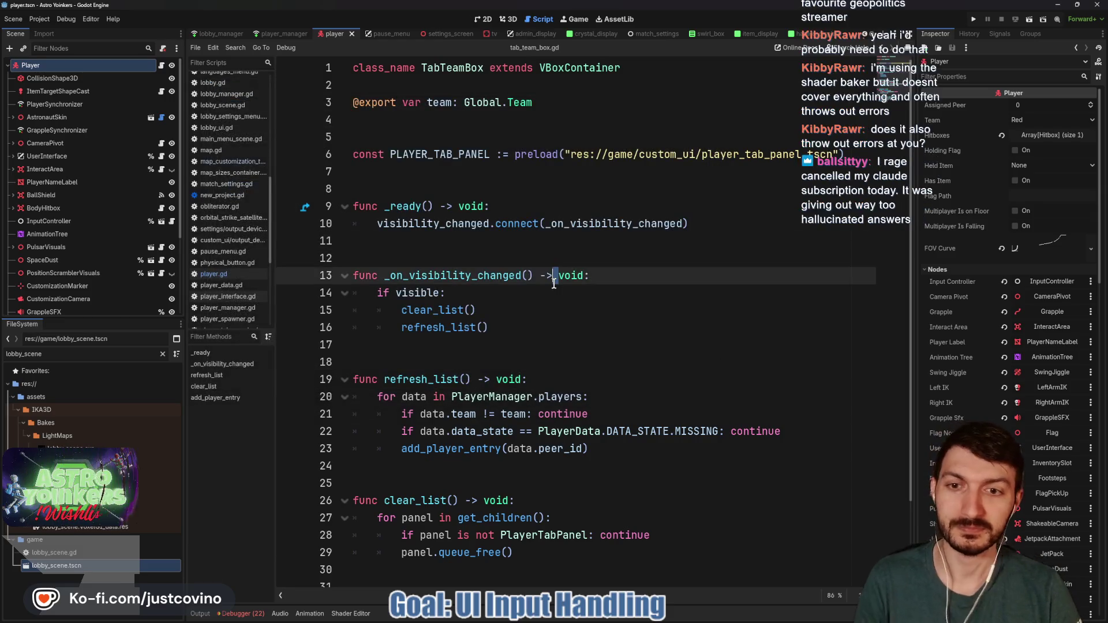
Switch back to admin_display.gd and scroll down to the "Escape Pressed" print and _on_visibility_changed.
left_click(529, 34)
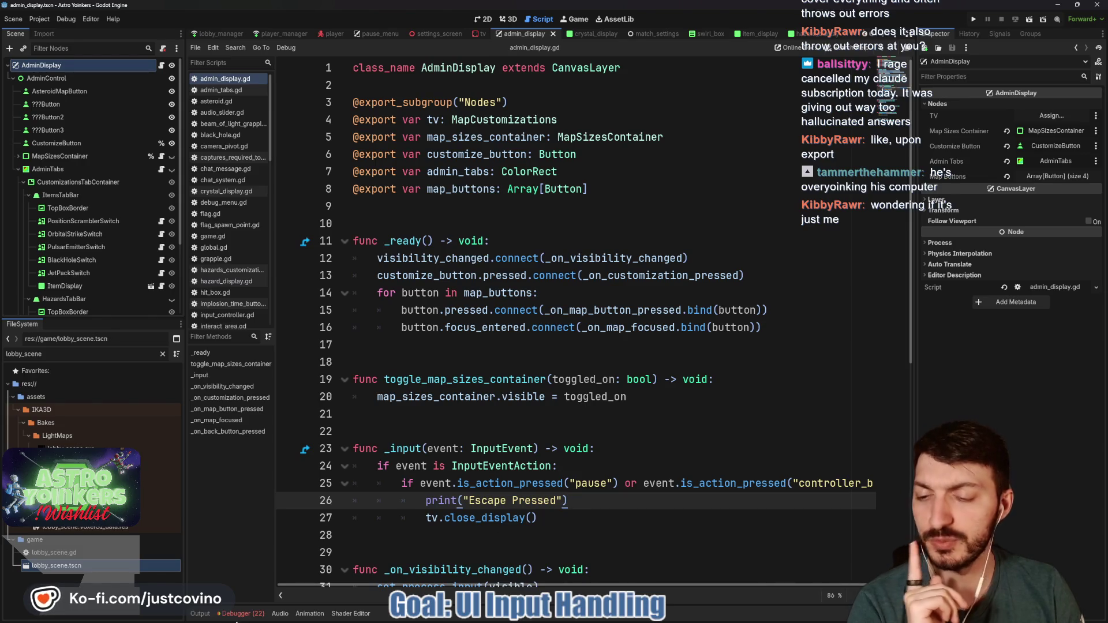
mouse_move(457, 476)
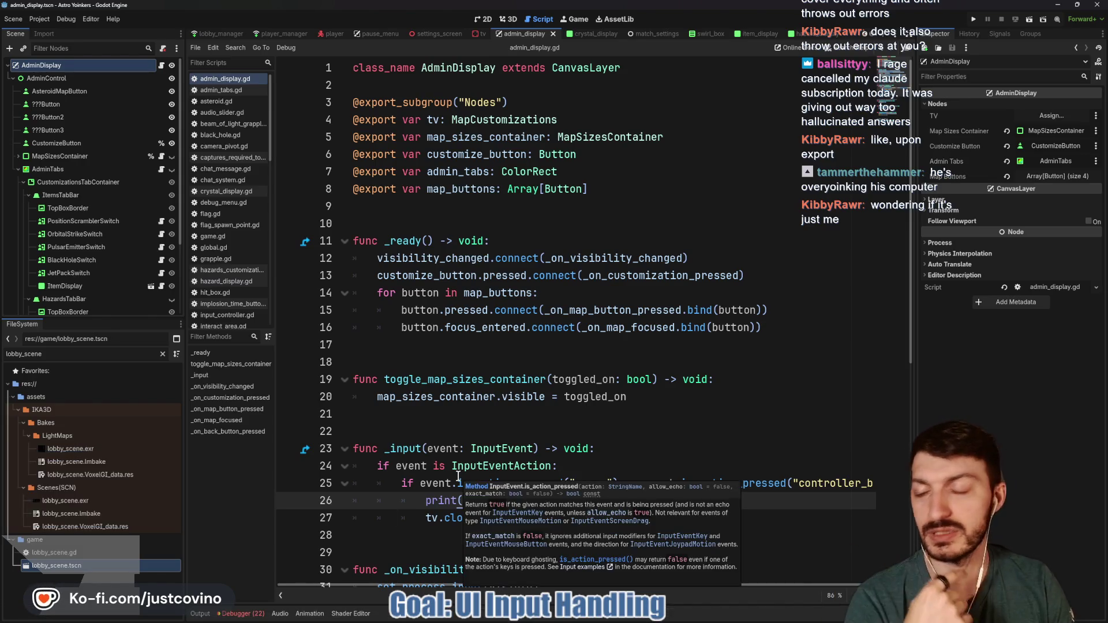
left_click(528, 346)
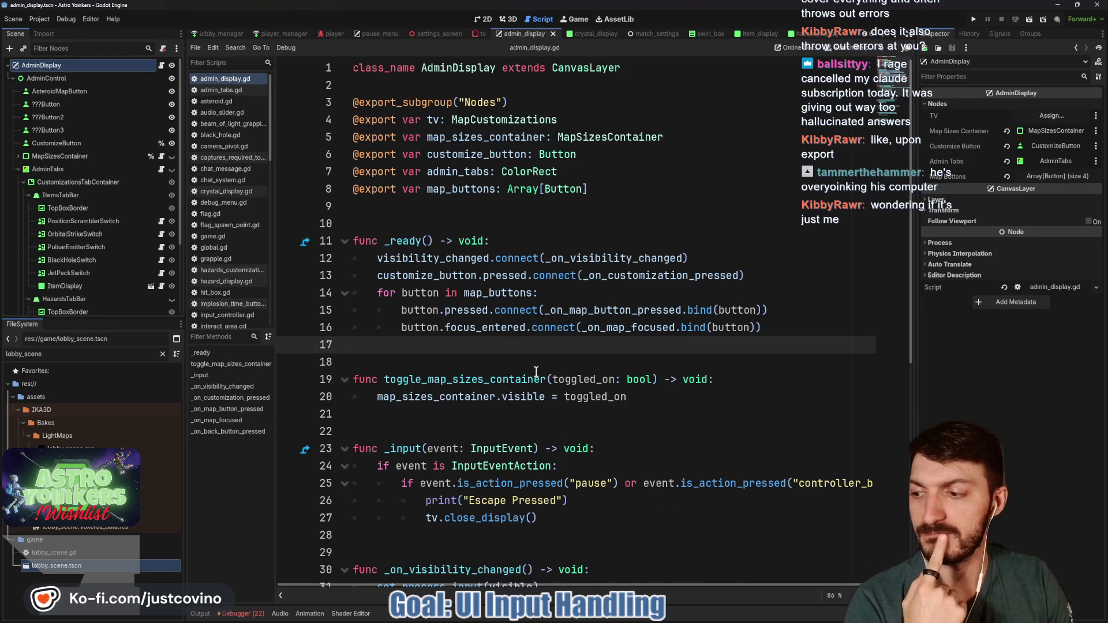
scroll(536, 373, "down", 5)
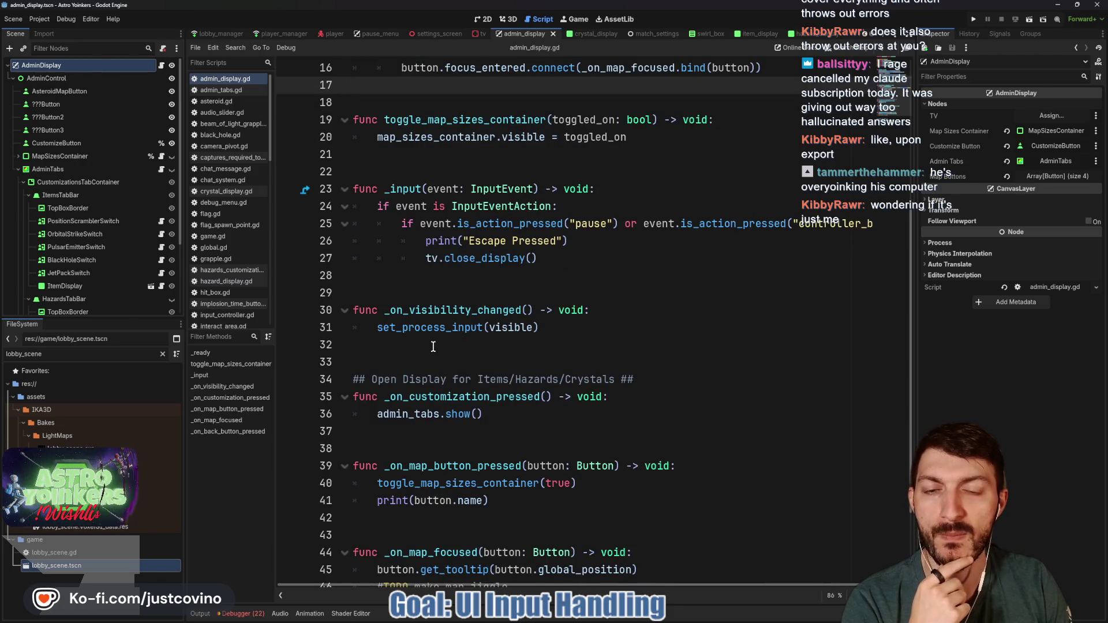
left_click(588, 240)
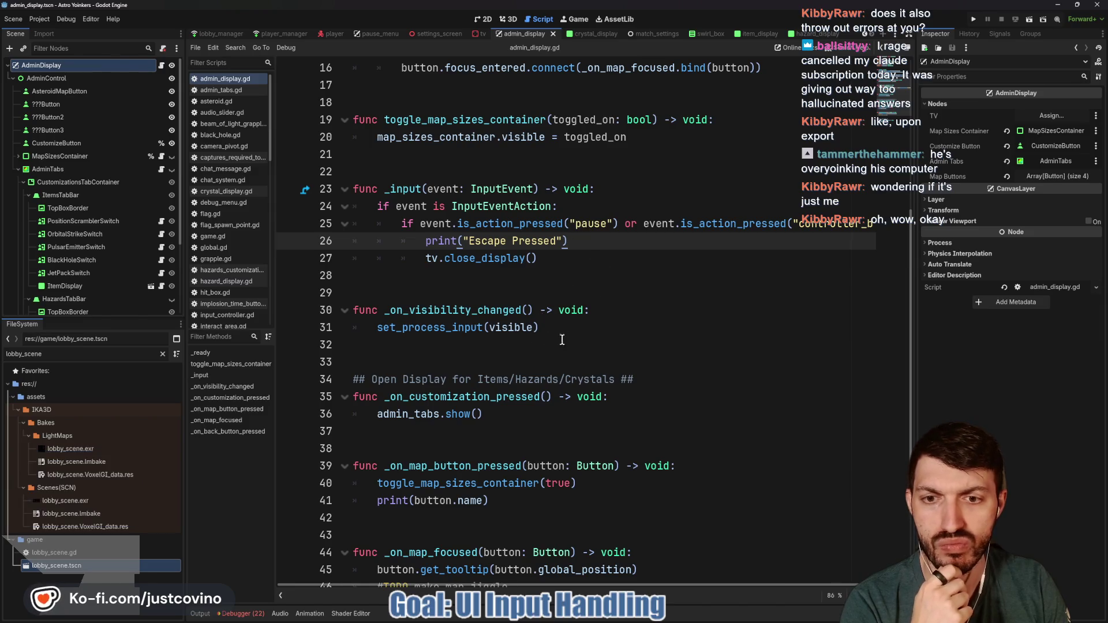
Add a print(visibility) line at the start of _on_visibility_changed.
left_click(684, 310)
key("Return")
type("pri")
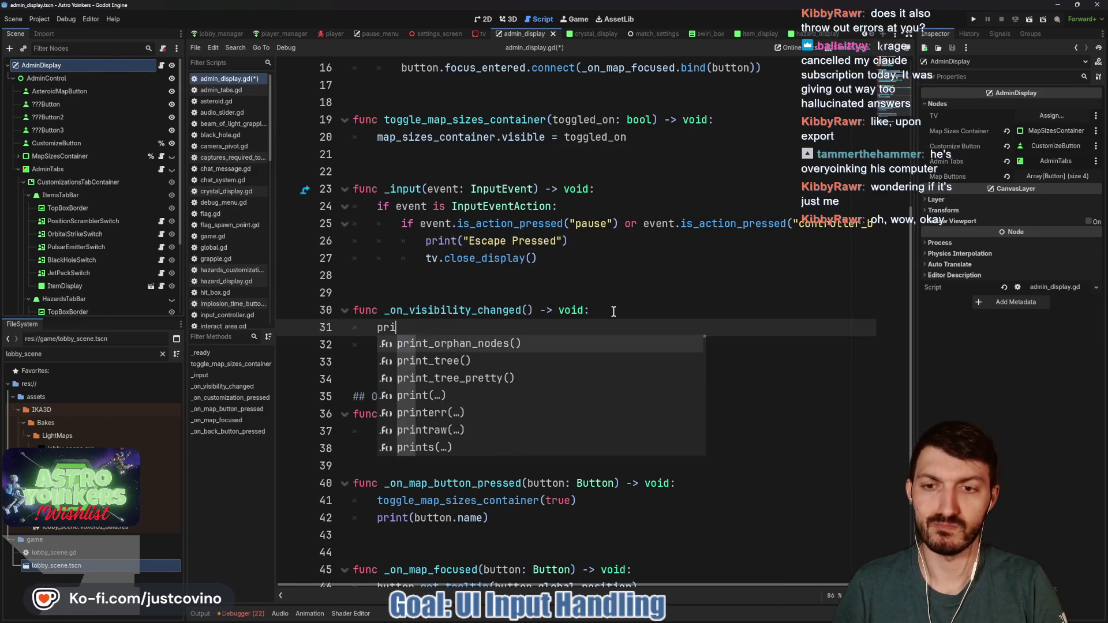
type("nt(isibili")
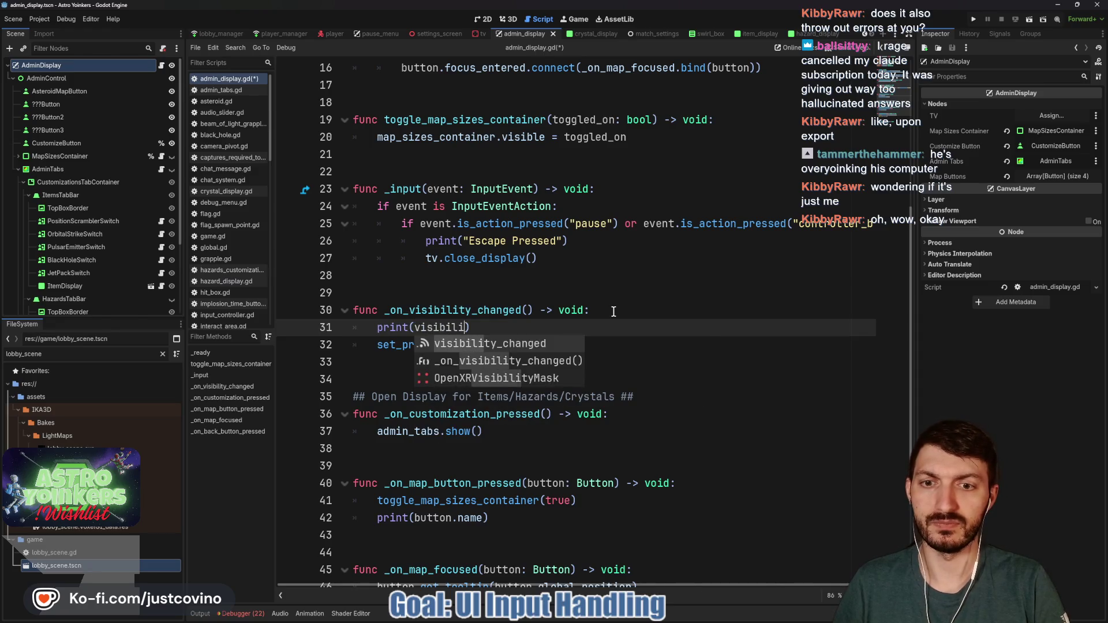
key("BackSpace")
key("BackSpace")
key("BackSpace")
key("BackSpace")
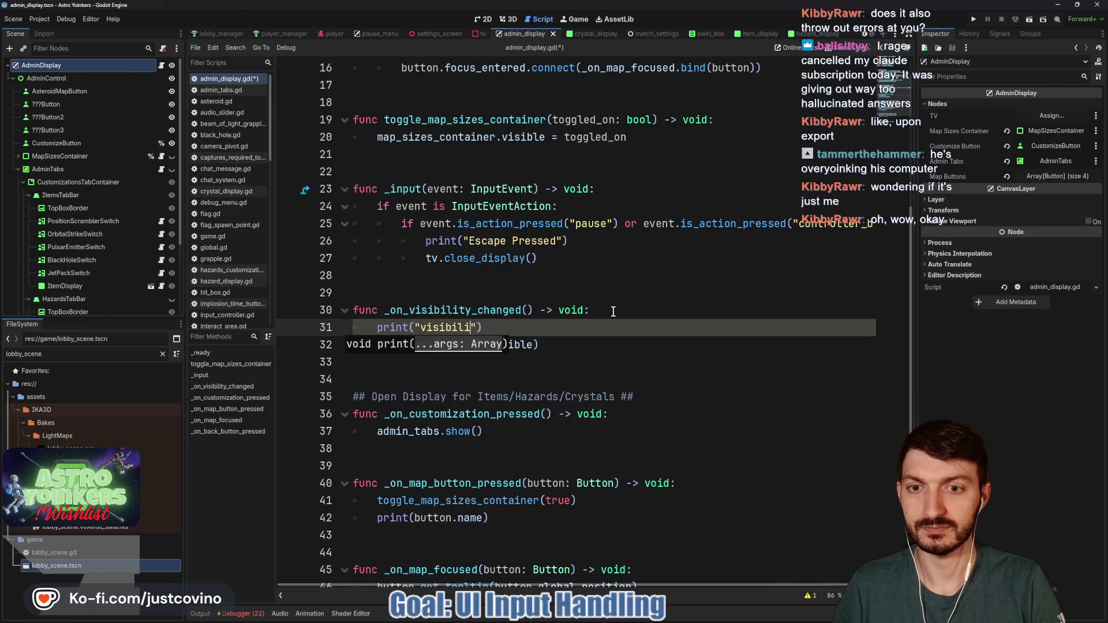
Run the game with F5 and host a private lobby.
key("F5")
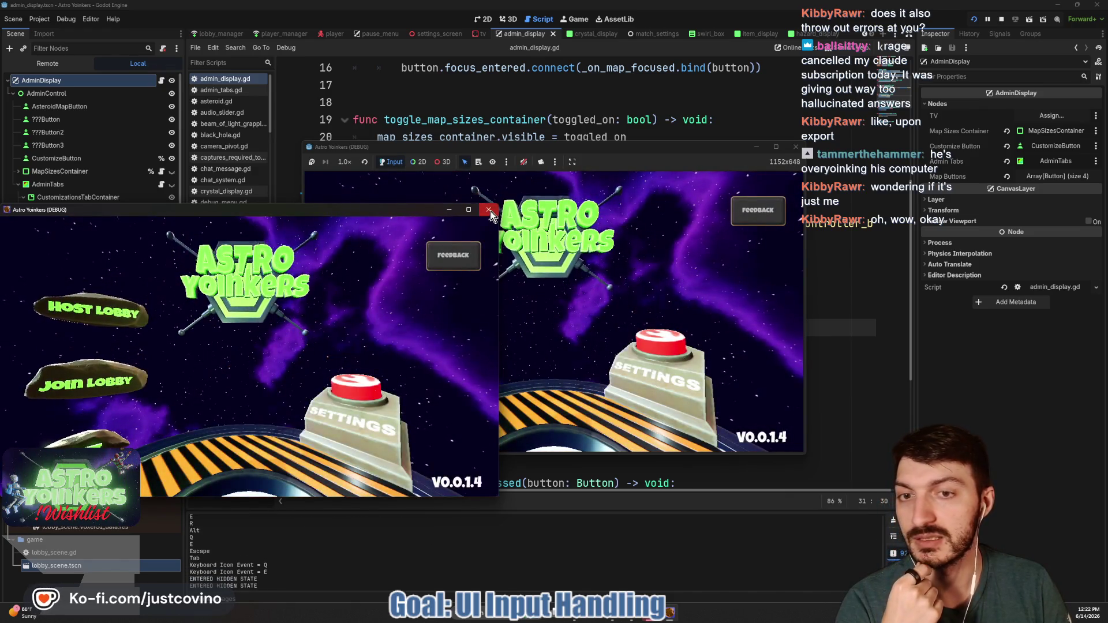
left_click(488, 210)
left_click(403, 276)
left_click(545, 286)
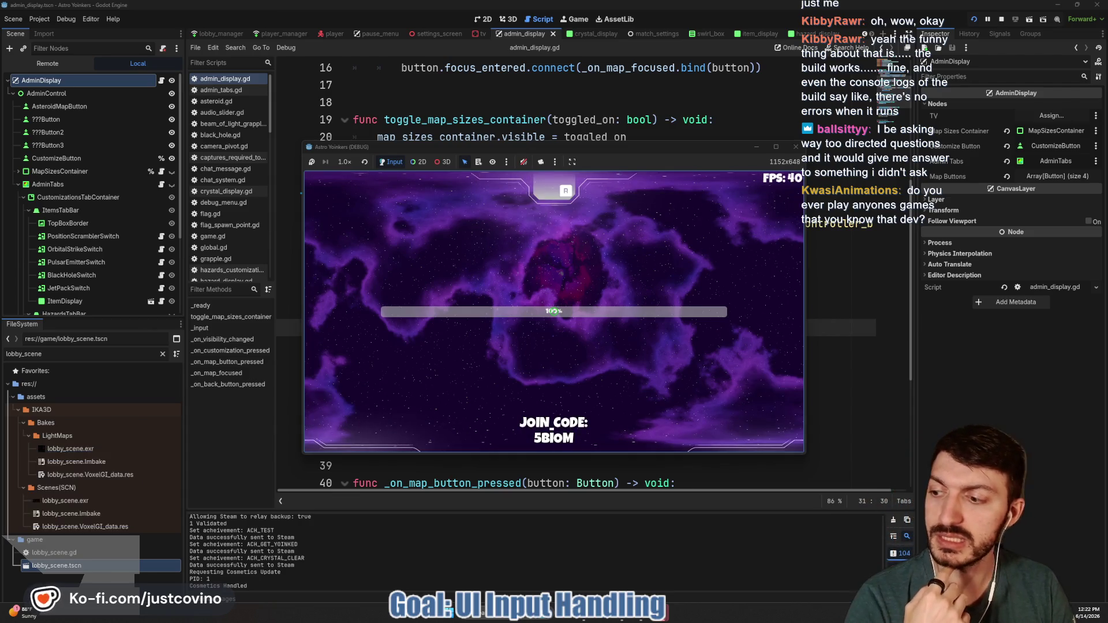
Walk to the customize station, open its map screen with E, then bring Steam forward.
key("w")
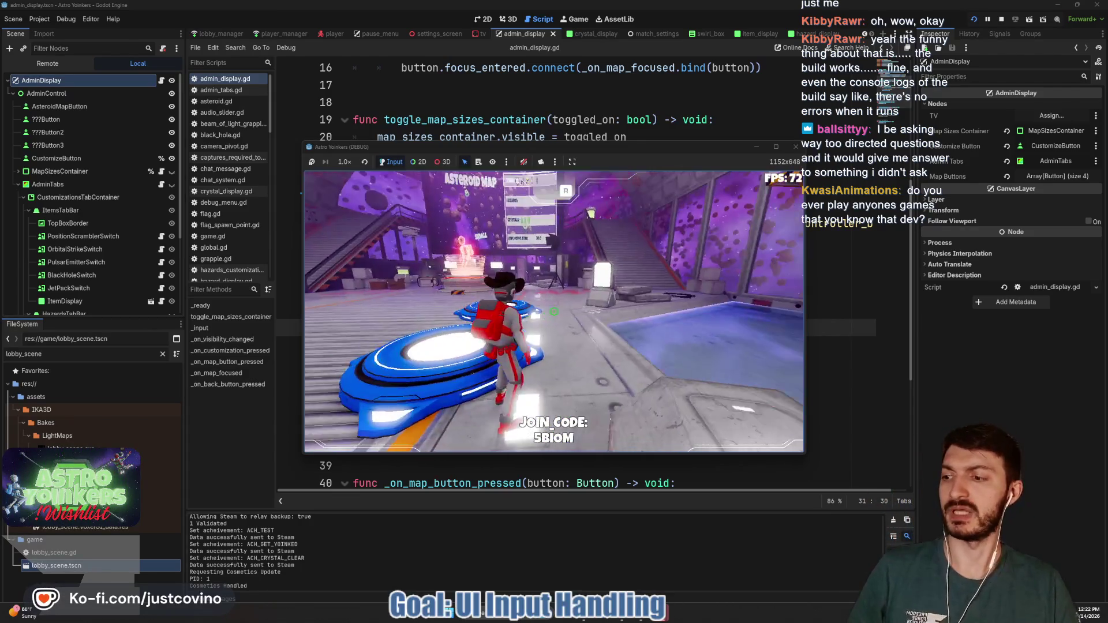
key("w")
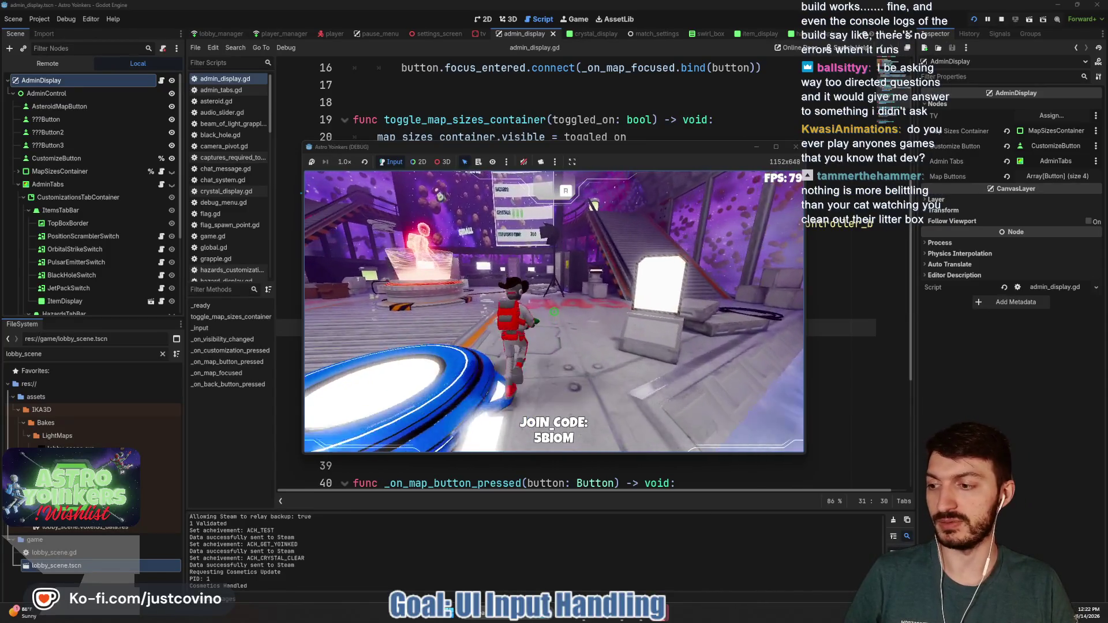
key("w")
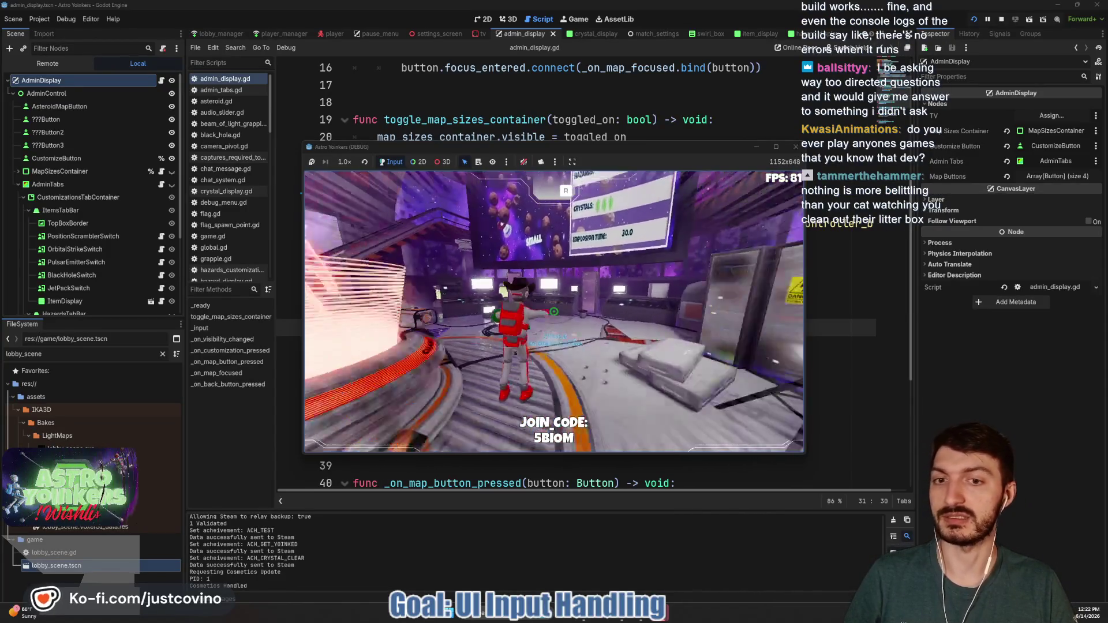
key("w")
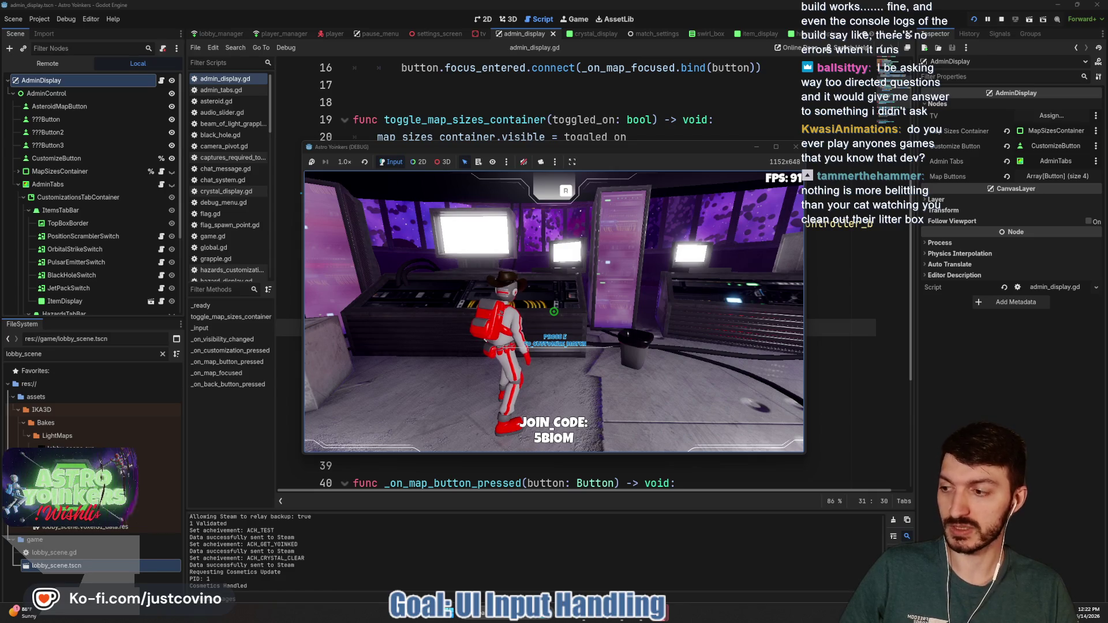
key("e")
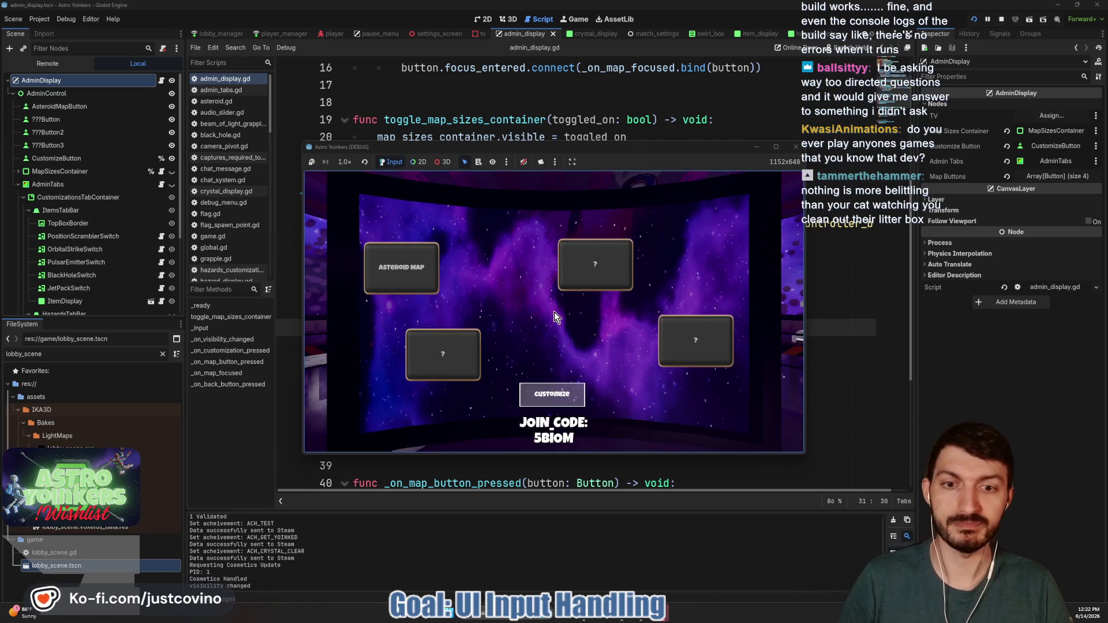
left_click(656, 621)
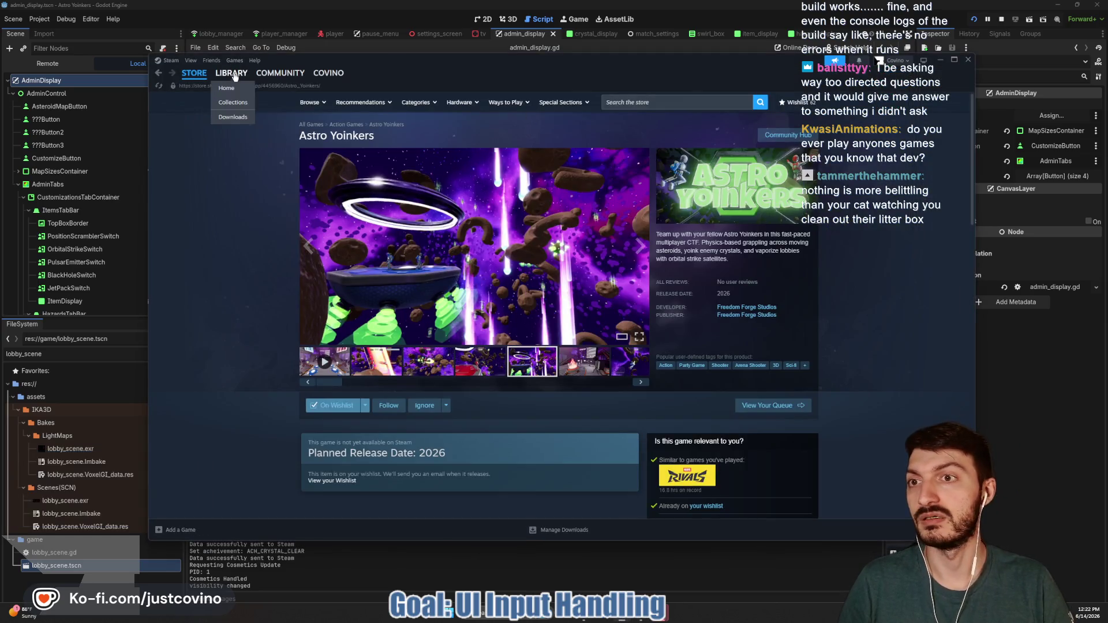
In the Steam library, browse Block Shop, Chicken Chasers Playtest and the Field of Heroes pages.
left_click(231, 73)
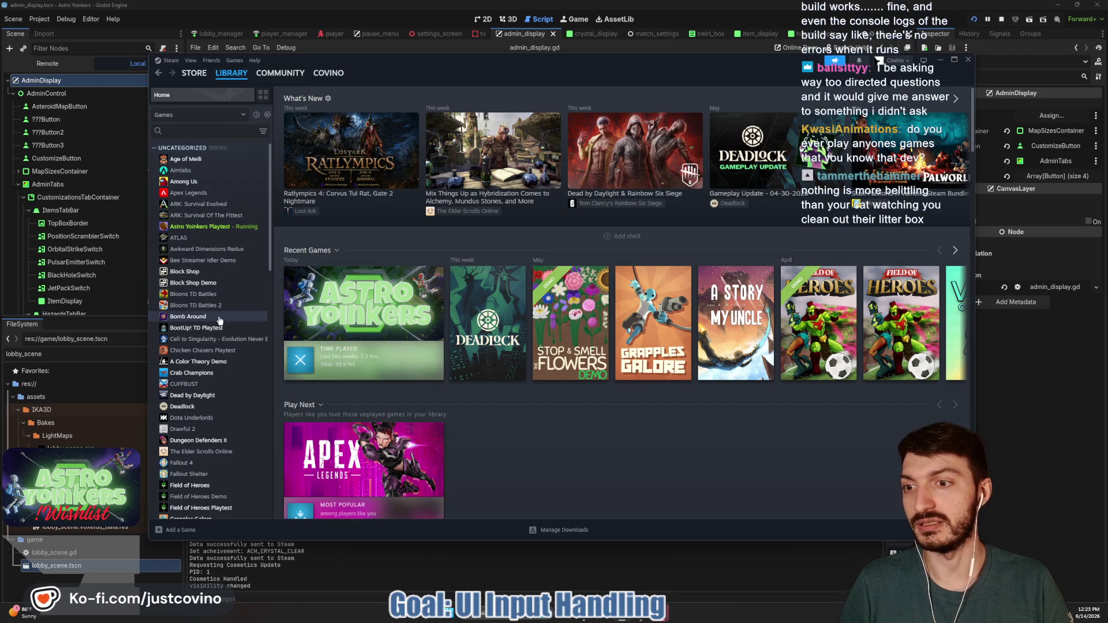
left_click(215, 272)
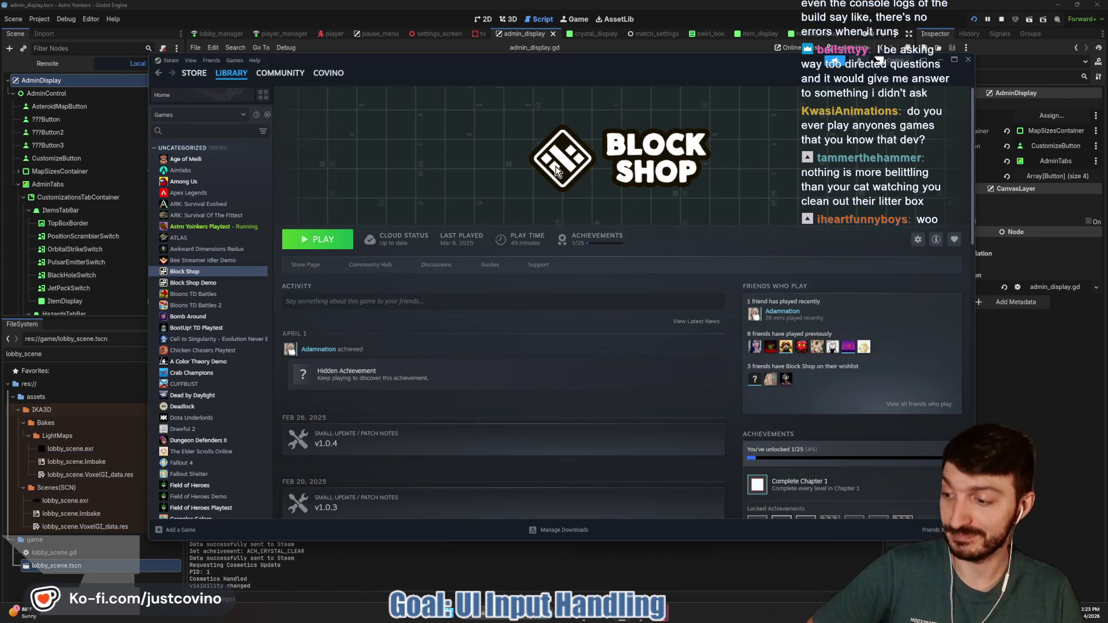
left_click(214, 353)
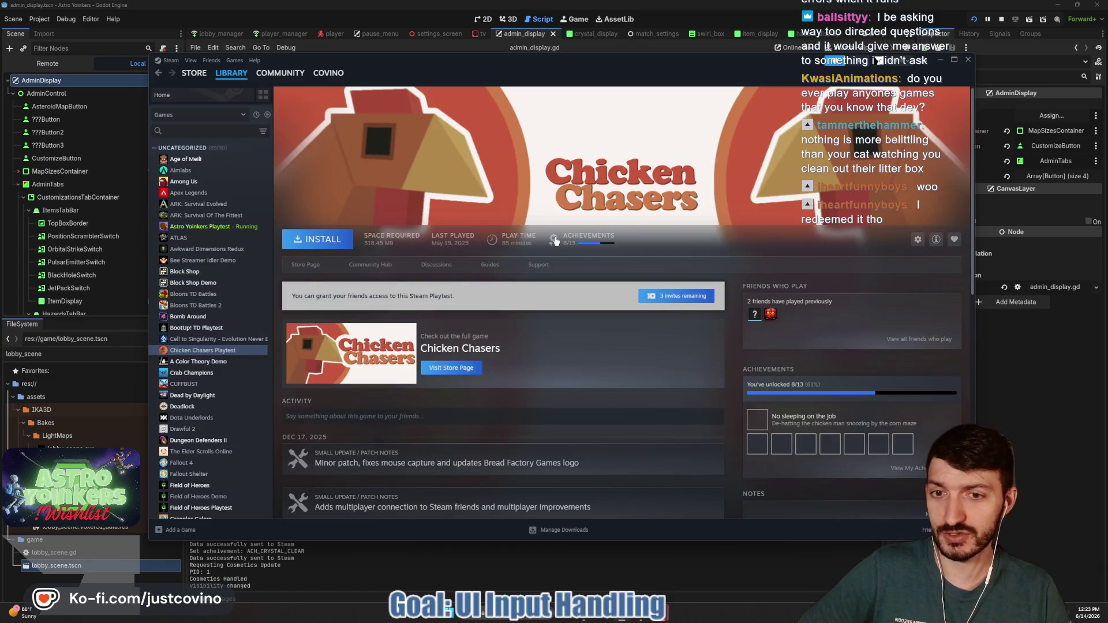
scroll(230, 371, "down", 2)
scroll(231, 370, "down", 3)
left_click(231, 370)
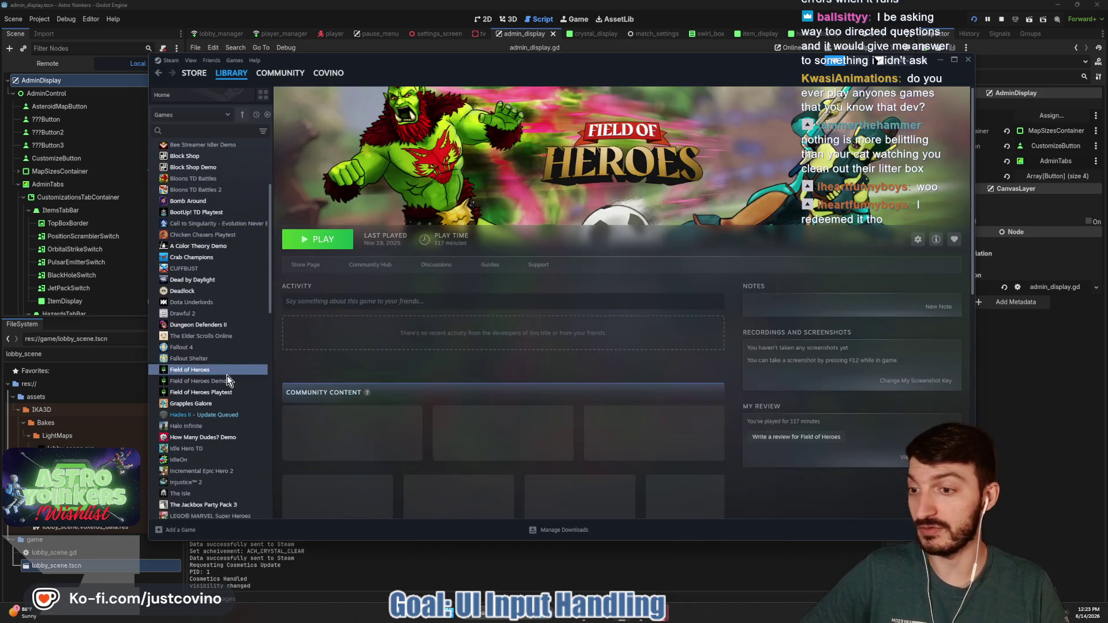
left_click(220, 382)
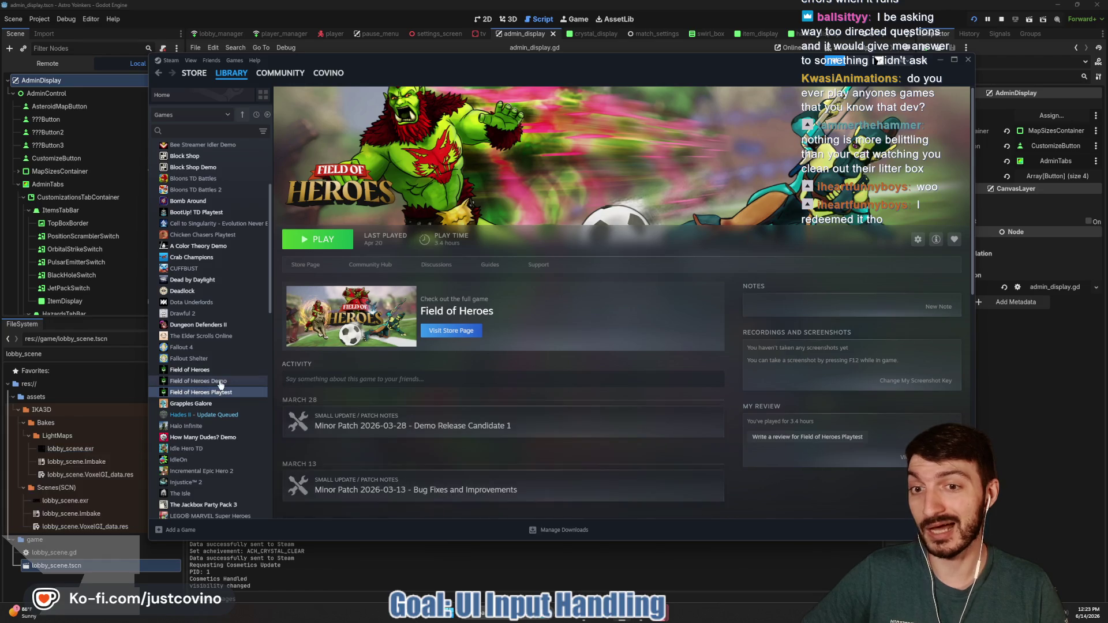
left_click(216, 371)
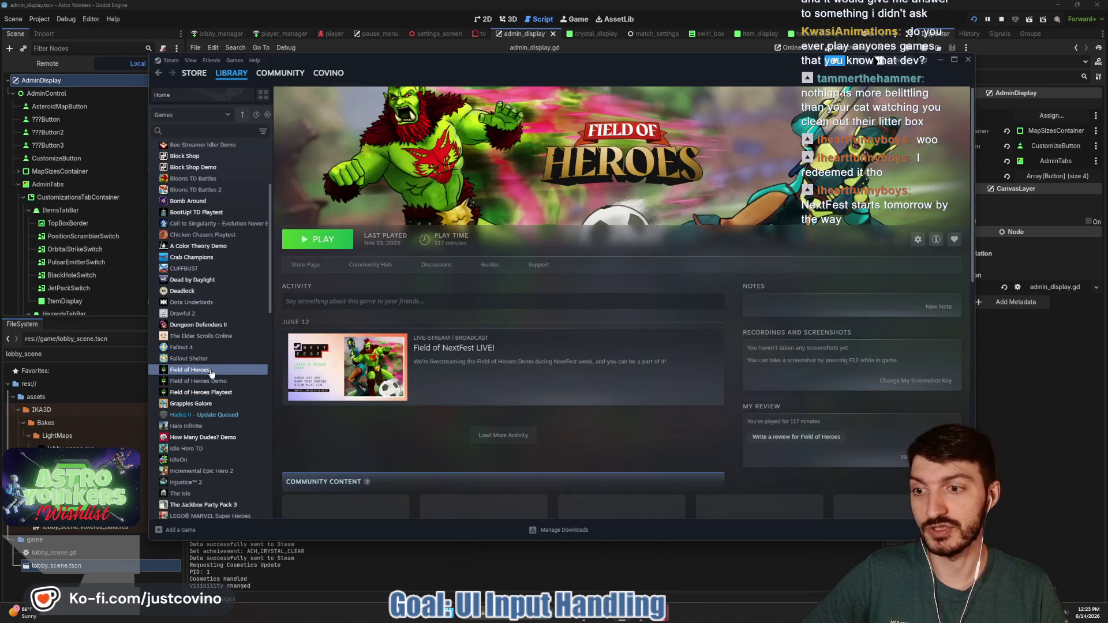
left_click(208, 392)
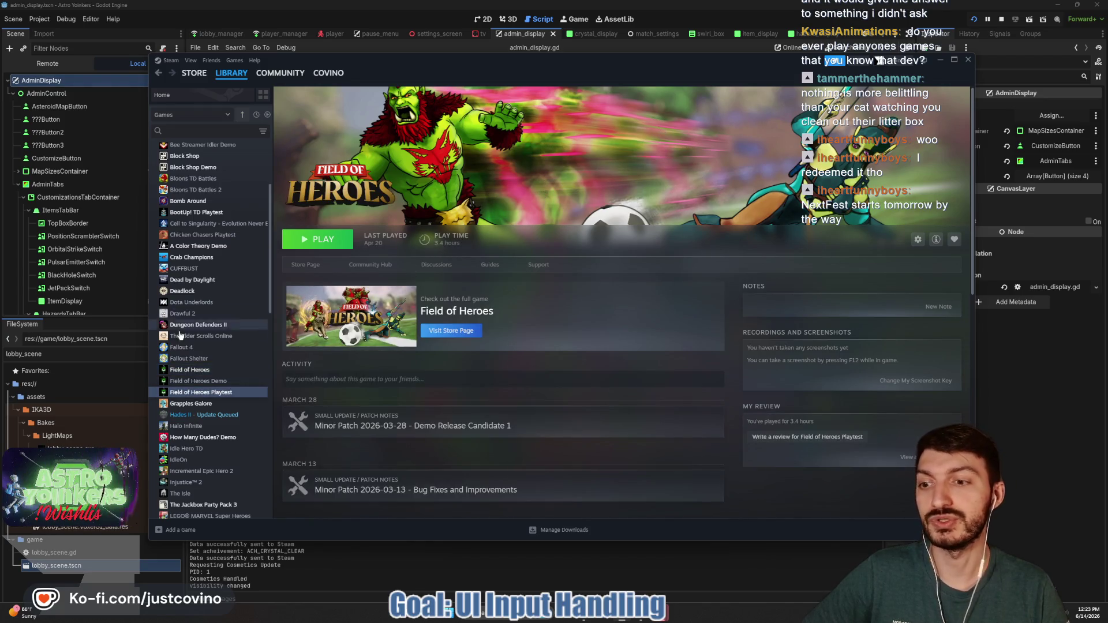
Browse the Lexispell Playtest, MR FARMBOY Demo, Parking Garage Rally Circuit and Replicube pages.
scroll(214, 347, "down", 3)
scroll(228, 363, "down", 4)
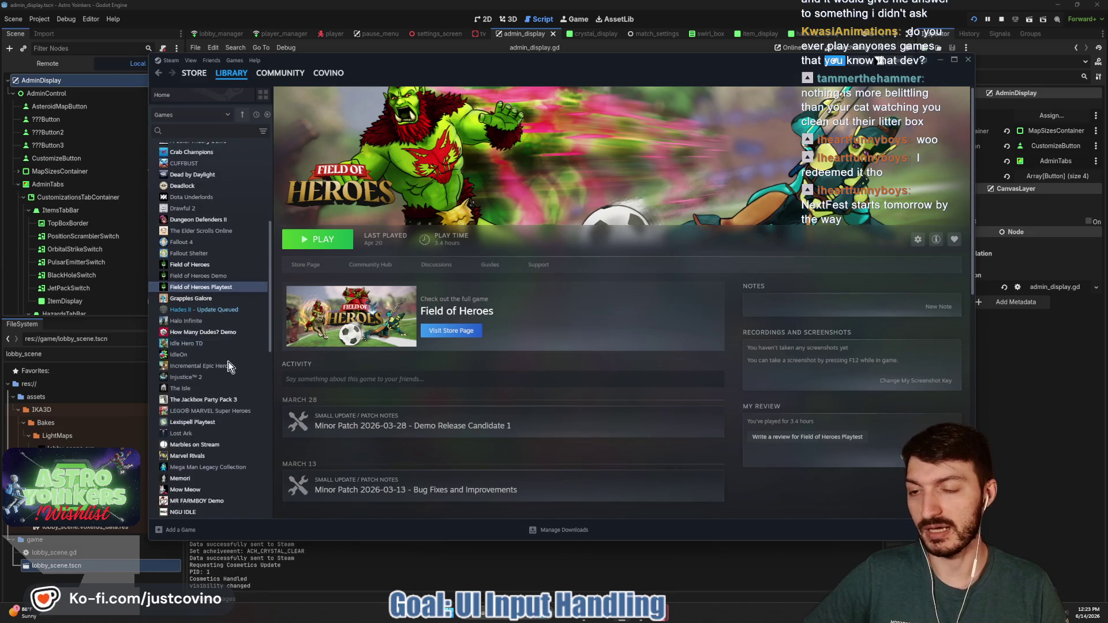
left_click(220, 355)
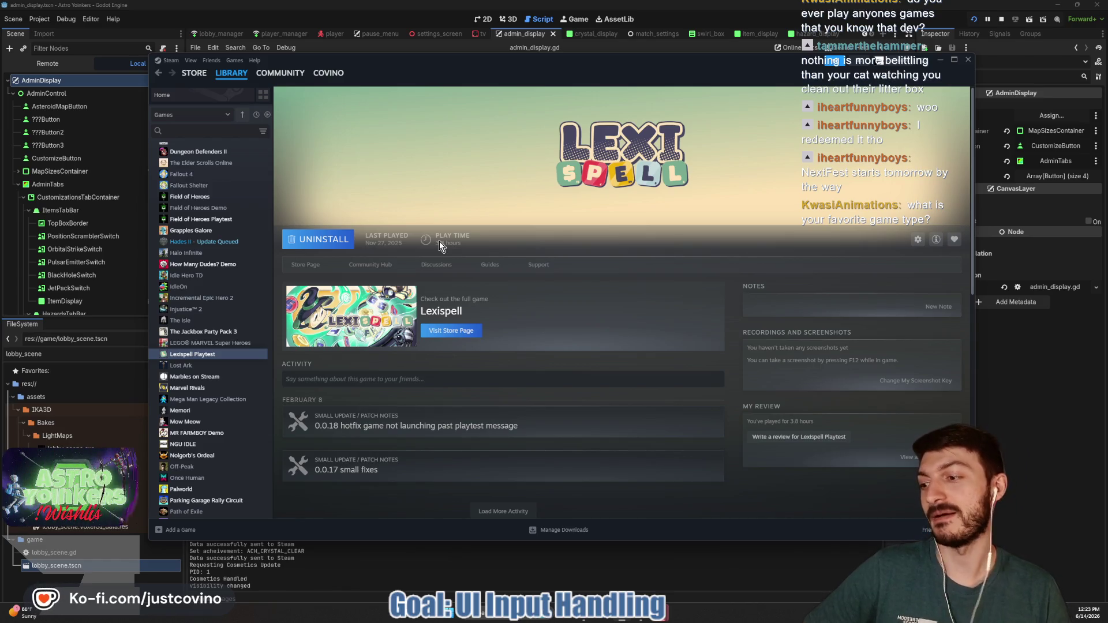
scroll(220, 362, "down", 5)
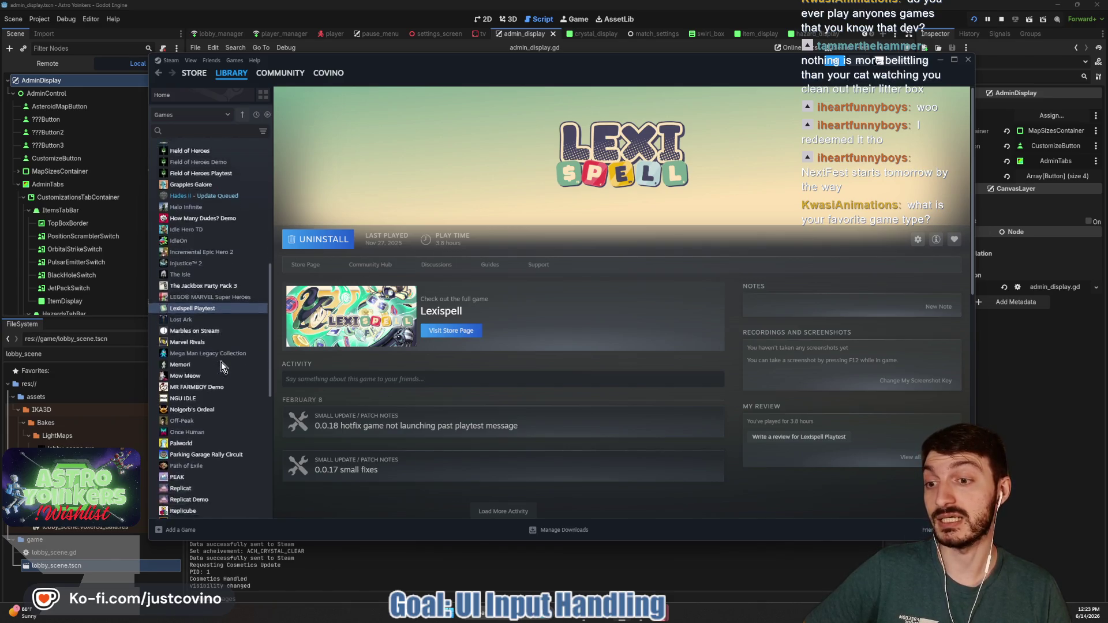
left_click(216, 322)
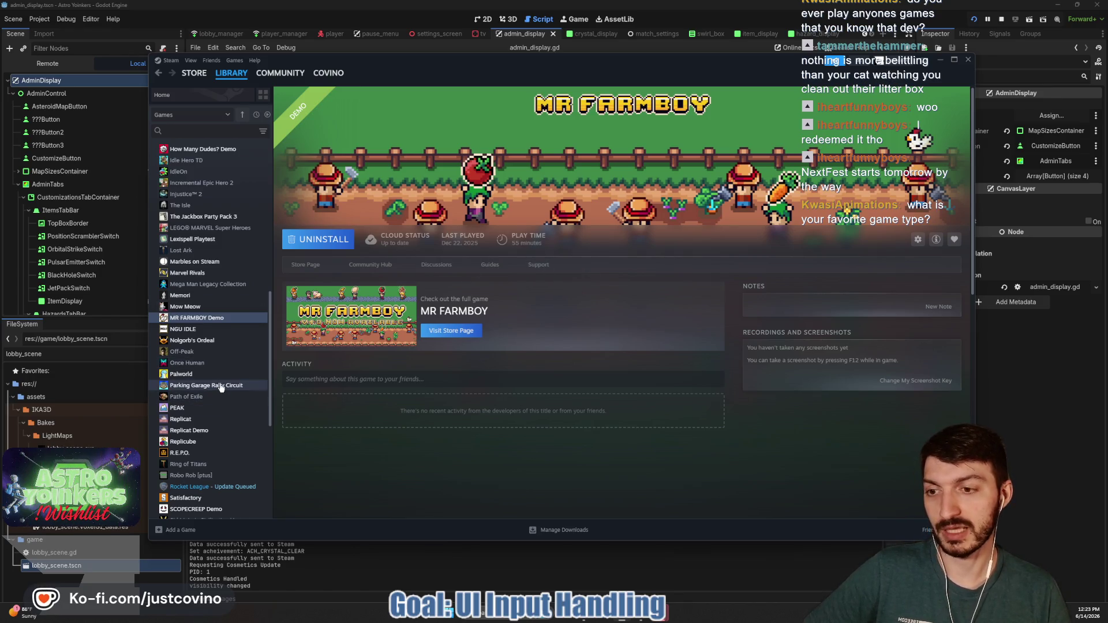
left_click(221, 385)
scroll(194, 347, "down", 5)
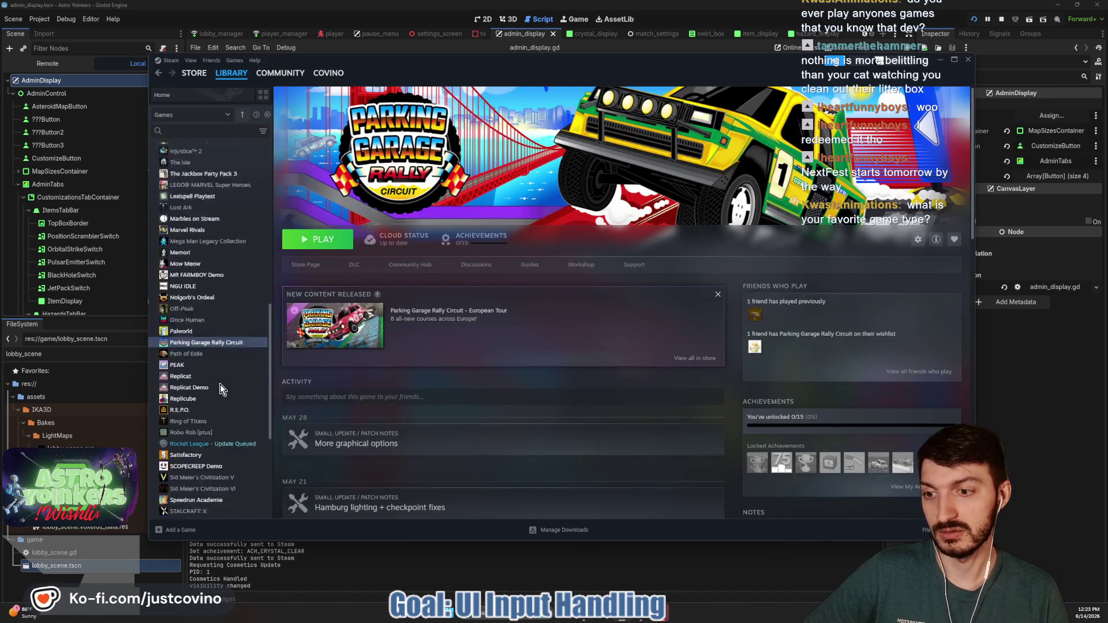
left_click(190, 326)
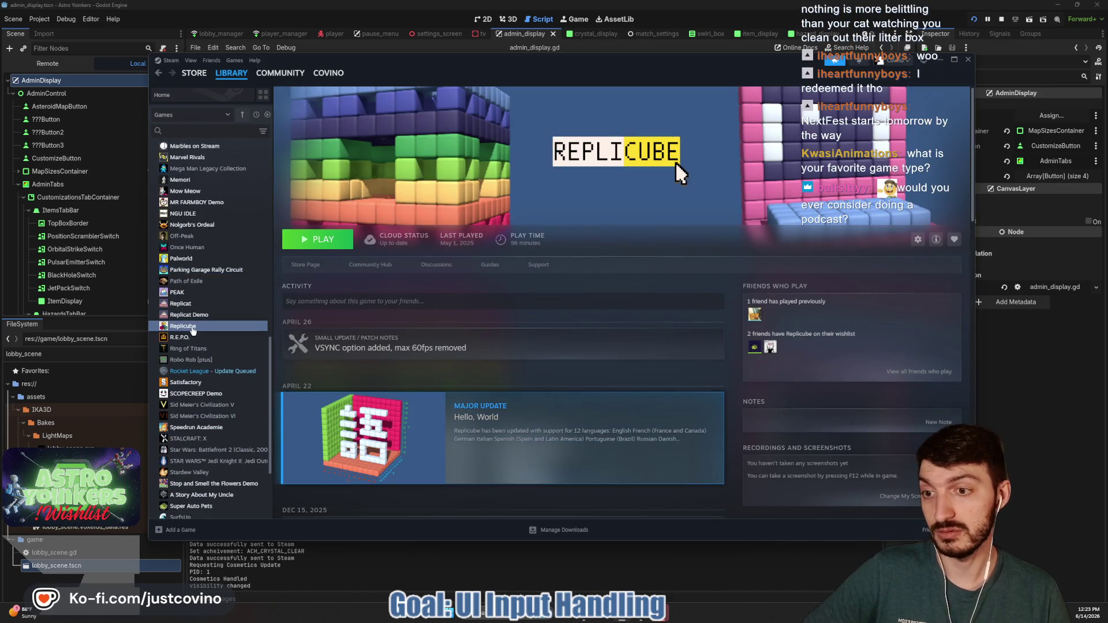
Browse Replicat, Speedrun Academie and Stop and Smell the Flowers Demo, then open ARK: Survival Evolved.
left_click(191, 304)
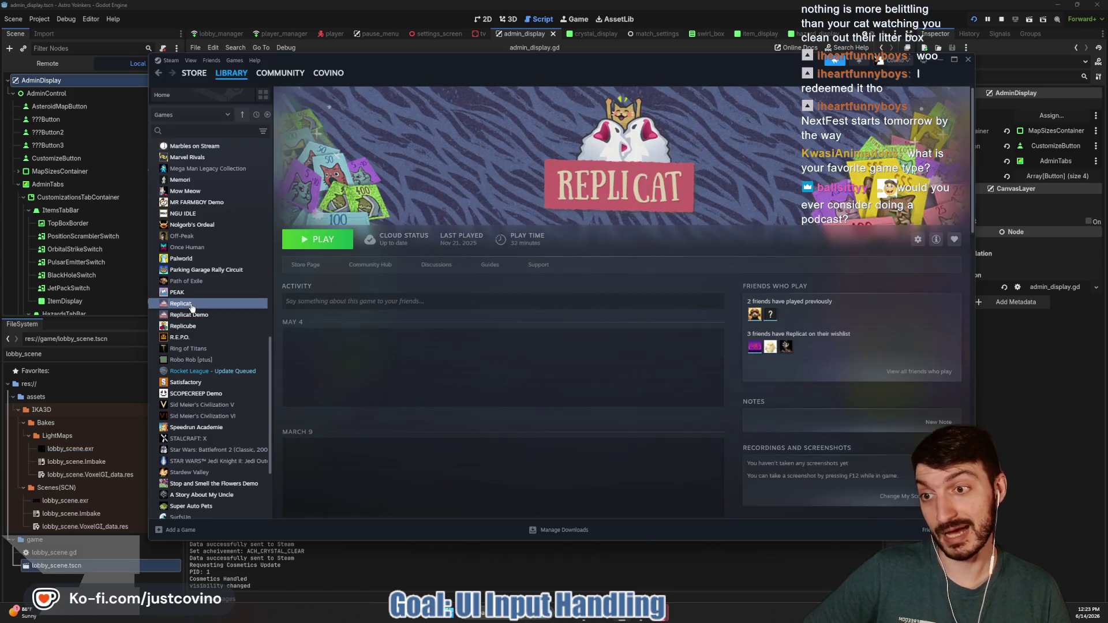
scroll(192, 306, "down", 3)
left_click(208, 343)
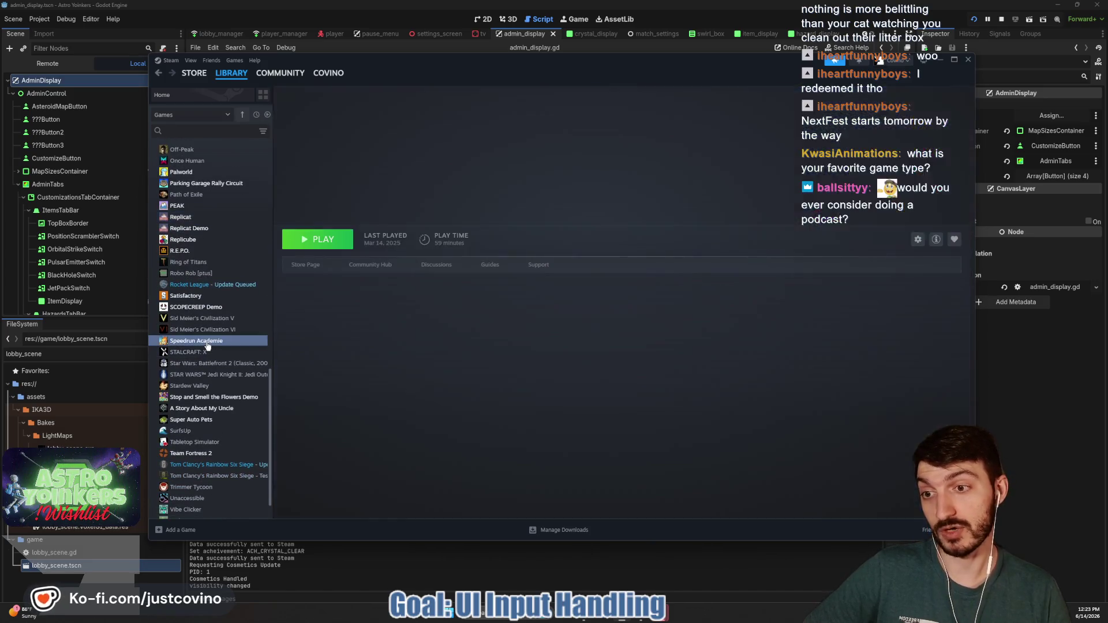
scroll(207, 343, "down", 1)
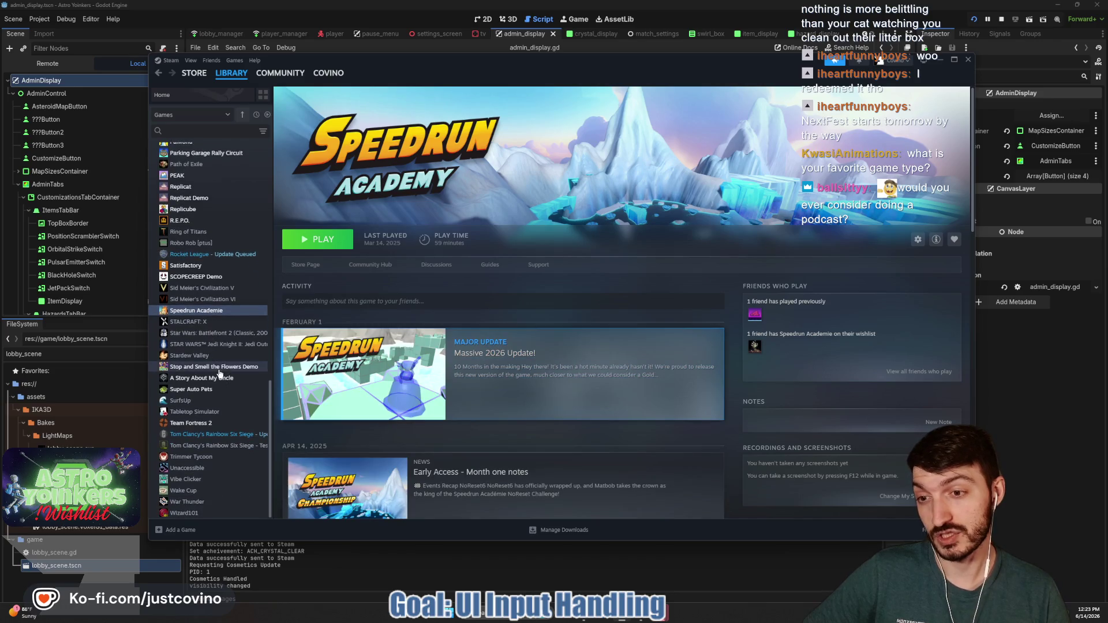
left_click(217, 368)
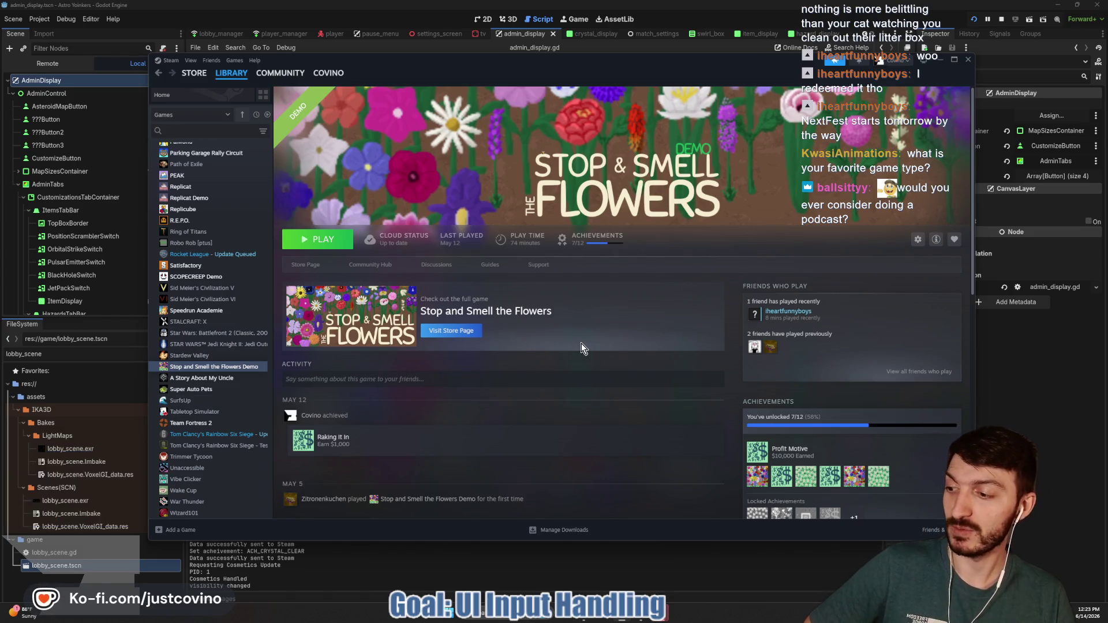
scroll(173, 330, "up", 15)
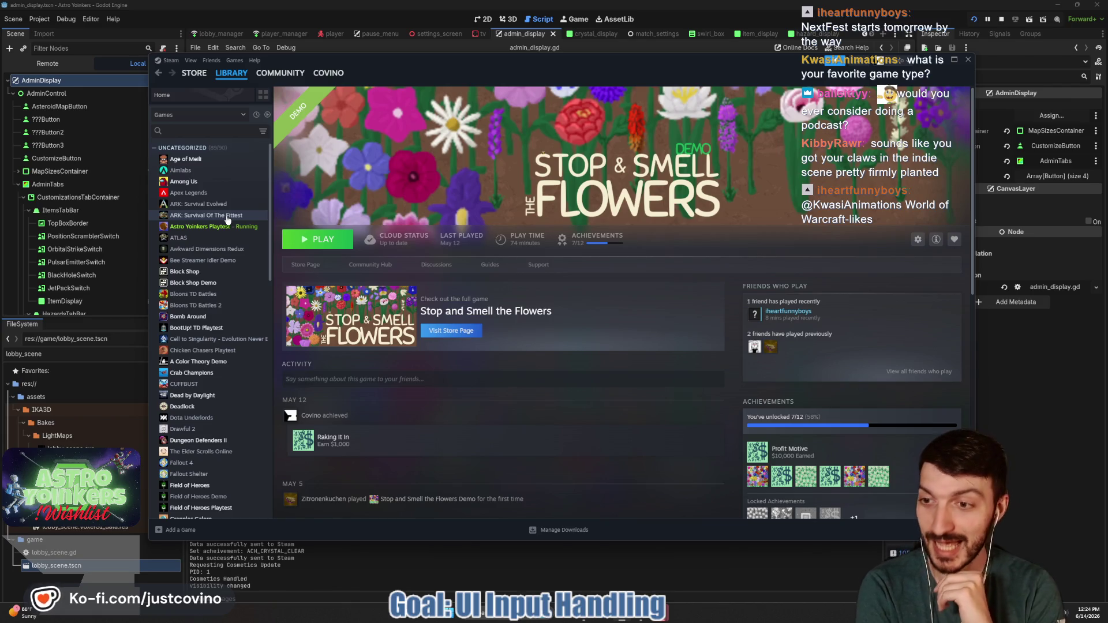
left_click(219, 204)
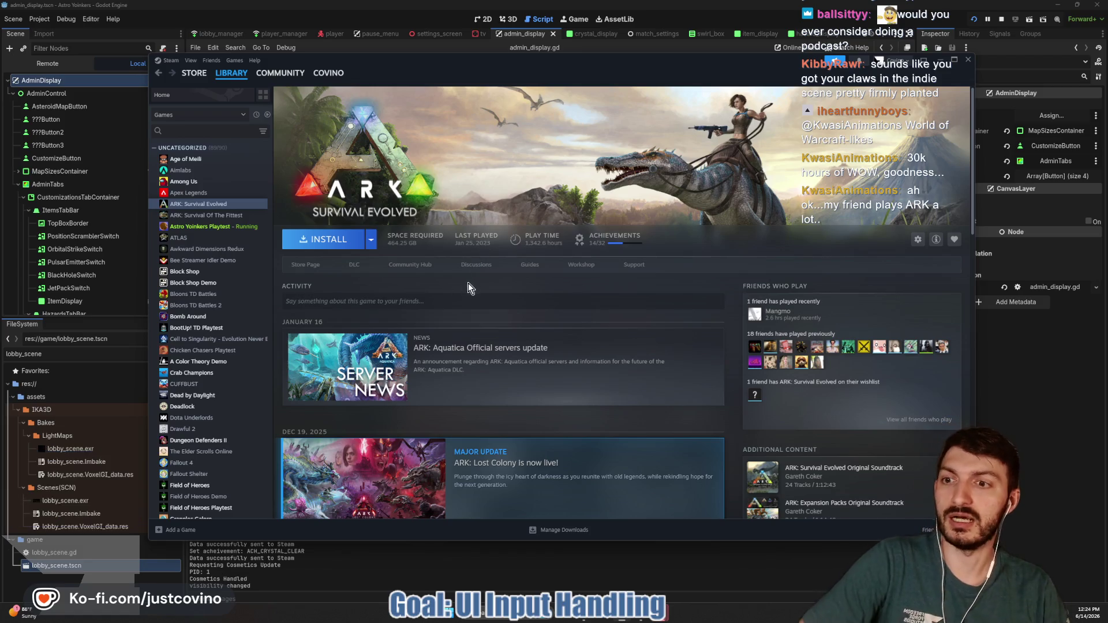
Check the ATLAS and Deadlock pages, then open the running Astro Yoinkers Playtest page.
left_click(194, 238)
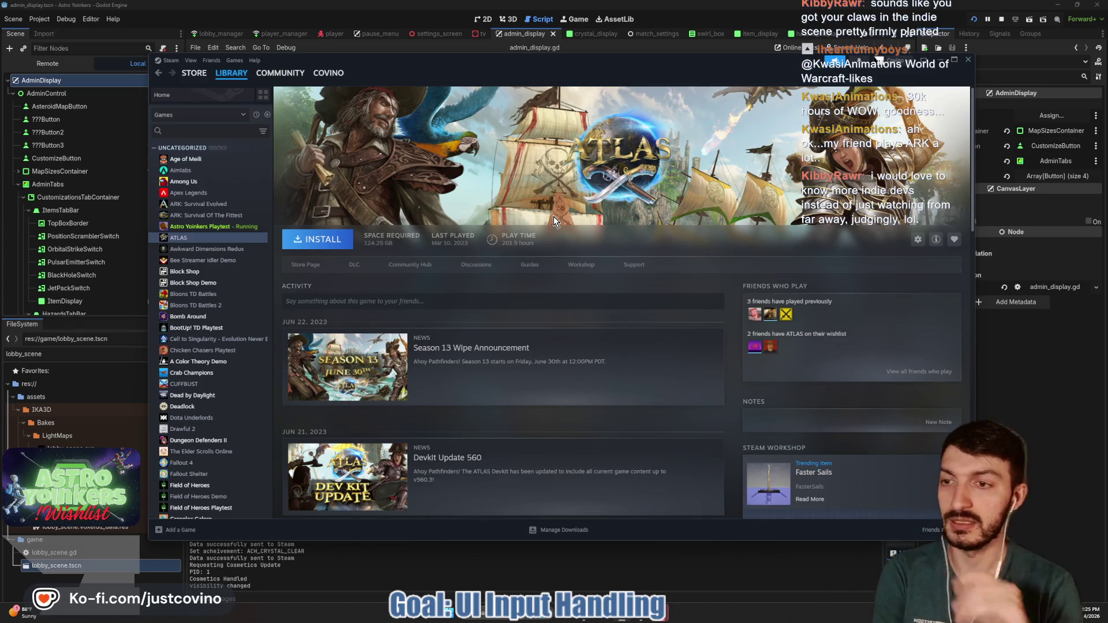
left_click(185, 407)
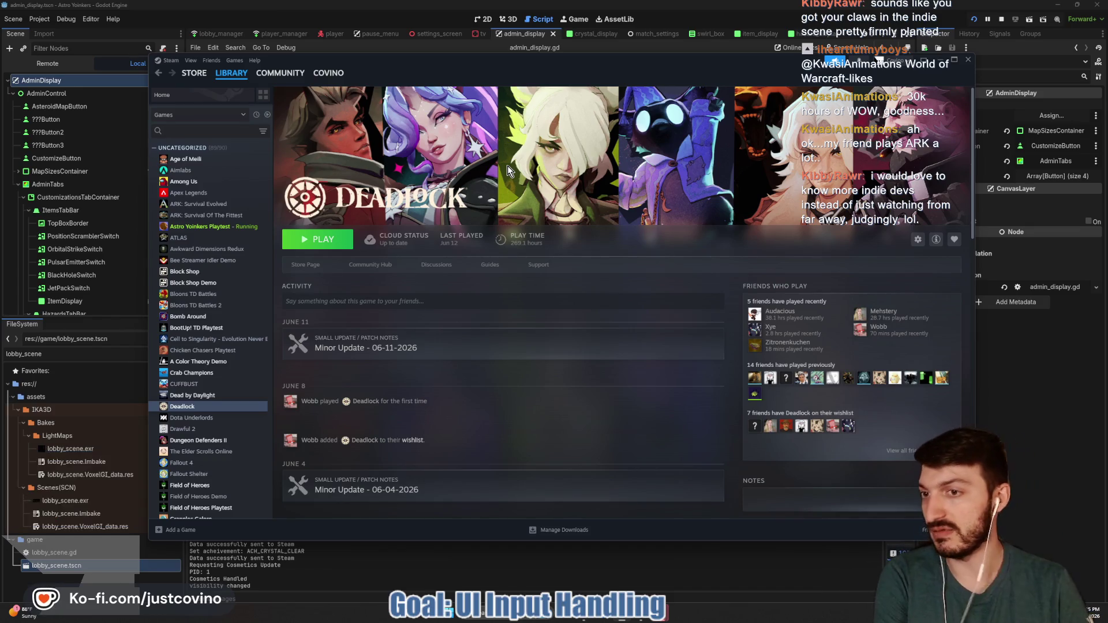
left_click(190, 204)
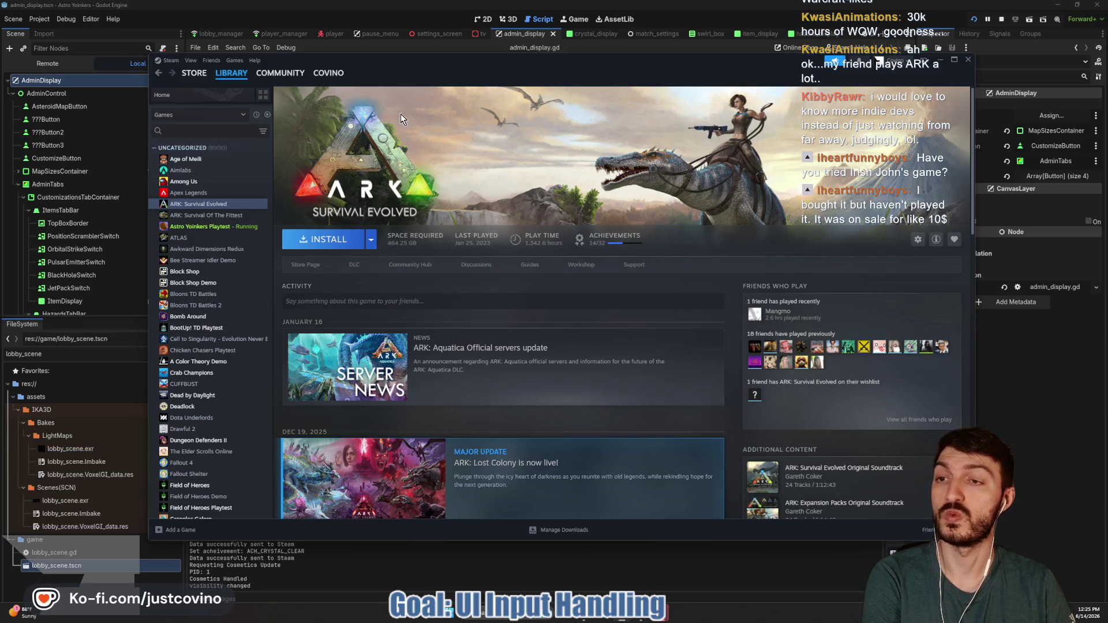
scroll(192, 305, "down", 3)
scroll(191, 304, "down", 2)
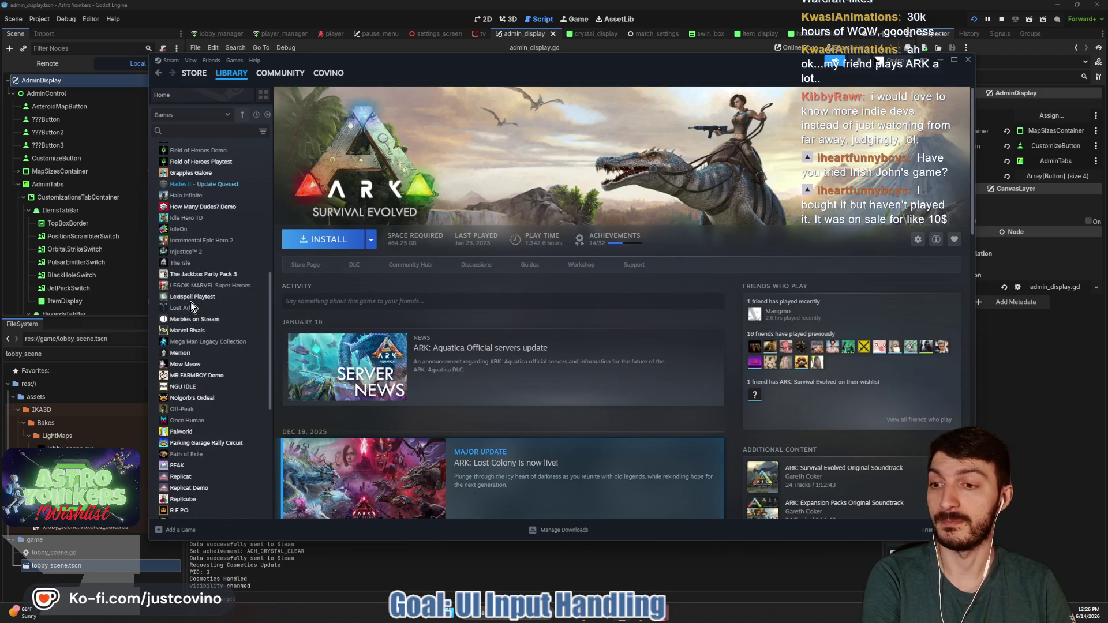
scroll(191, 304, "down", 3)
scroll(191, 304, "up", 10)
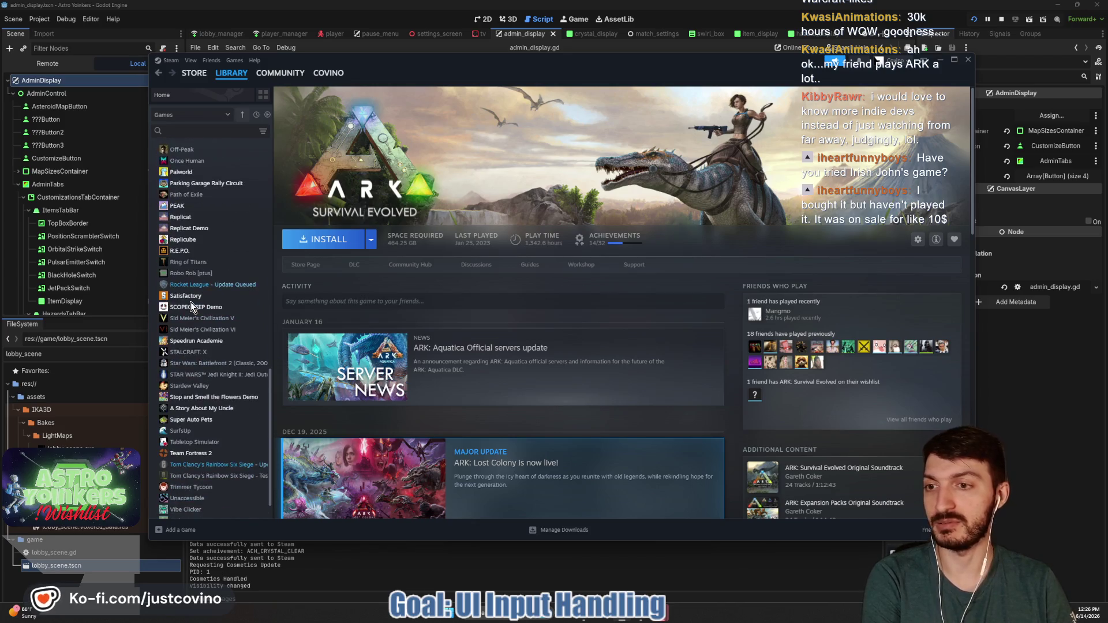
scroll(206, 327, "up", 1)
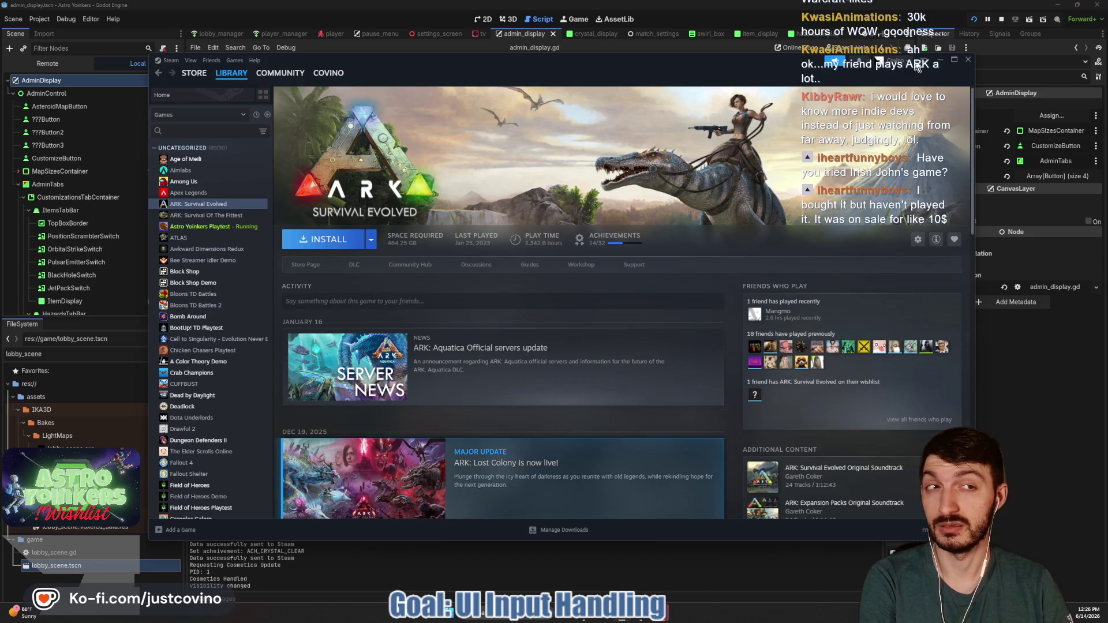
left_click(196, 227)
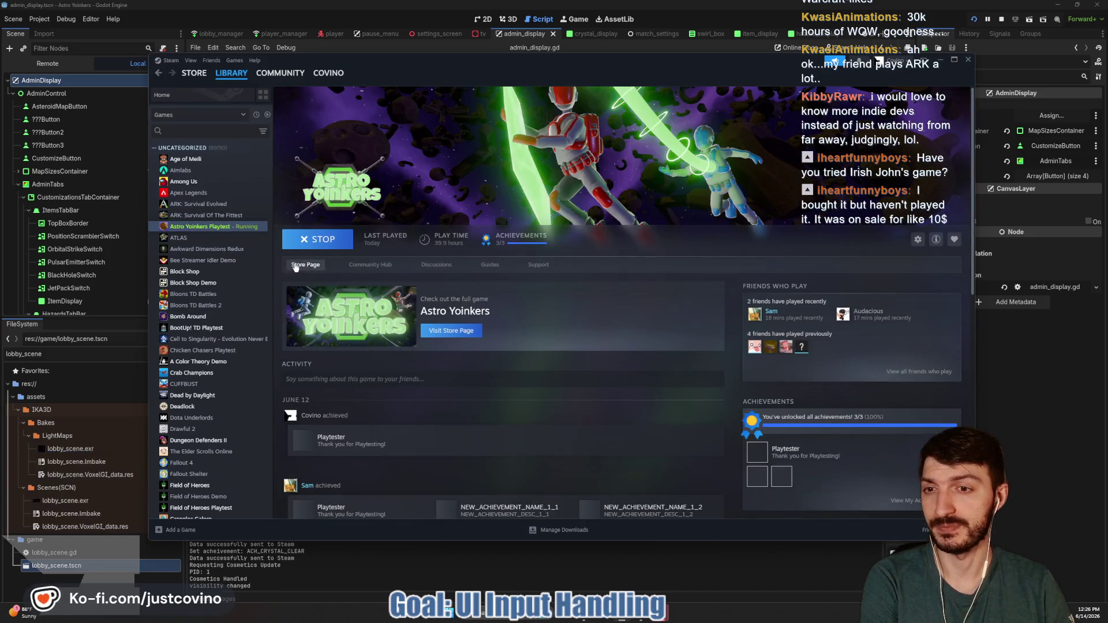
View the Astro Yoinkers store page's second screenshot, then hide Steam and bring up Streamer.bot.
left_click(298, 265)
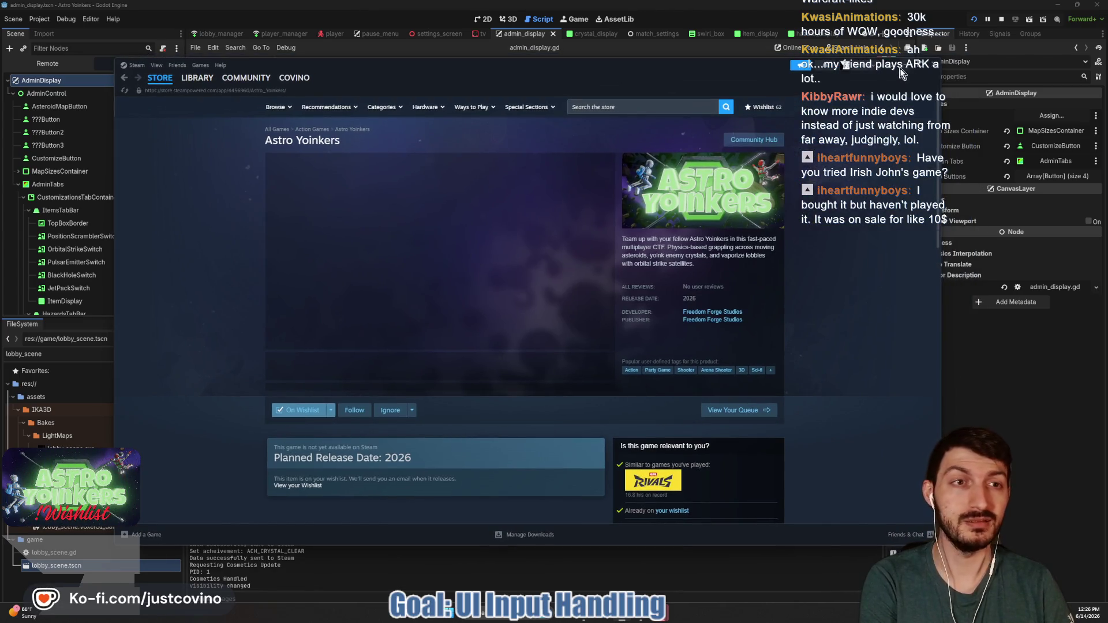
key("alt+Tab")
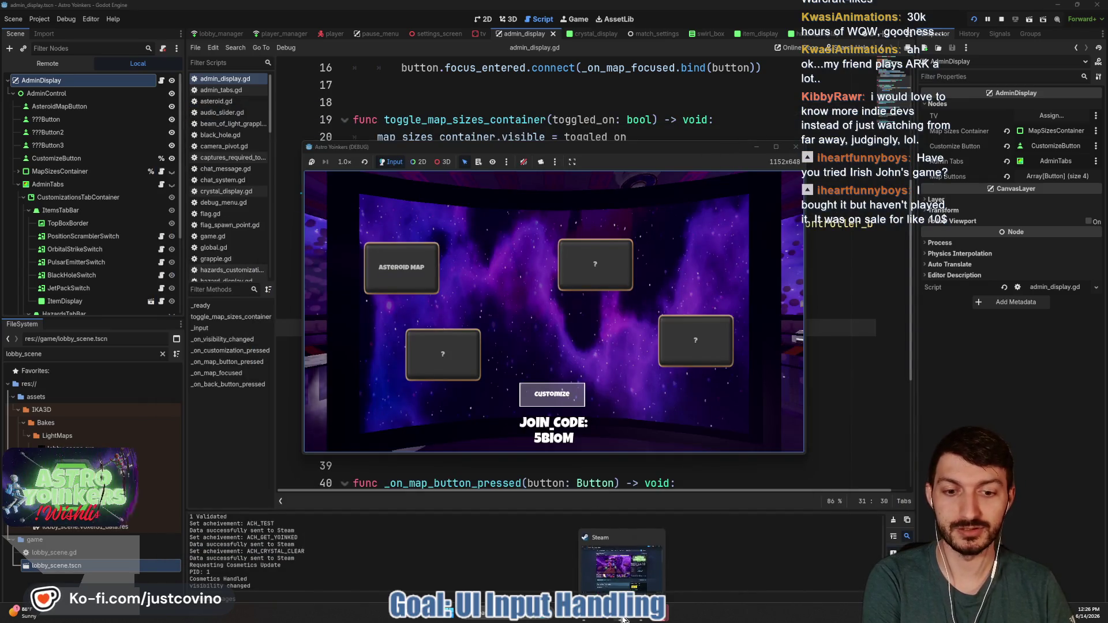
key("alt+Tab")
left_click(347, 370)
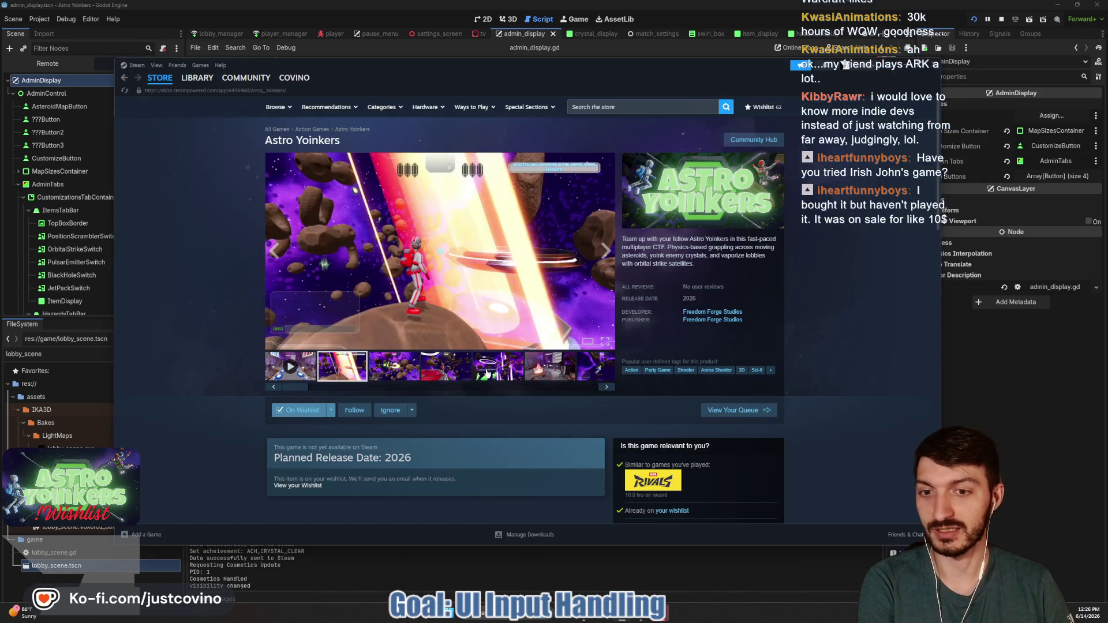
left_click(899, 68)
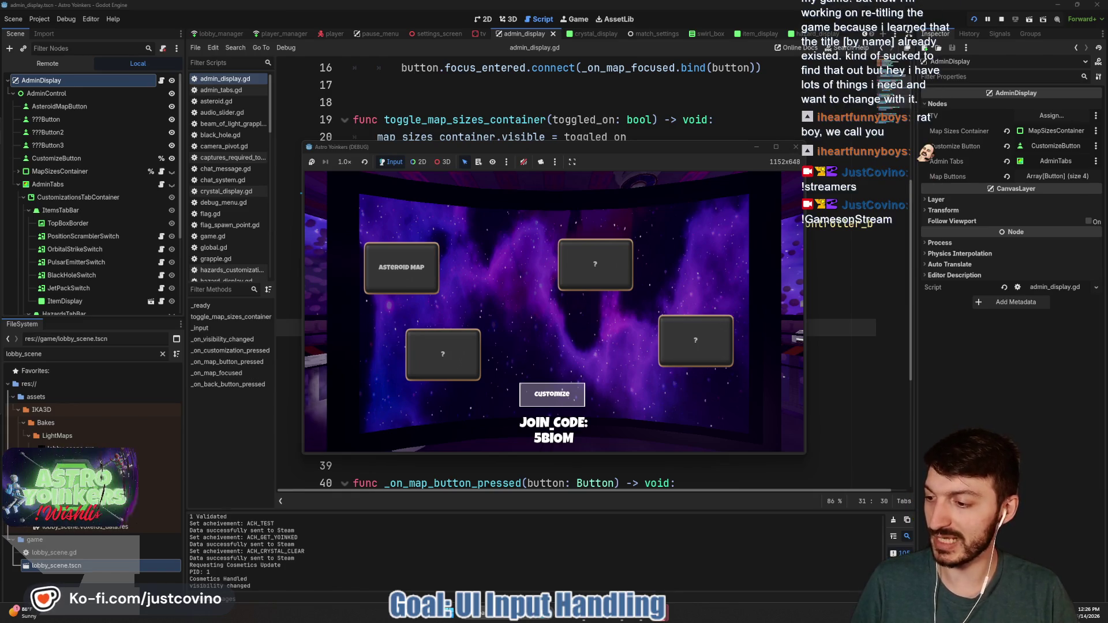
key("super+shift+Right")
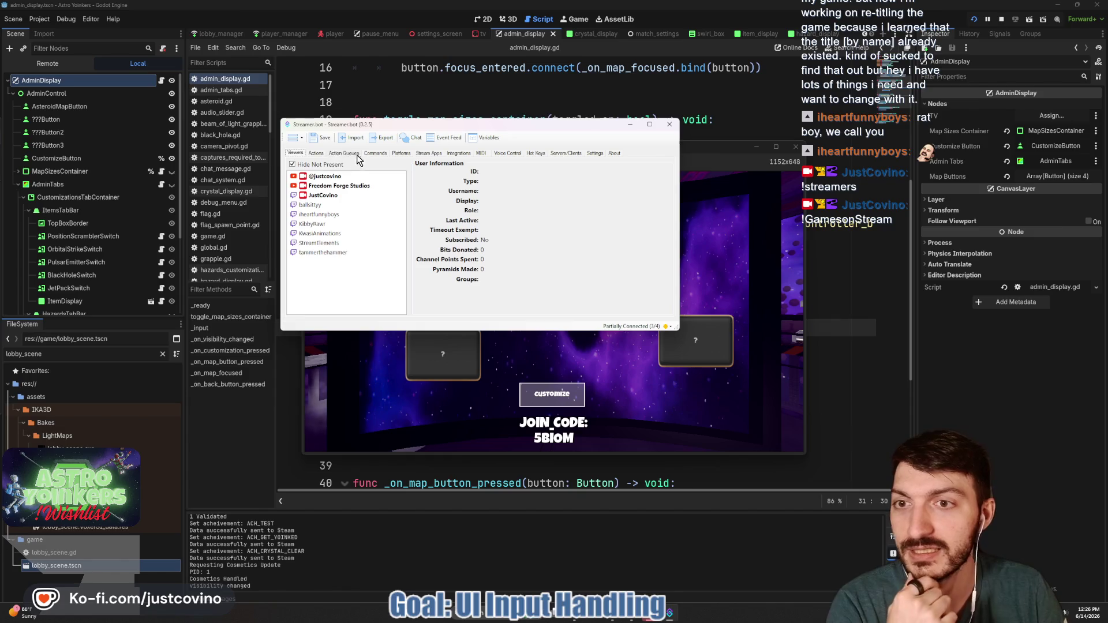
Select the Steam Games Made by Streamers command under Commands, then return to the Godot editor.
left_click(376, 153)
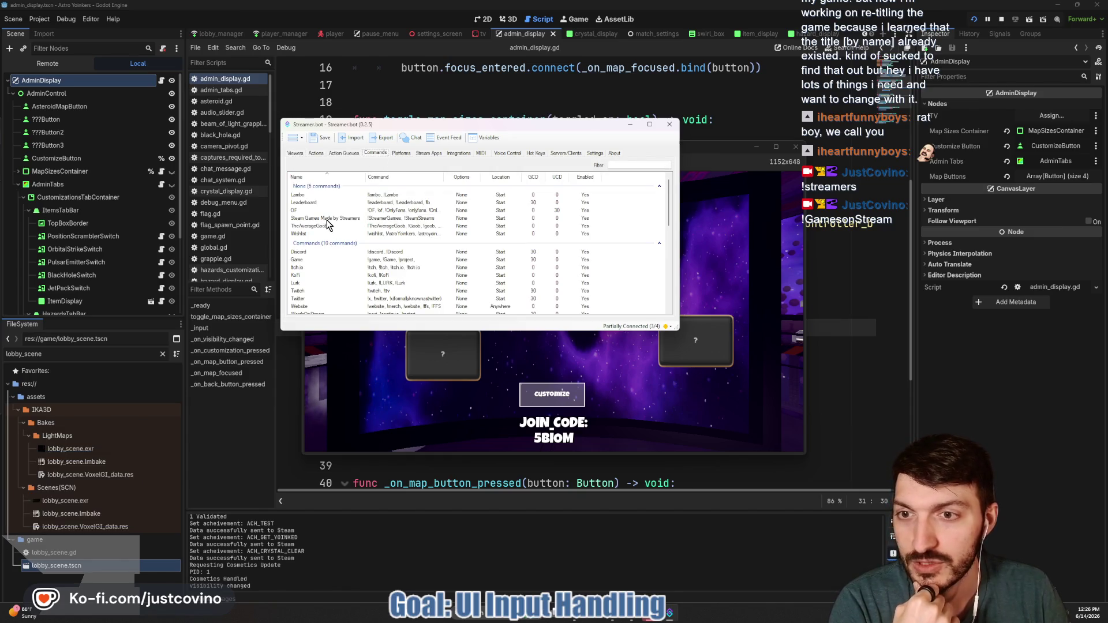
left_click(351, 220)
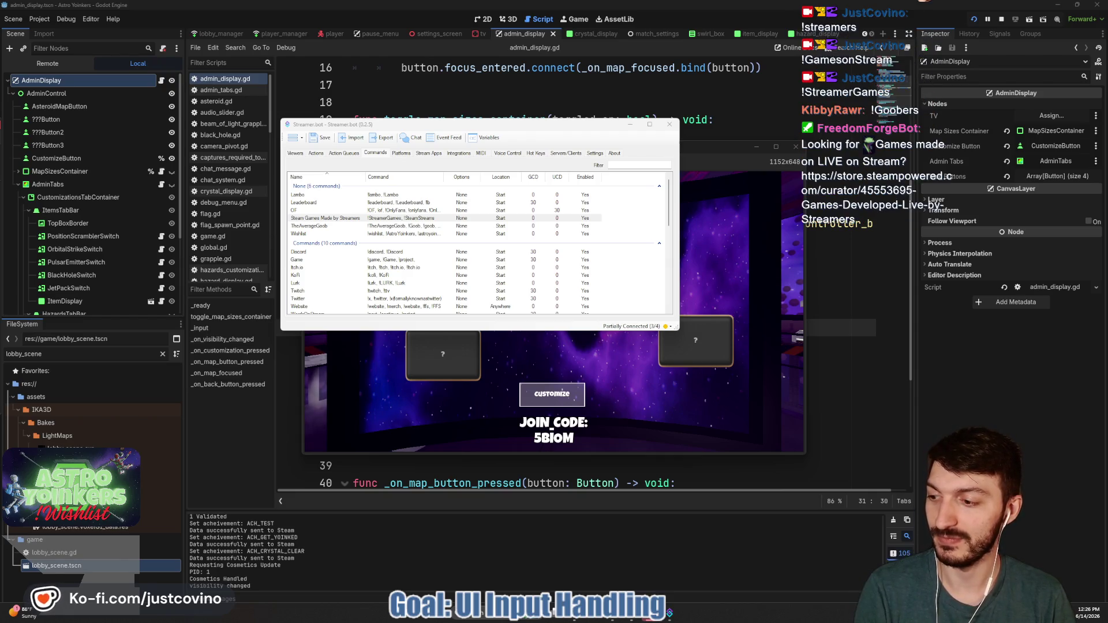
left_click(583, 117)
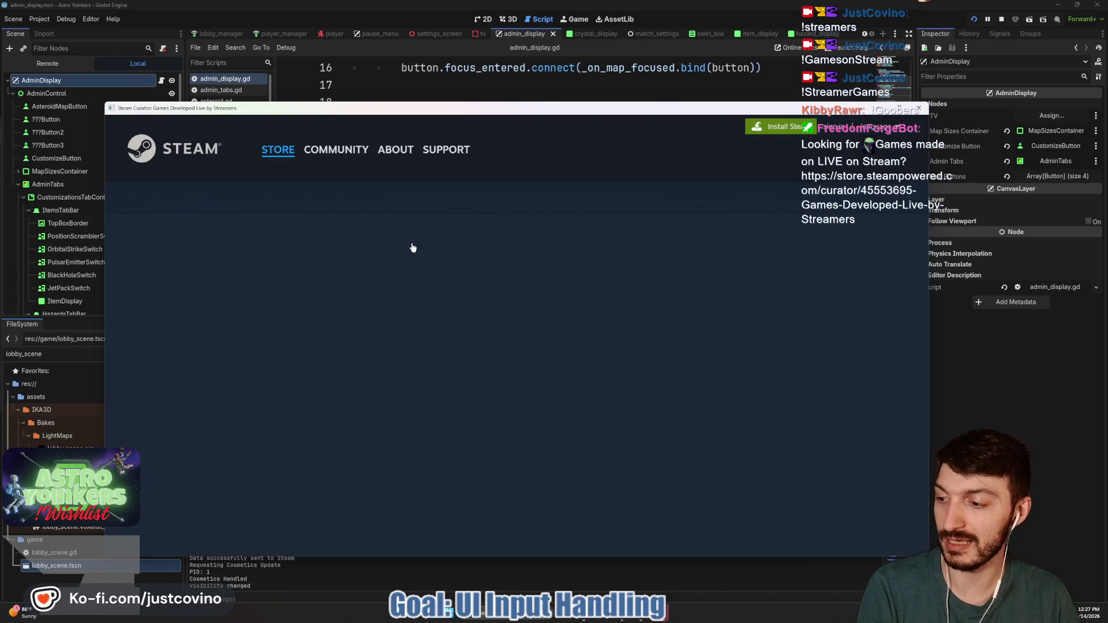
Scroll the curator's recommended games down to the Astro Yoinkers entry from March 16.
scroll(515, 293, "down", 10)
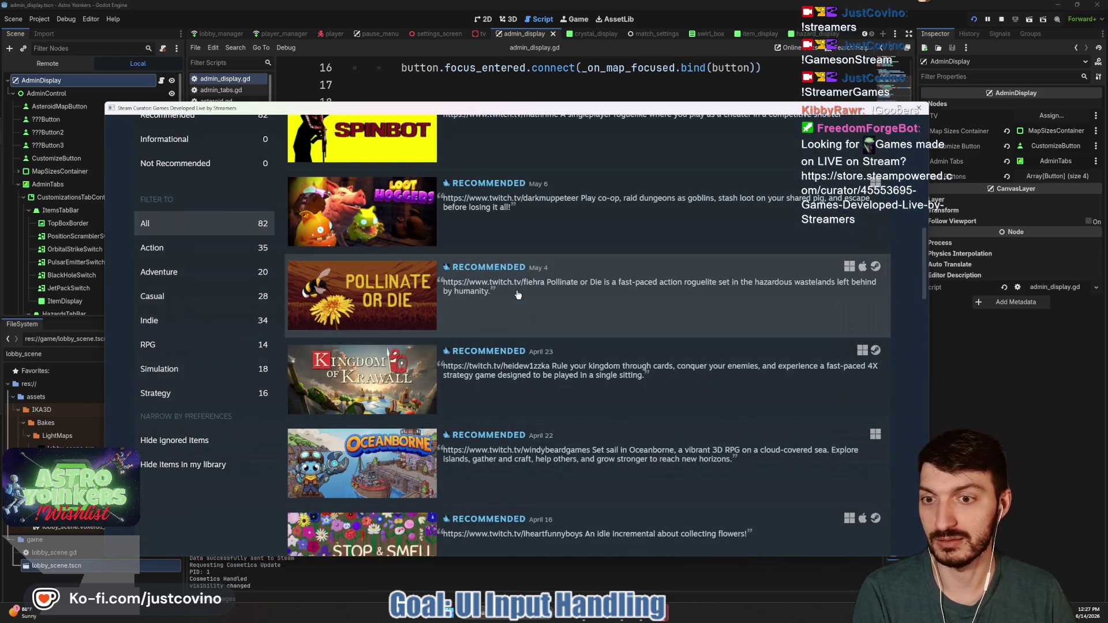
scroll(518, 295, "down", 8)
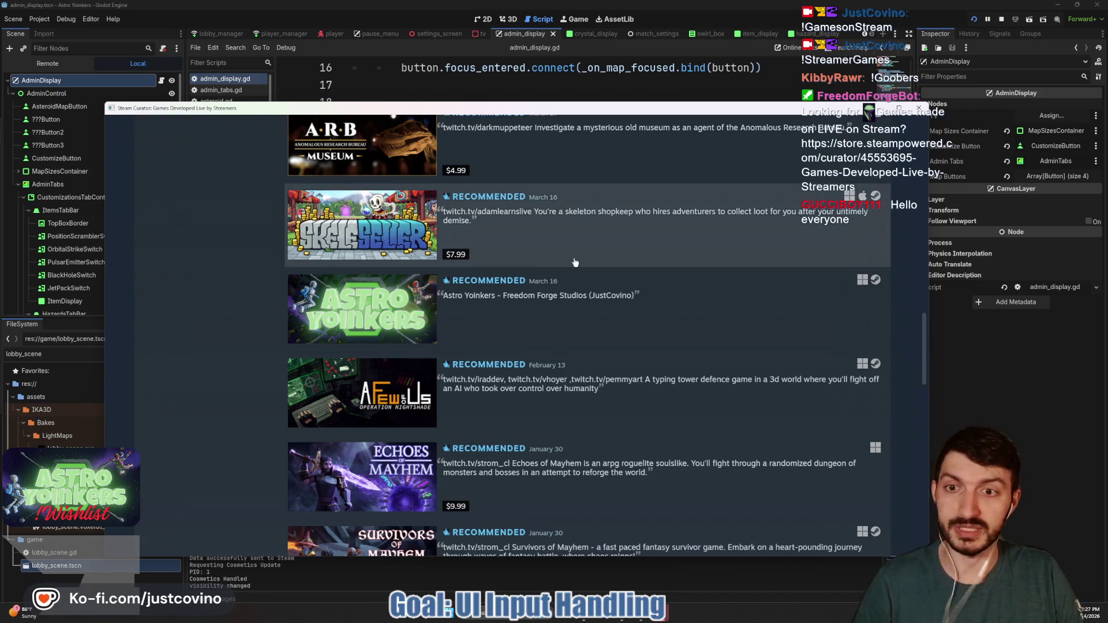
scroll(556, 257, "down", 5)
scroll(568, 258, "down", 10)
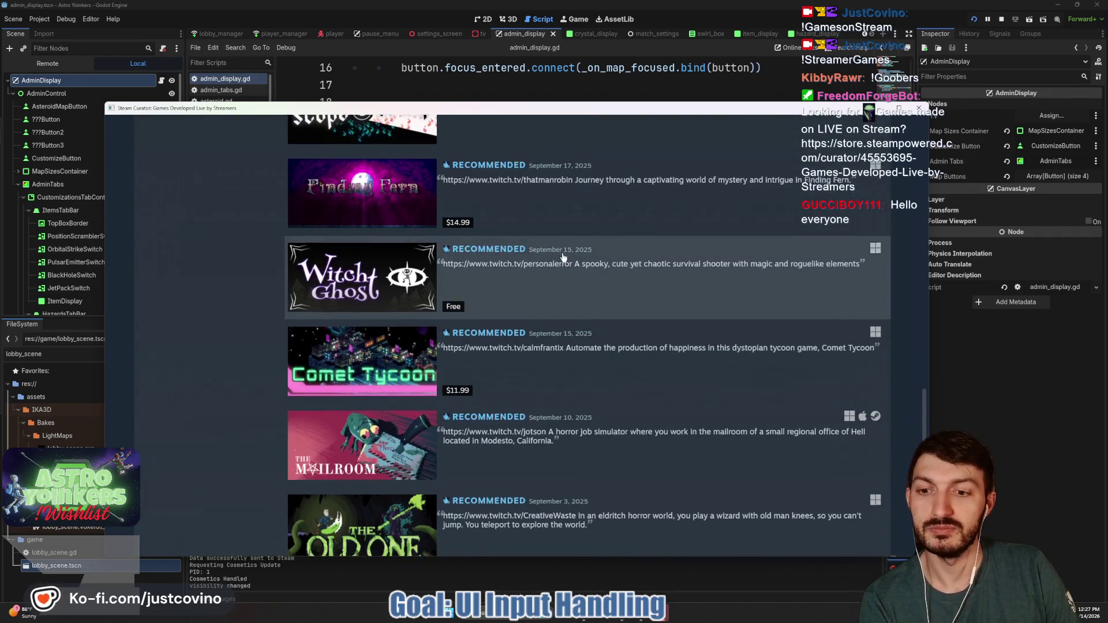
scroll(564, 257, "down", 10)
scroll(563, 258, "down", 20)
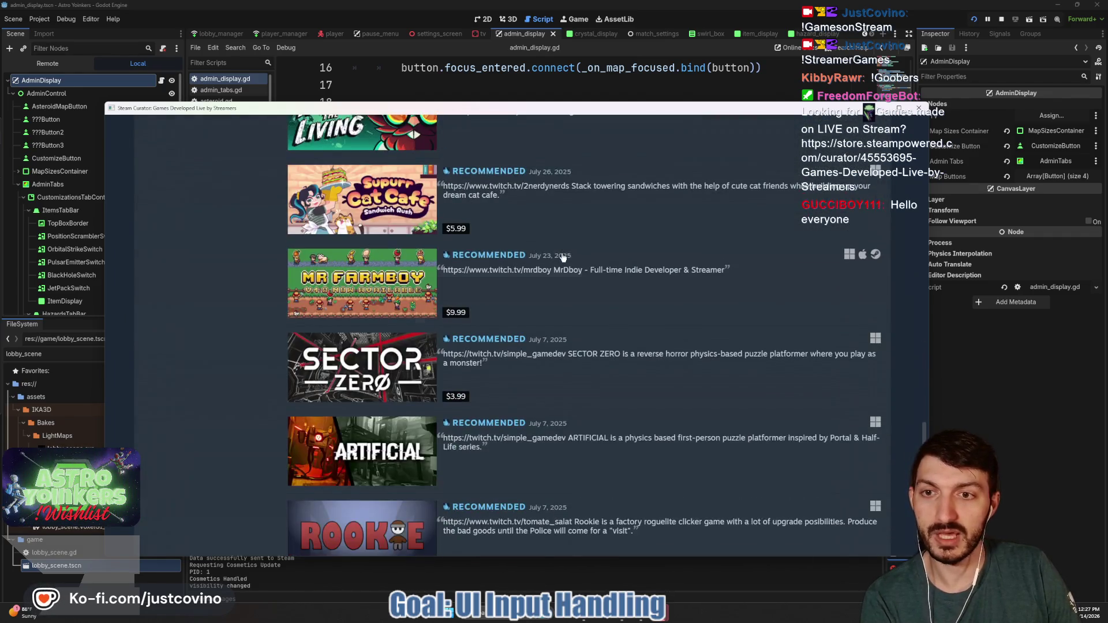
scroll(561, 258, "down", 13)
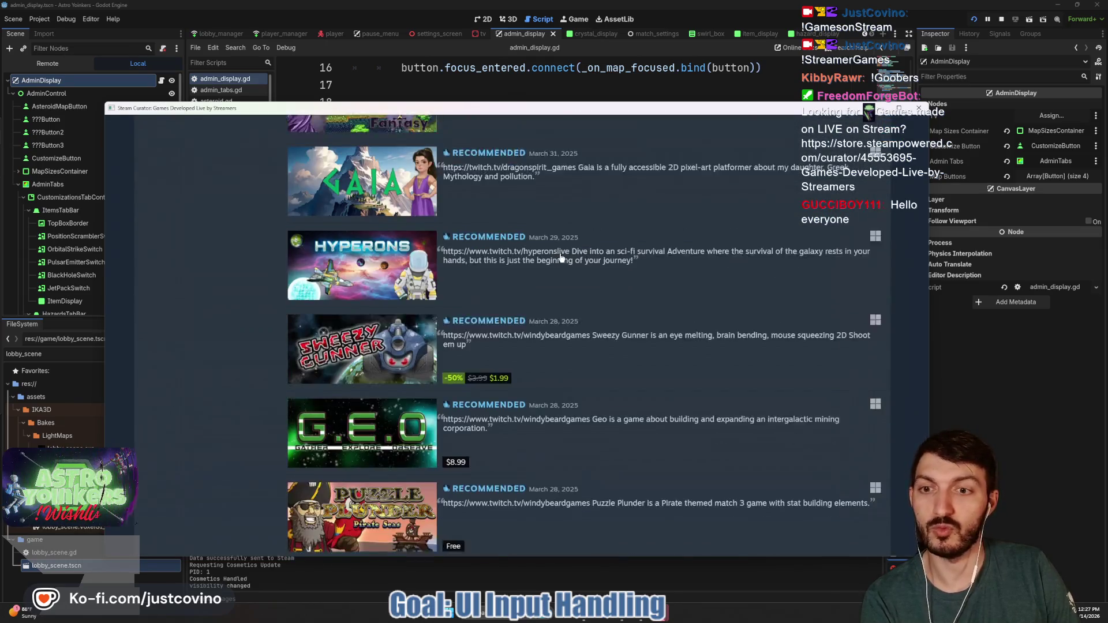
scroll(561, 257, "down", 4)
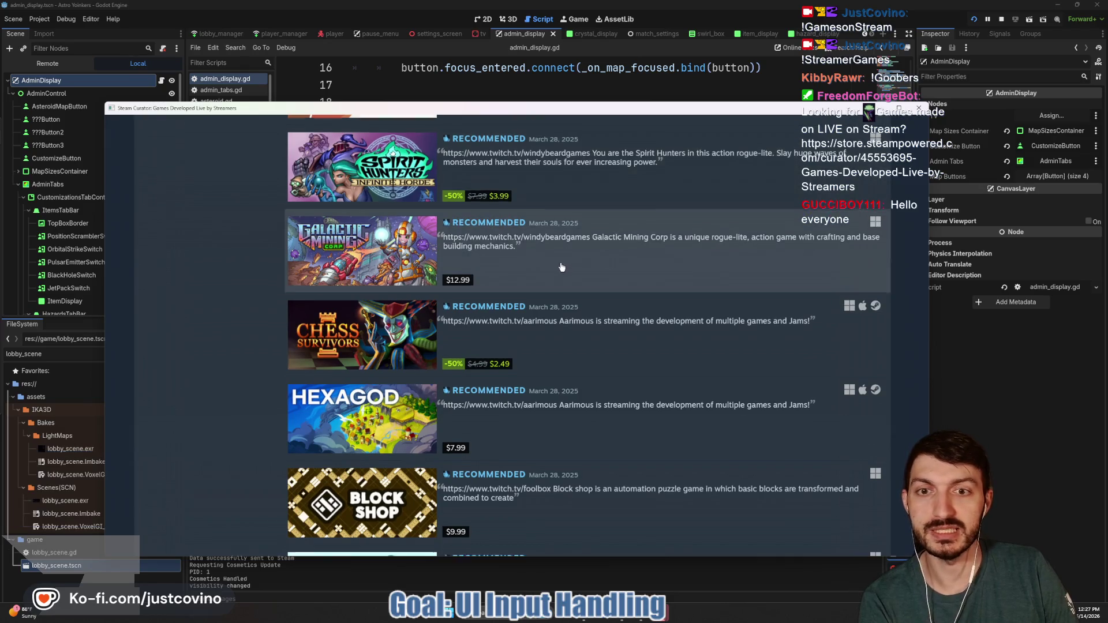
scroll(543, 190, "down", 2)
scroll(567, 242, "down", 2)
scroll(566, 242, "up", 15)
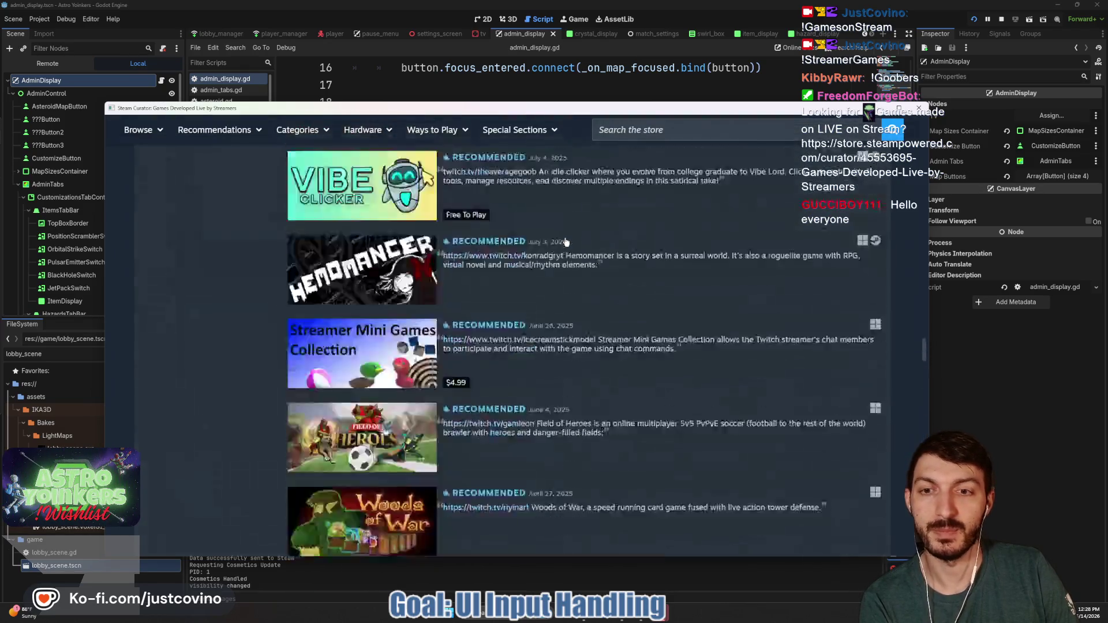
scroll(566, 242, "down", 15)
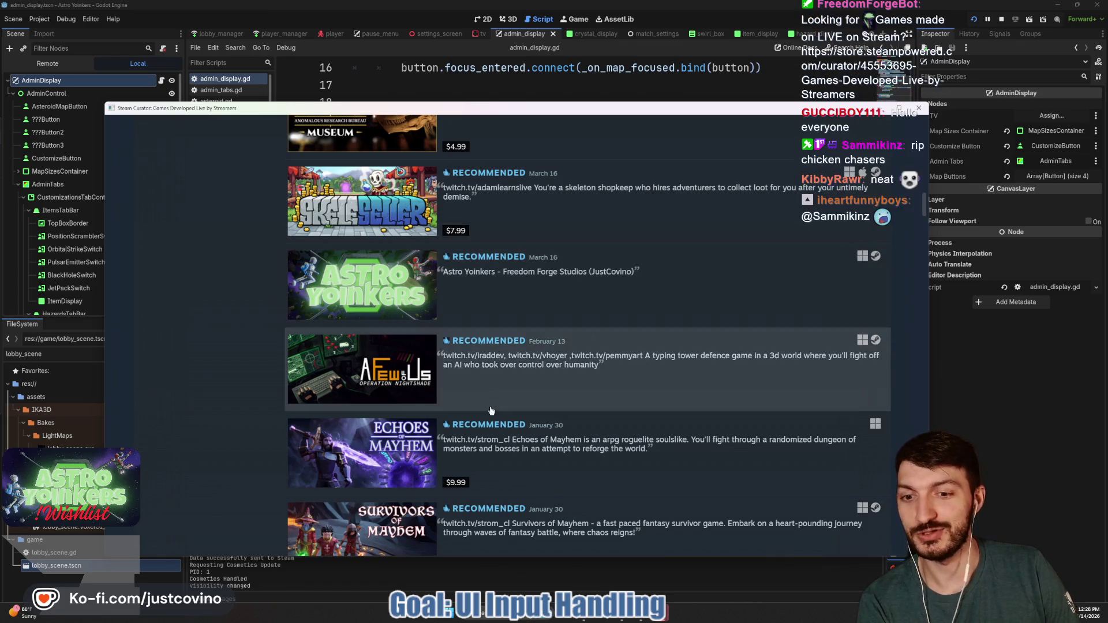
scroll(508, 254, "up", 3)
scroll(487, 225, "up", 3)
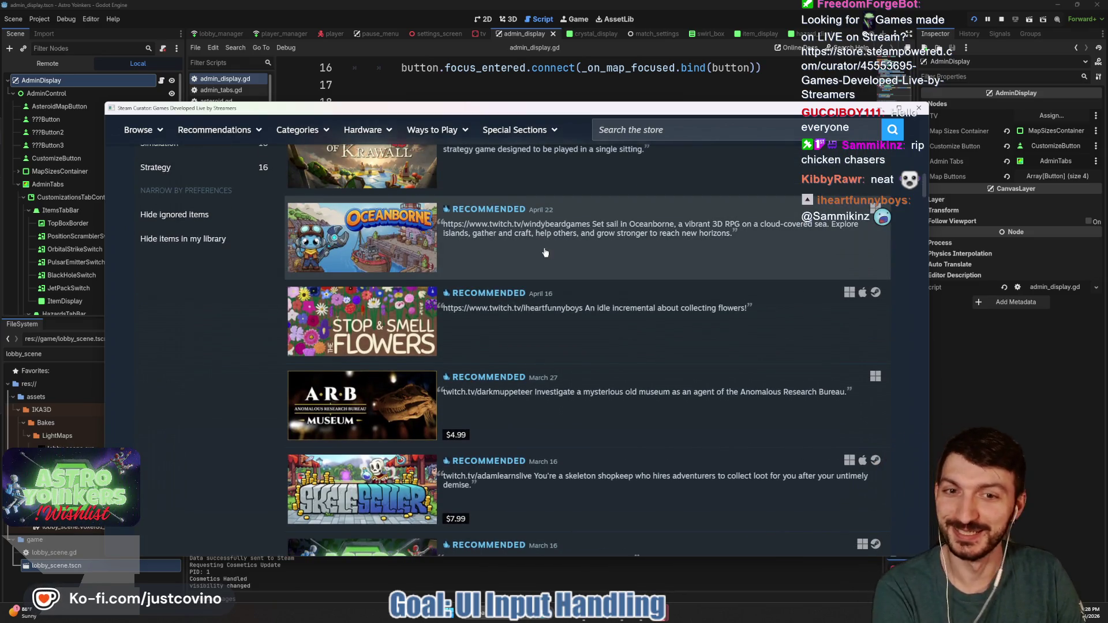
scroll(545, 252, "down", 6)
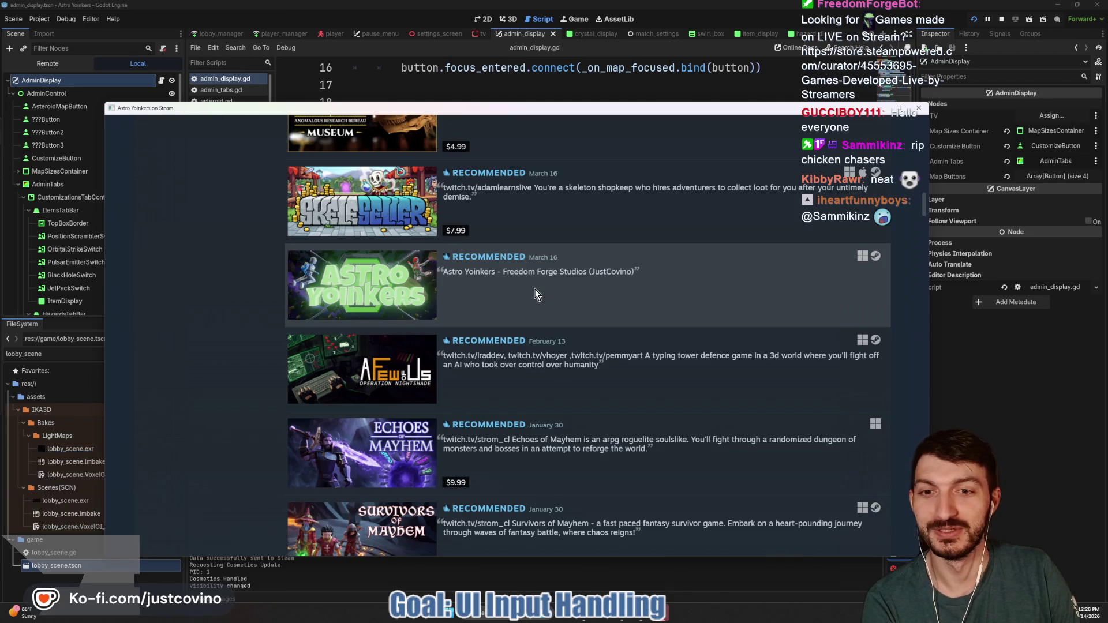
Open Astro Yoinkers from the curator list, view its second screenshot, then open the game's Items panel.
left_click(537, 294)
scroll(446, 284, "down", 3)
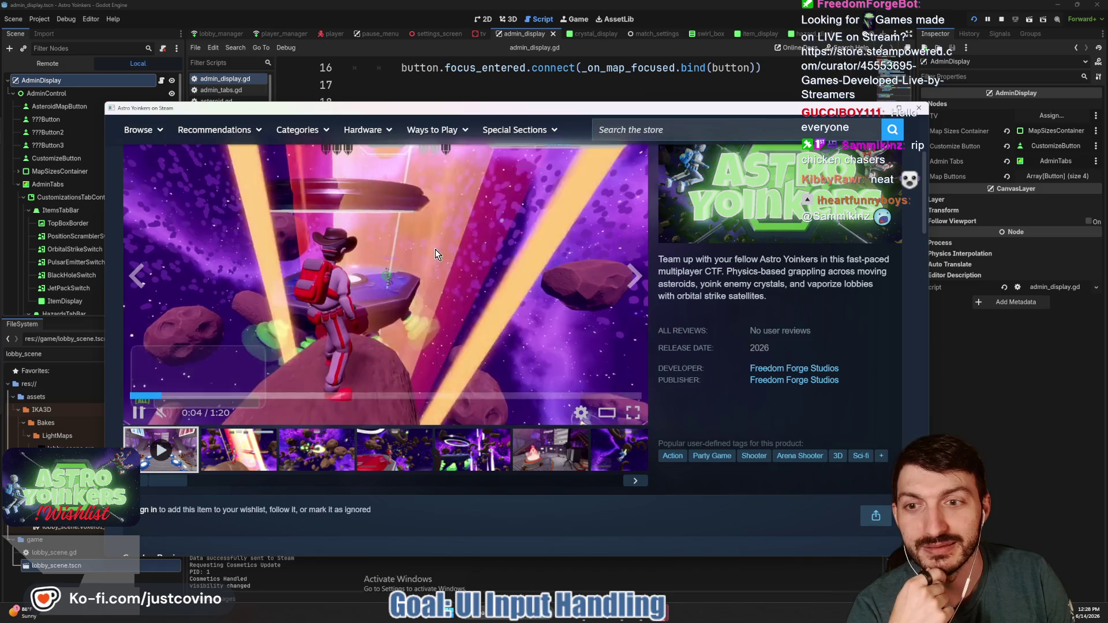
left_click(635, 276)
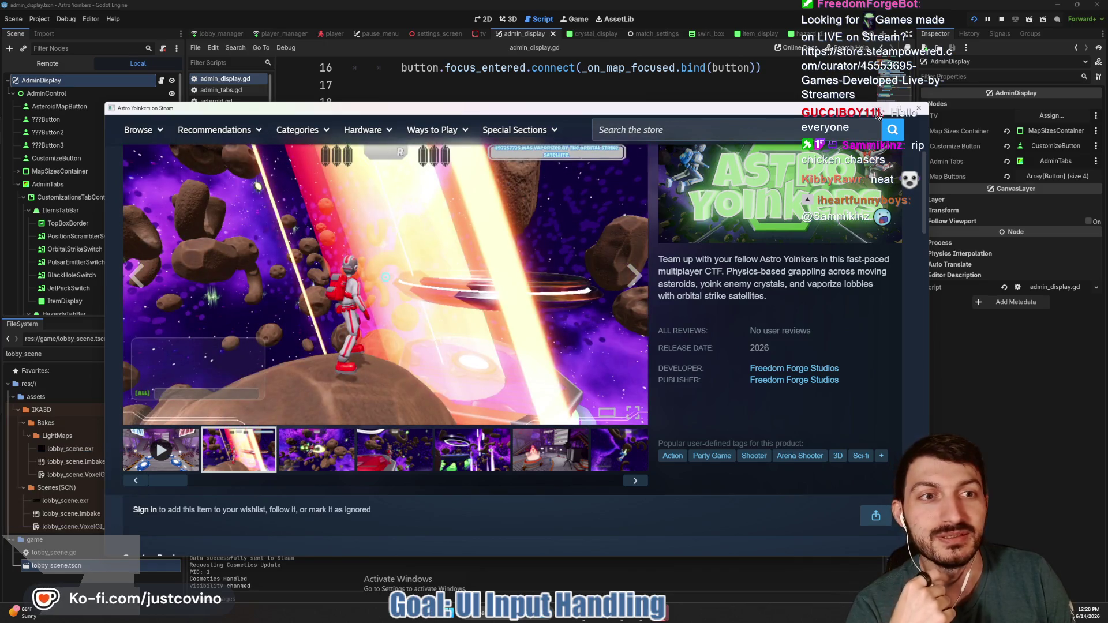
key("Return")
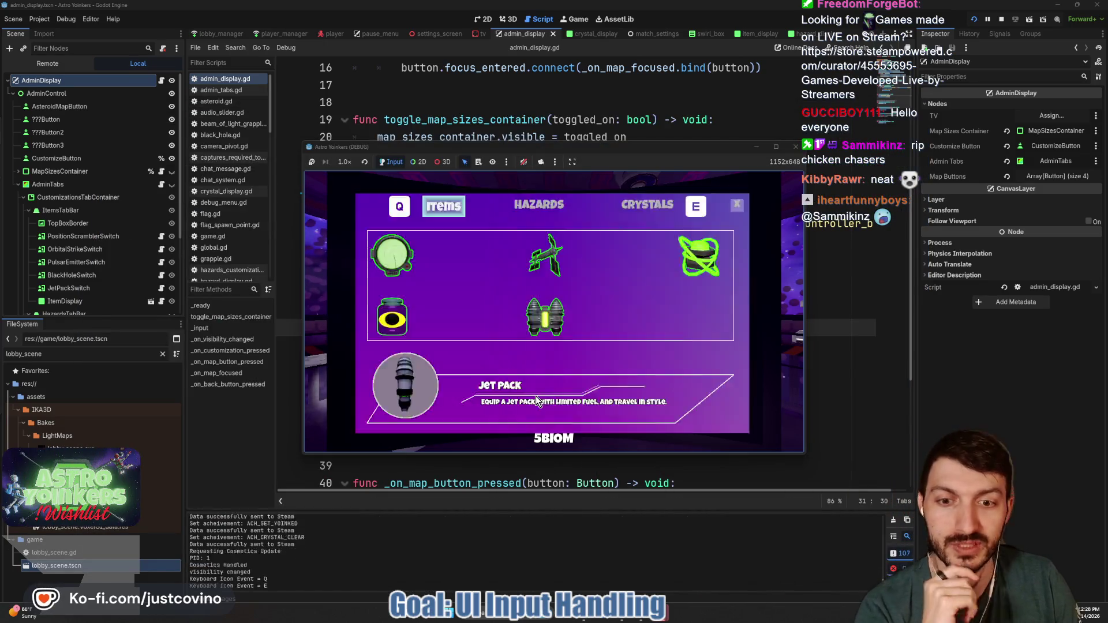
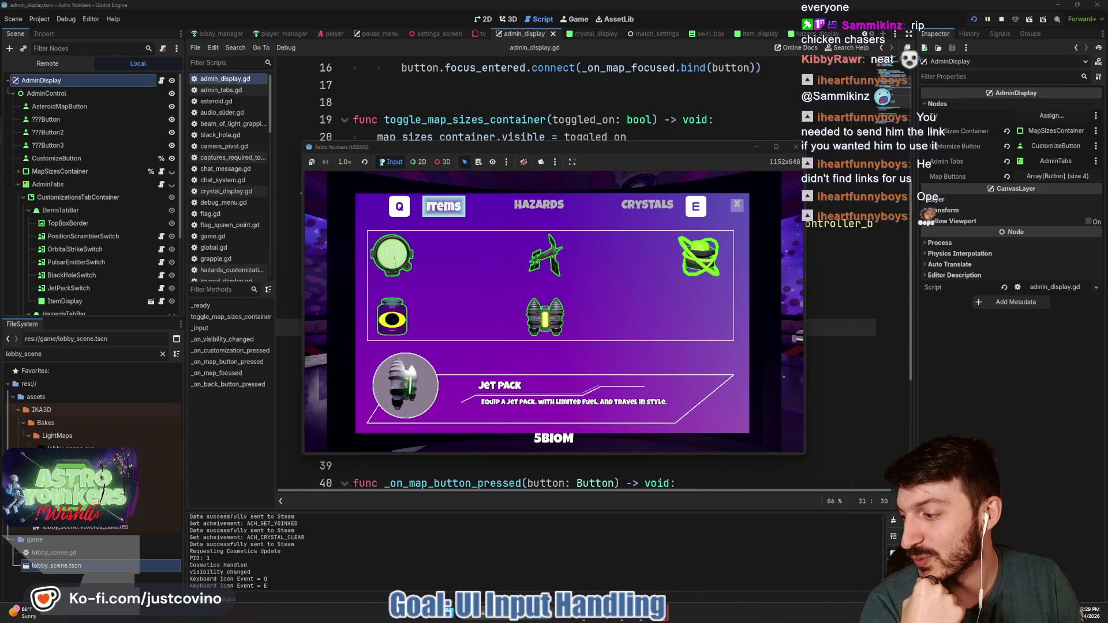
Preview the Black Hole, Orbital Strike and another item's details in the running game.
key("Left")
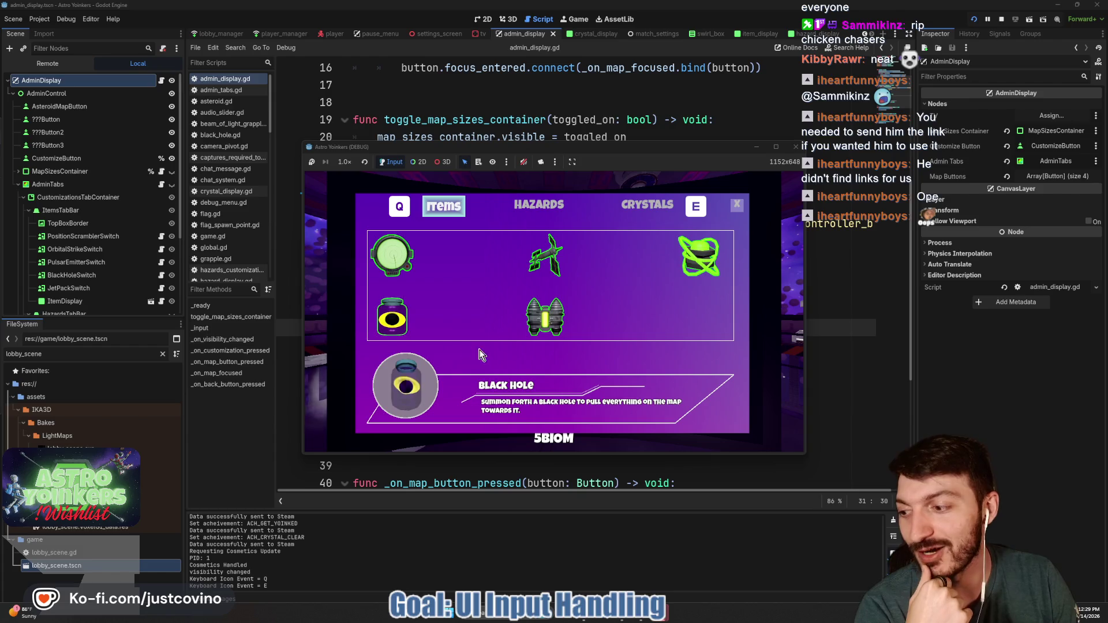
left_click(531, 285)
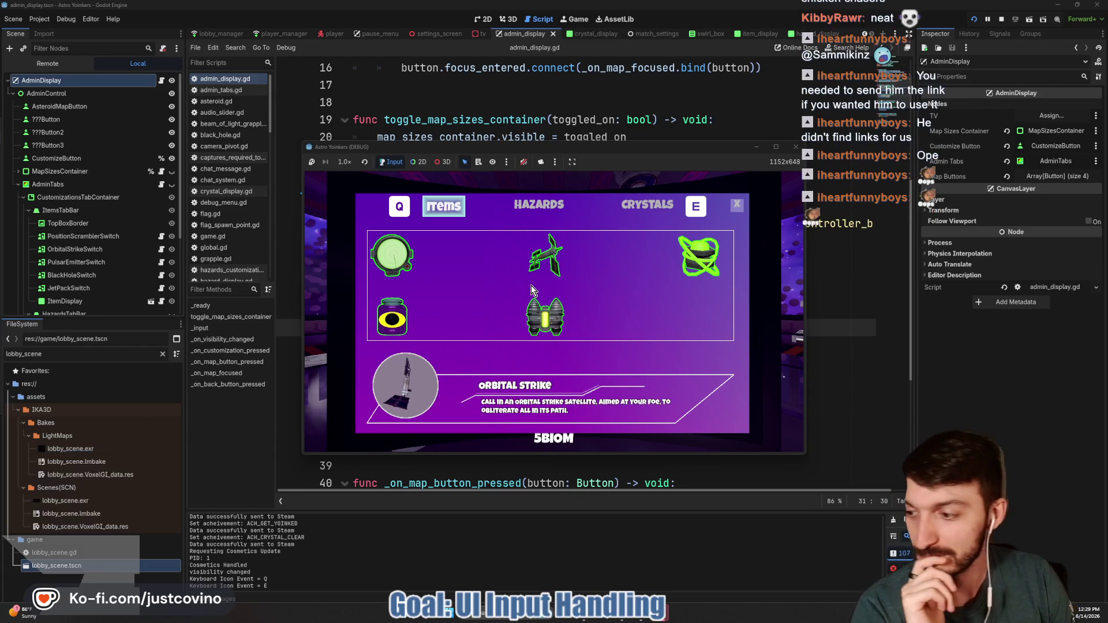
left_click(552, 300)
Cycle through the Hazards, Crystals and Items tabs, close the panel with Escape, and return to the script.
left_click(542, 207)
left_click(638, 207)
left_click(532, 209)
left_click(437, 209)
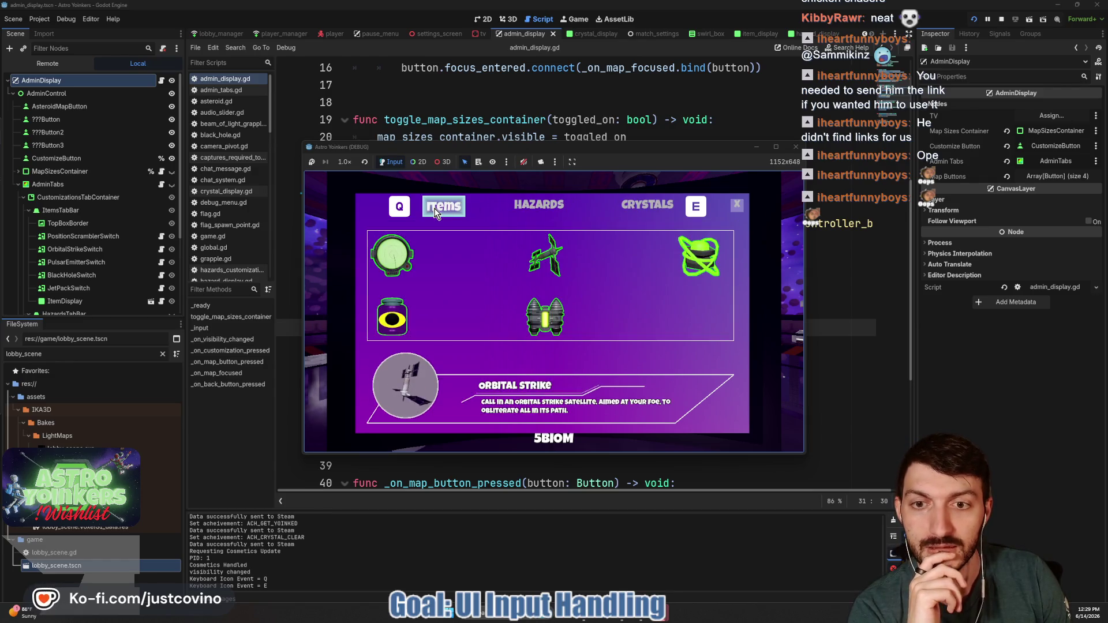
left_click(541, 209)
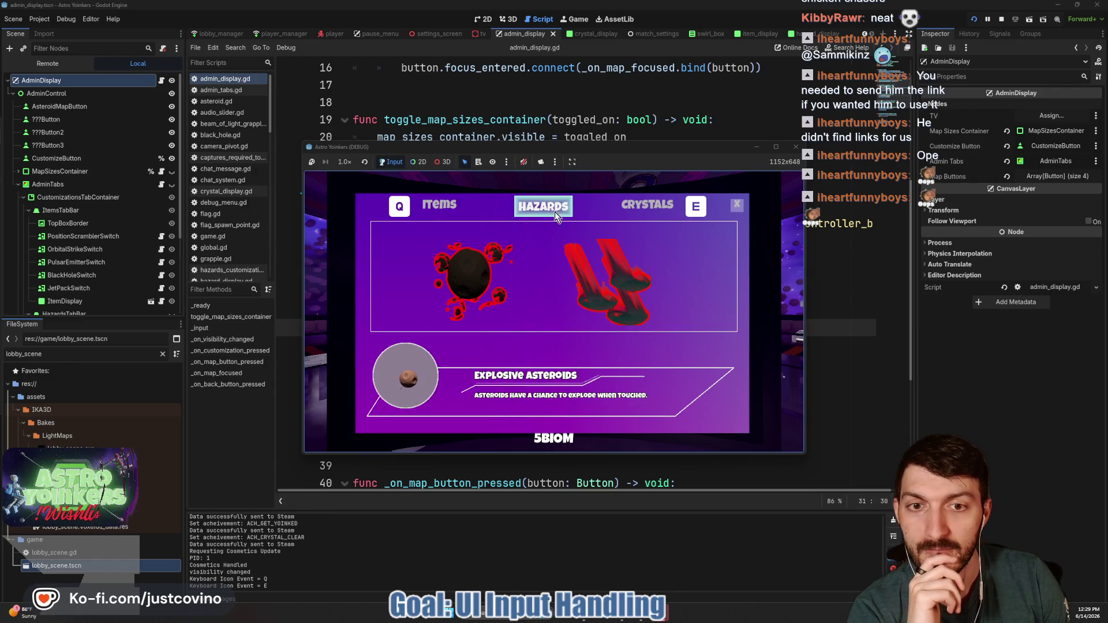
left_click(639, 213)
key("Escape")
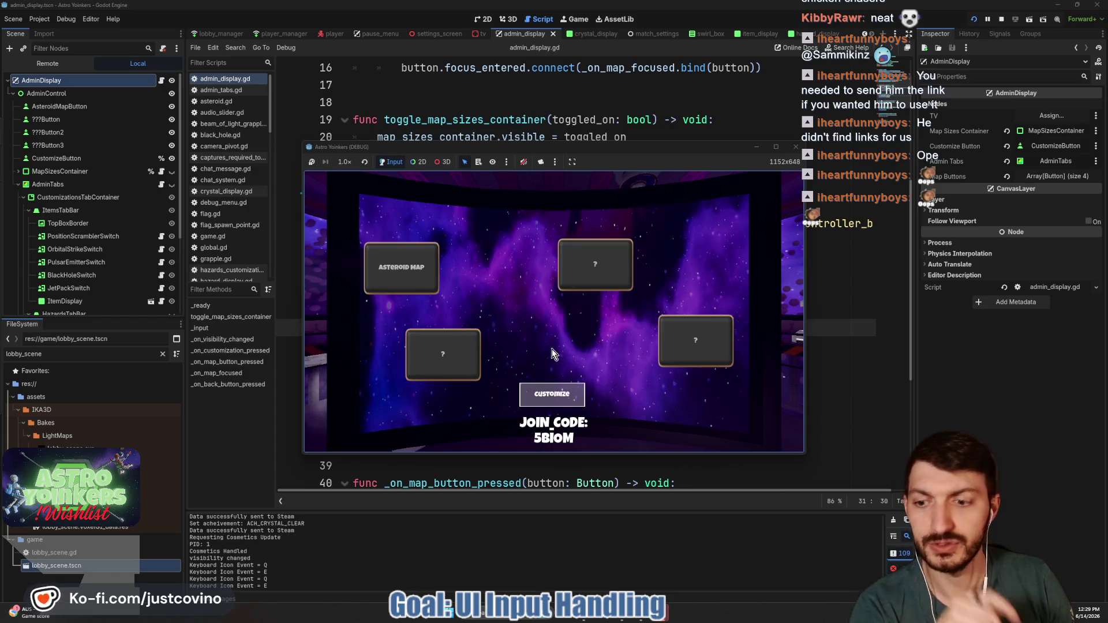
left_click(400, 556)
key("Down")
key("Down")
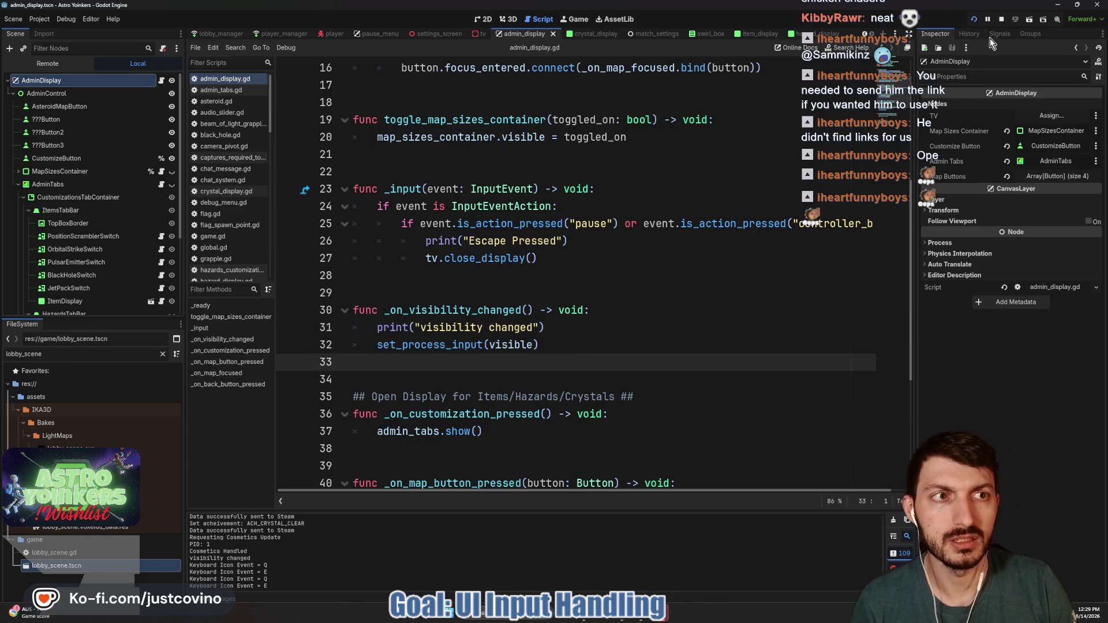
Stop the running game and show the debugger's Errors list.
left_click(999, 20)
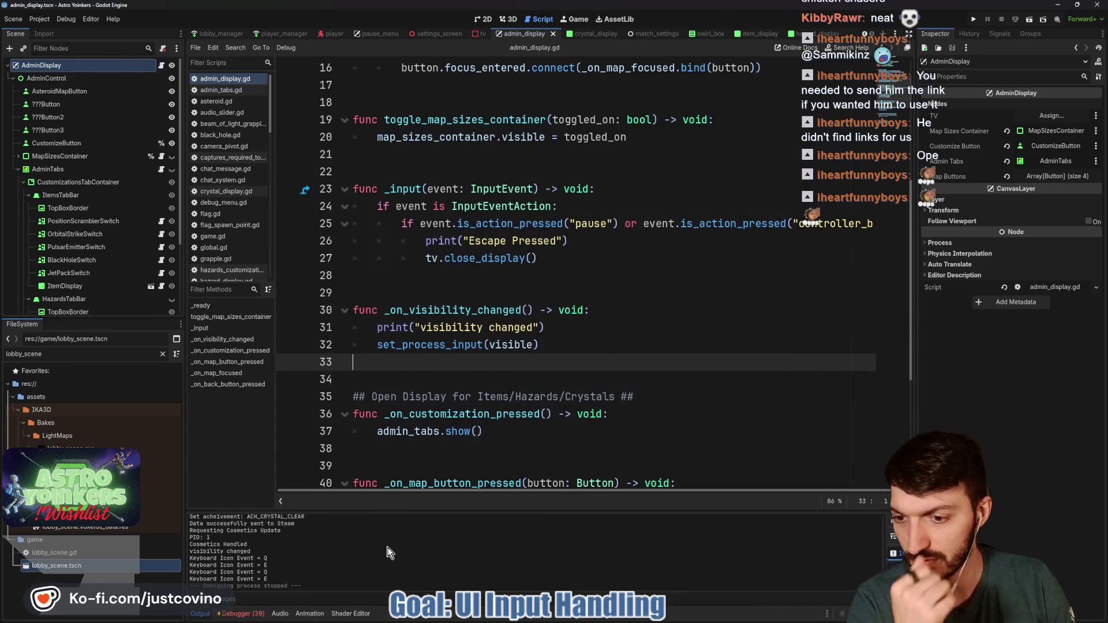
left_click(234, 613)
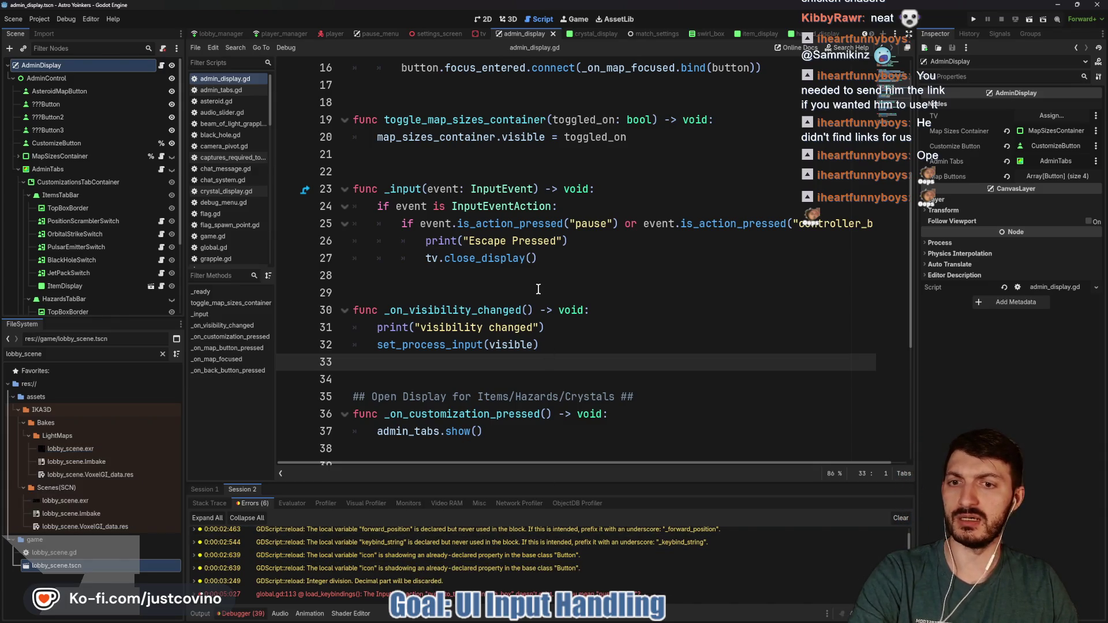
scroll(529, 300, "up", 4)
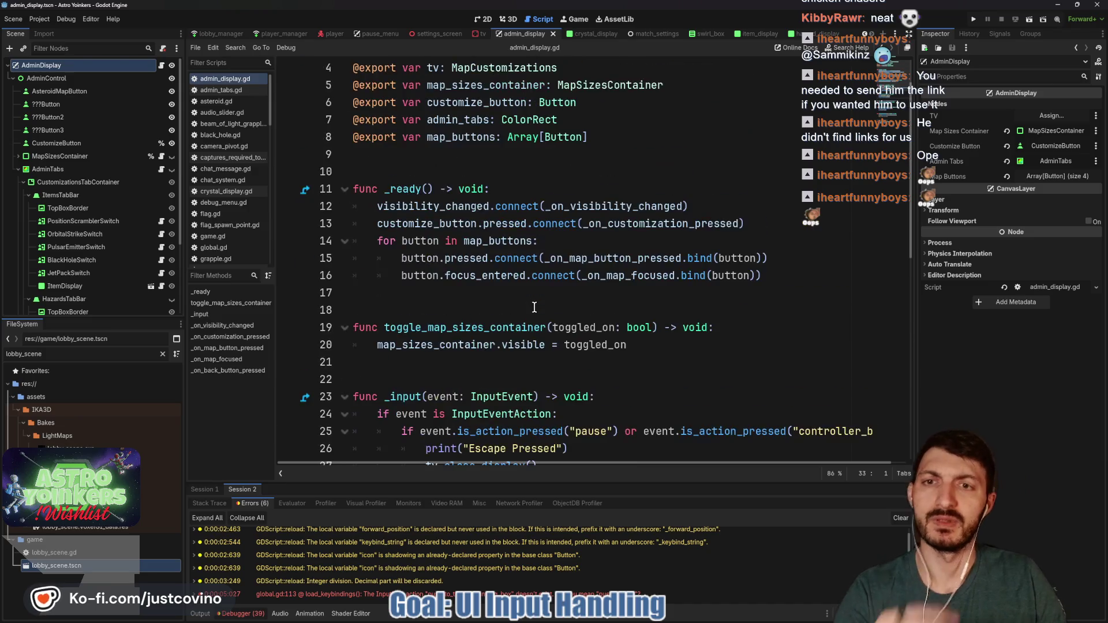
scroll(534, 308, "up", 1)
Delete the visibility_changed.connect line on line 12 of admin_display.gd.
double_click(531, 258)
left_click(697, 259)
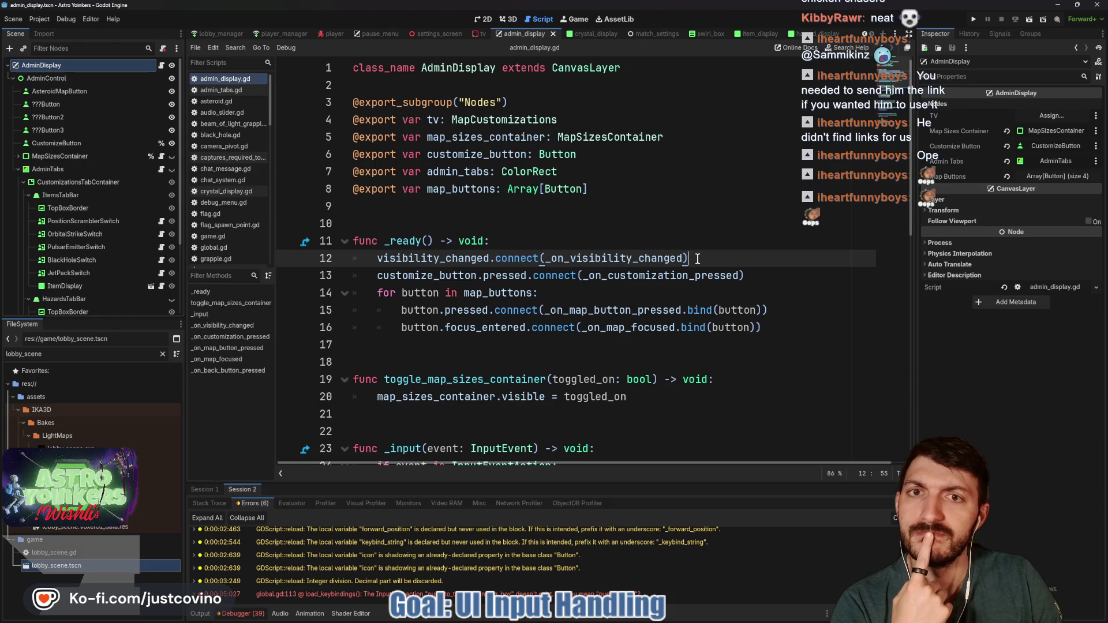
left_click_drag(696, 260, 354, 259)
key("BackSpace")
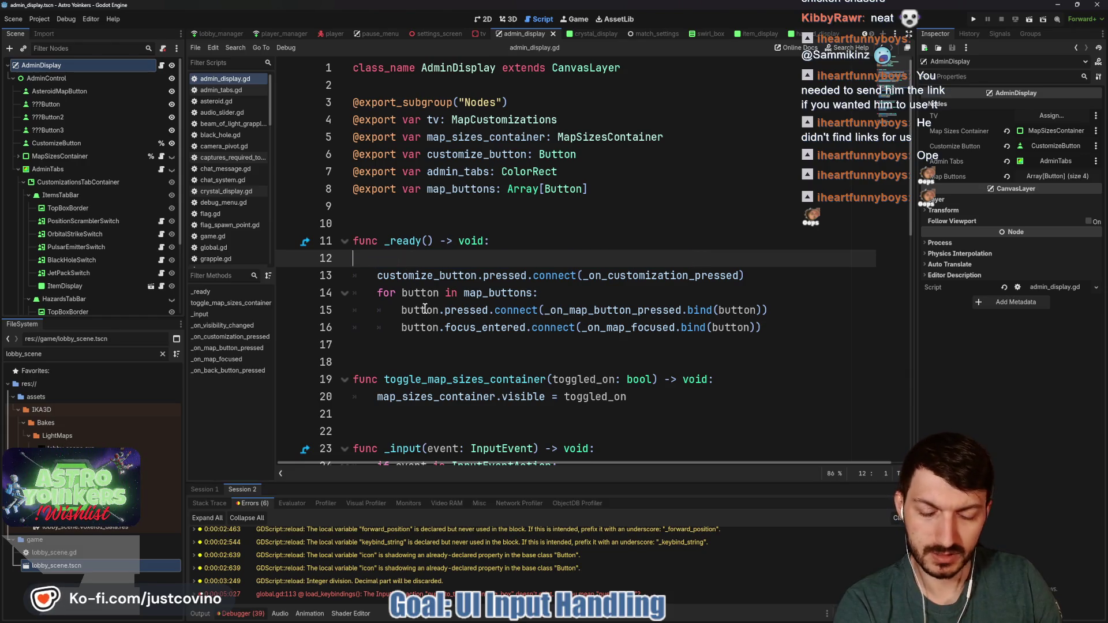
key("BackSpace")
Delete the _on_visibility_changed function and its leftover blank lines.
scroll(546, 316, "down", 8)
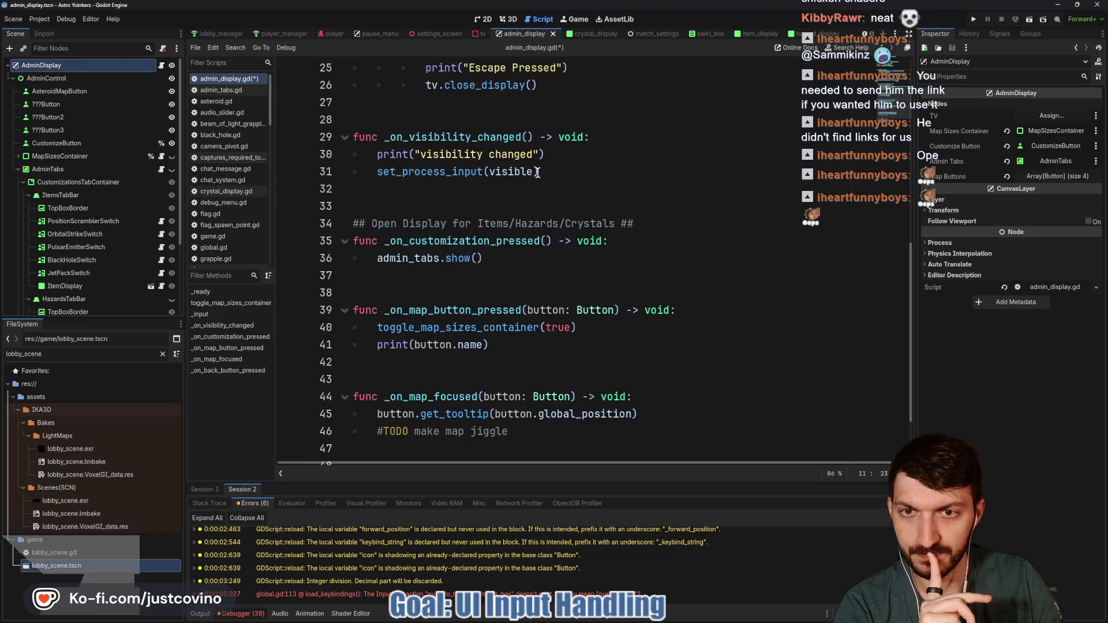
left_click_drag(576, 167, 349, 139)
key("BackSpace")
key("BackSpace")
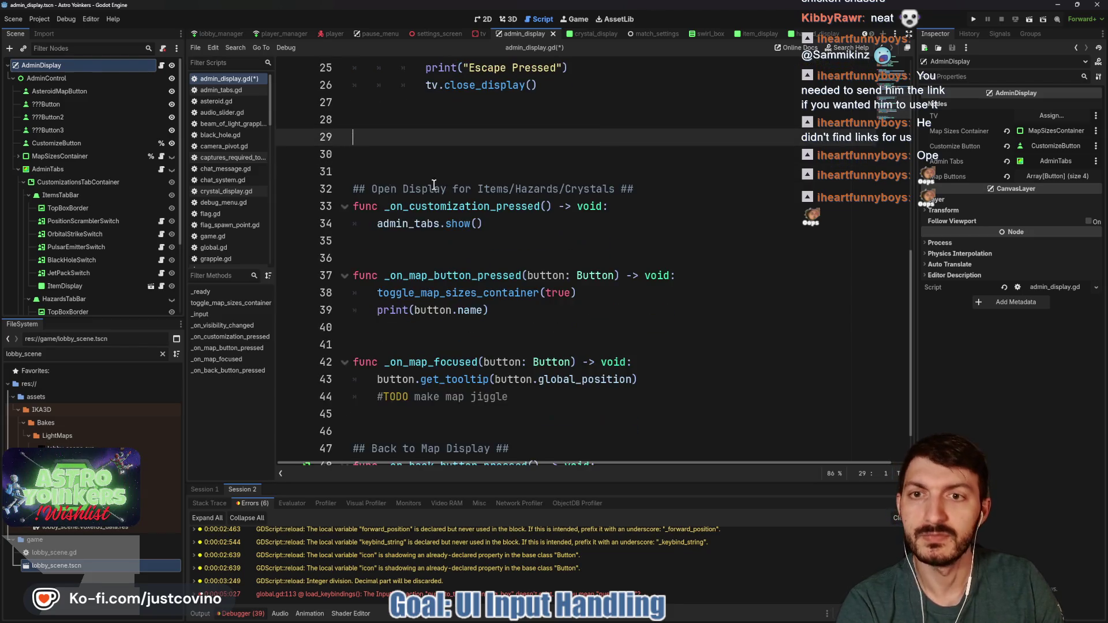
key("BackSpace")
key("BackSpace")
Check the tv variable, then open the tv scene and its script.
scroll(558, 226, "up", 3)
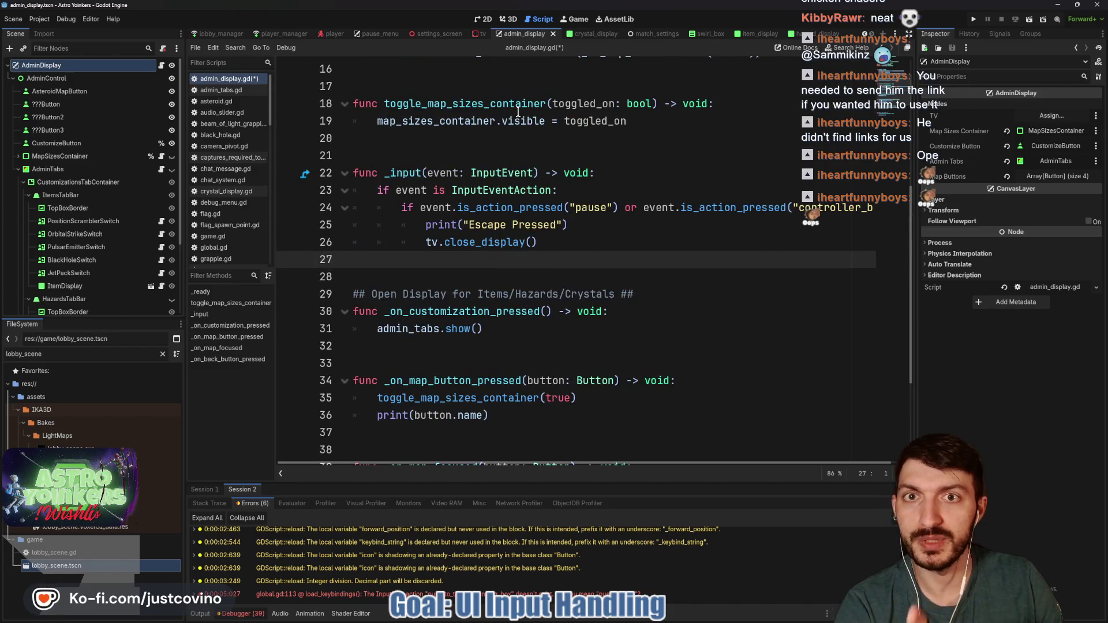
scroll(503, 183, "up", 5)
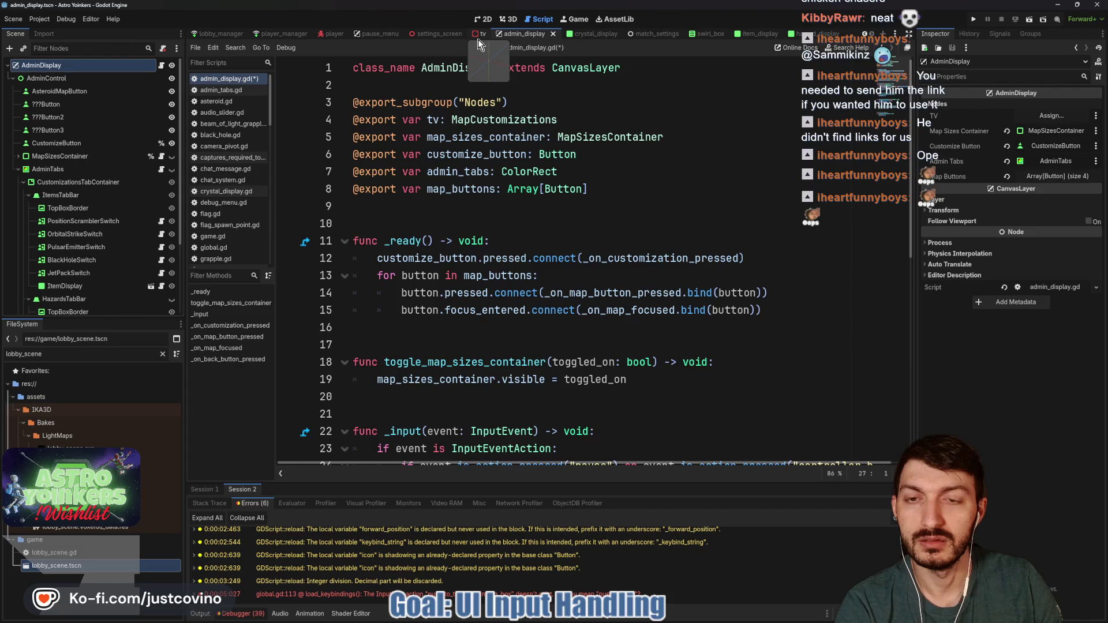
double_click(433, 120)
scroll(503, 273, "down", 8)
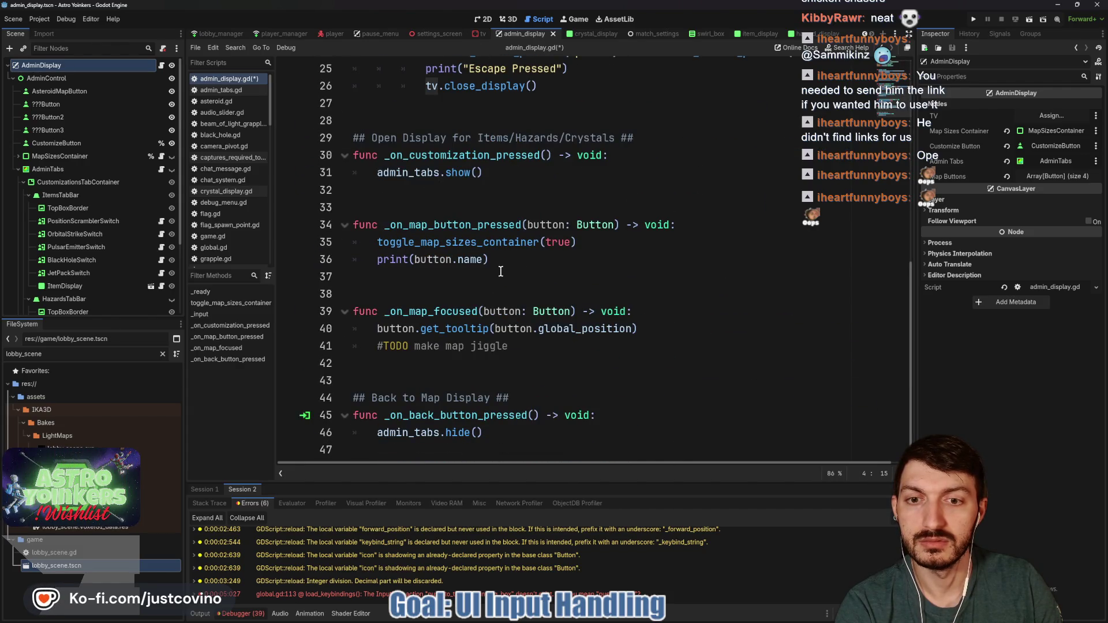
scroll(501, 272, "up", 5)
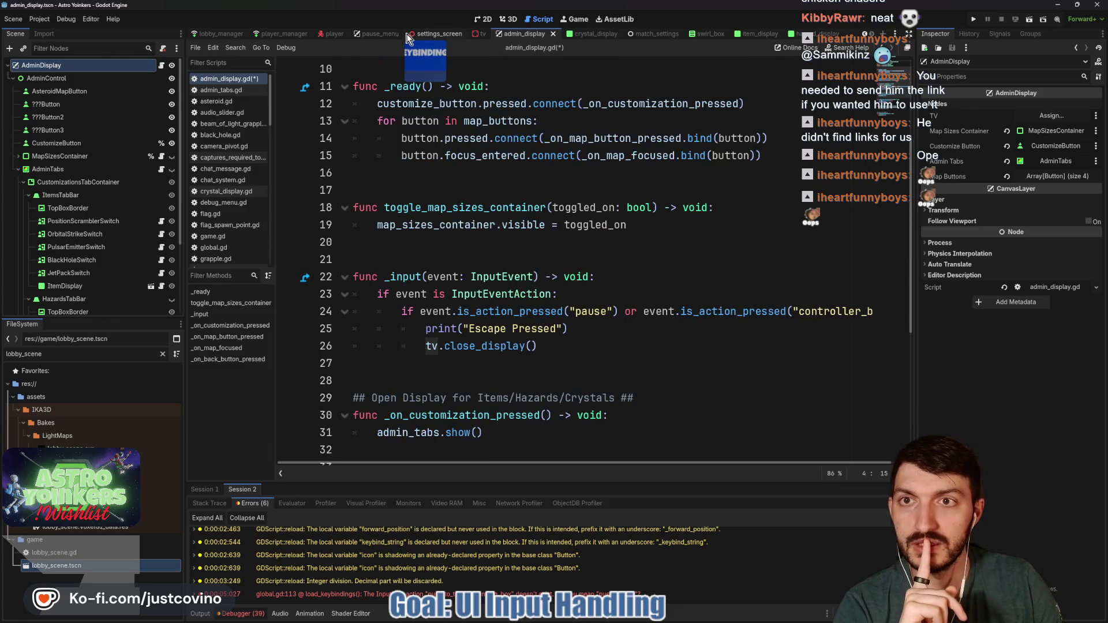
left_click(479, 35)
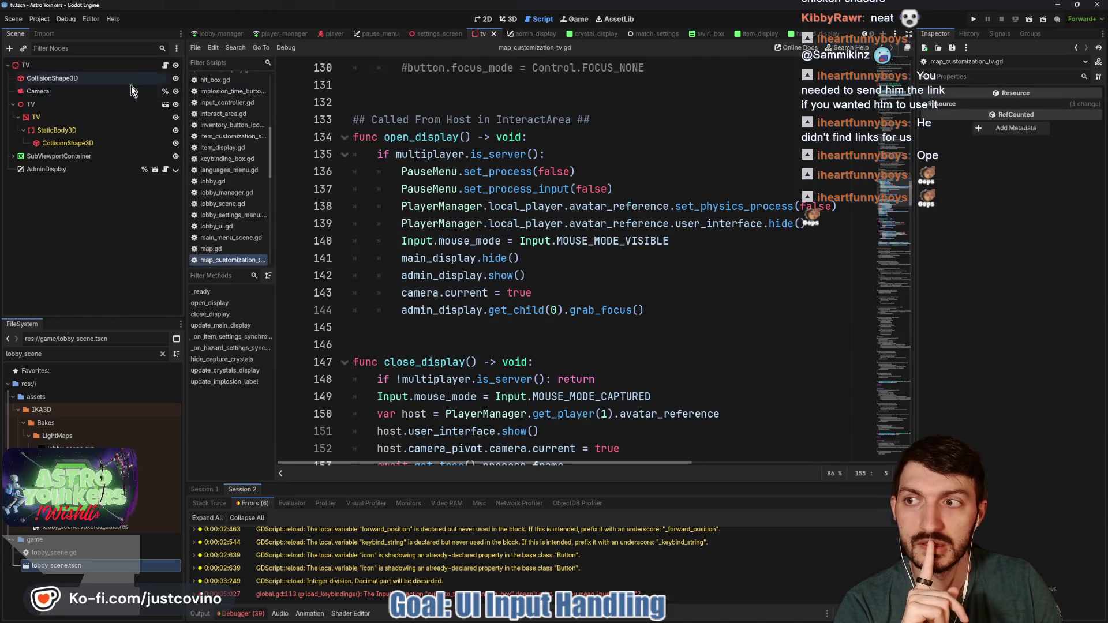
Insert an admin_display reference under #region Nodes in map_customization_tv.gd.
left_click(167, 65)
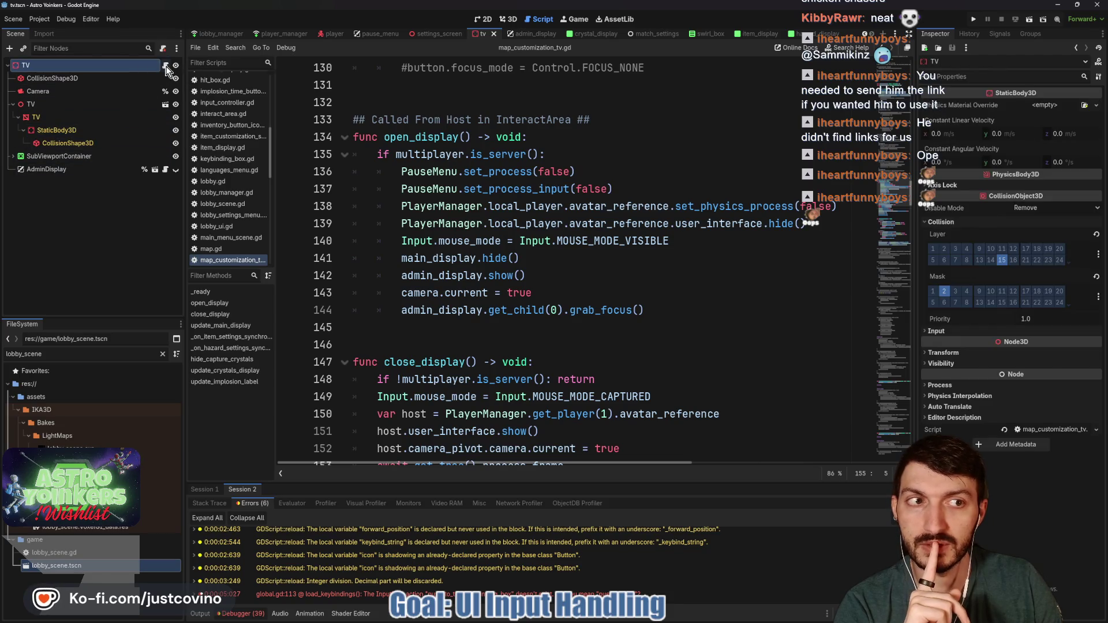
scroll(439, 215, "up", 4)
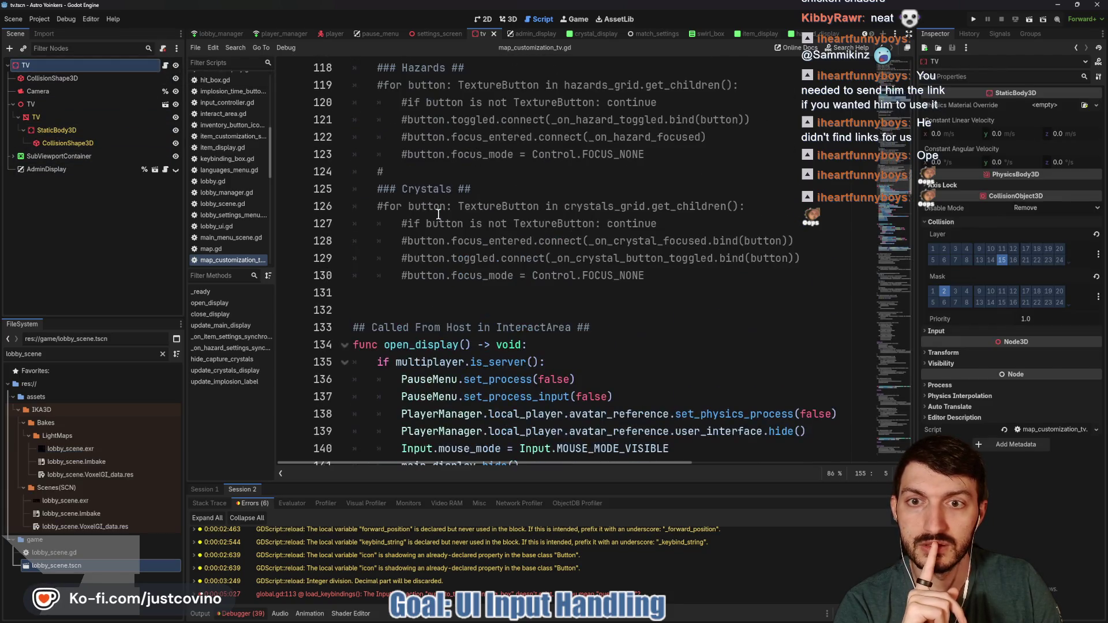
scroll(439, 215, "up", 15)
scroll(438, 215, "up", 20)
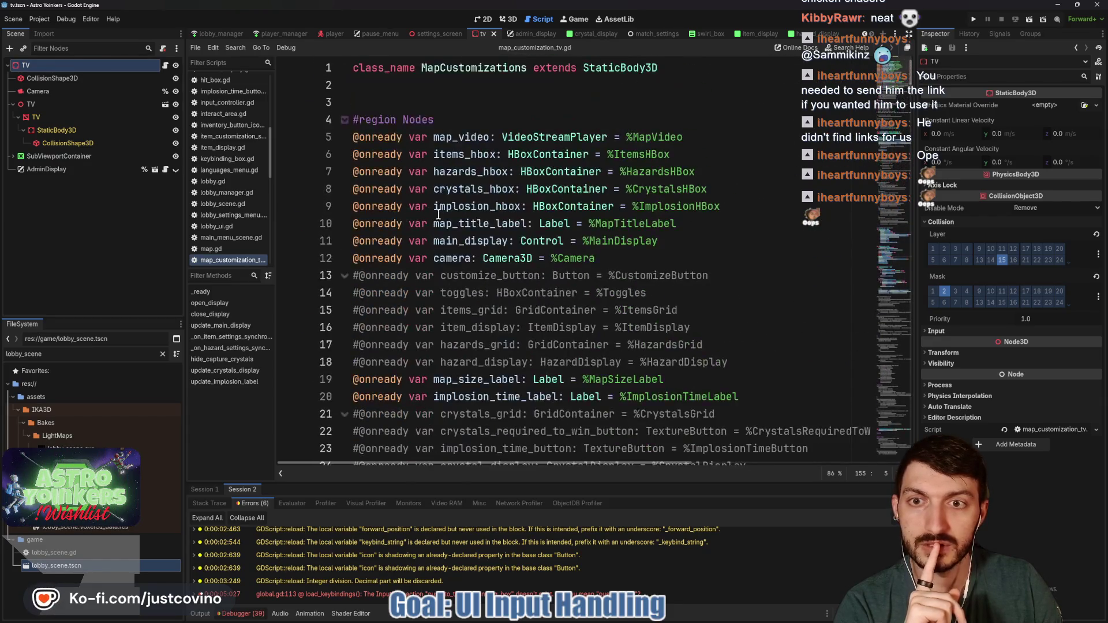
left_click(451, 120)
key("Return")
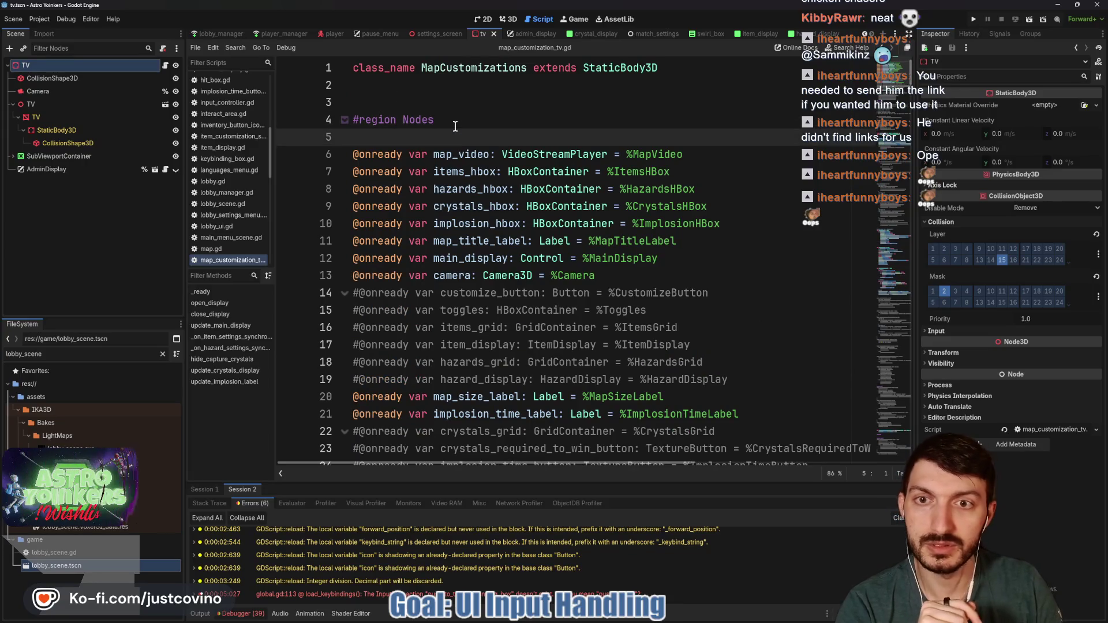
mouse_move(46, 170)
left_mouse_down()
mouse_move(363, 157)
mouse_move(362, 139)
left_mouse_up()
Remove the duplicate admin_display export on line 5 and its leftover blank line.
scroll(353, 199, "down", 10)
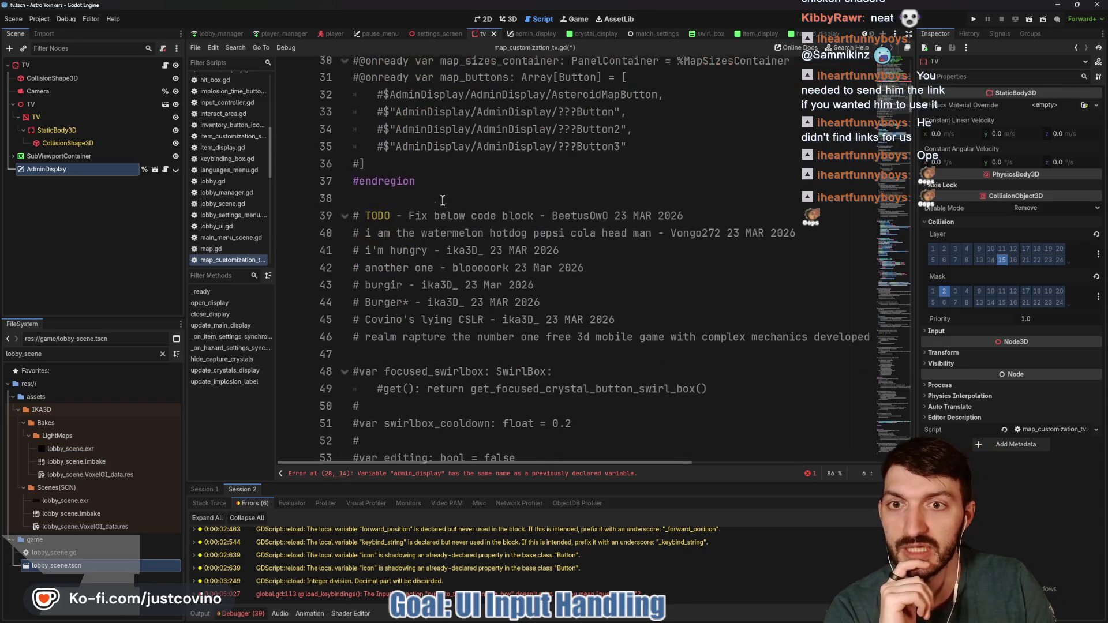
scroll(443, 199, "up", 4)
left_click_drag(716, 225, 392, 225)
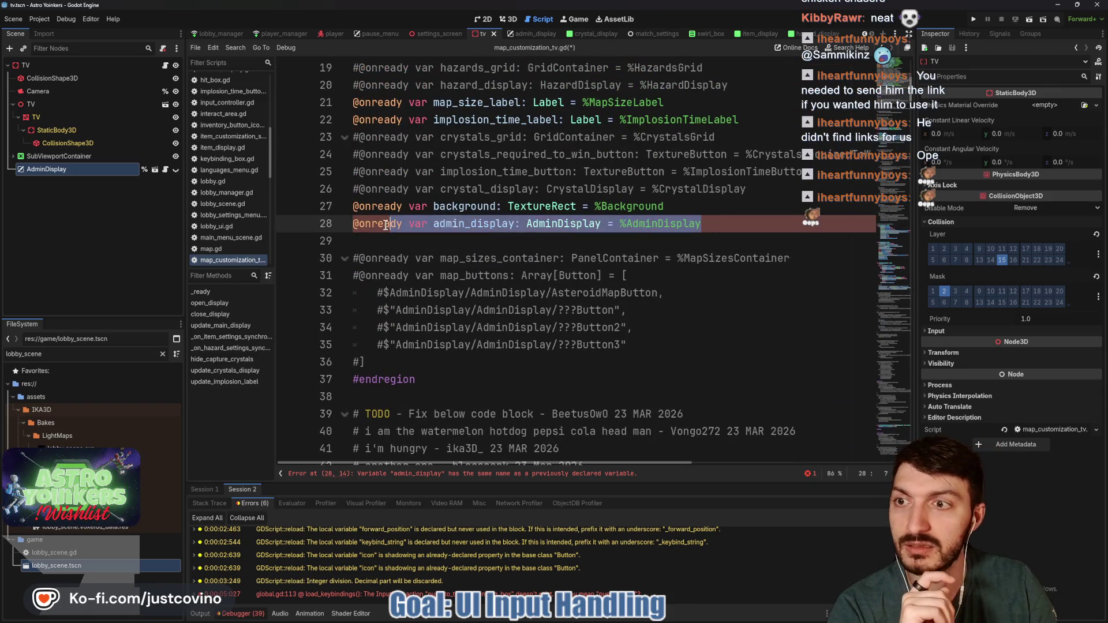
scroll(382, 225, "up", 6)
left_click_drag(609, 136, 310, 144)
key("BackSpace")
left_click(372, 154)
key("BackSpace")
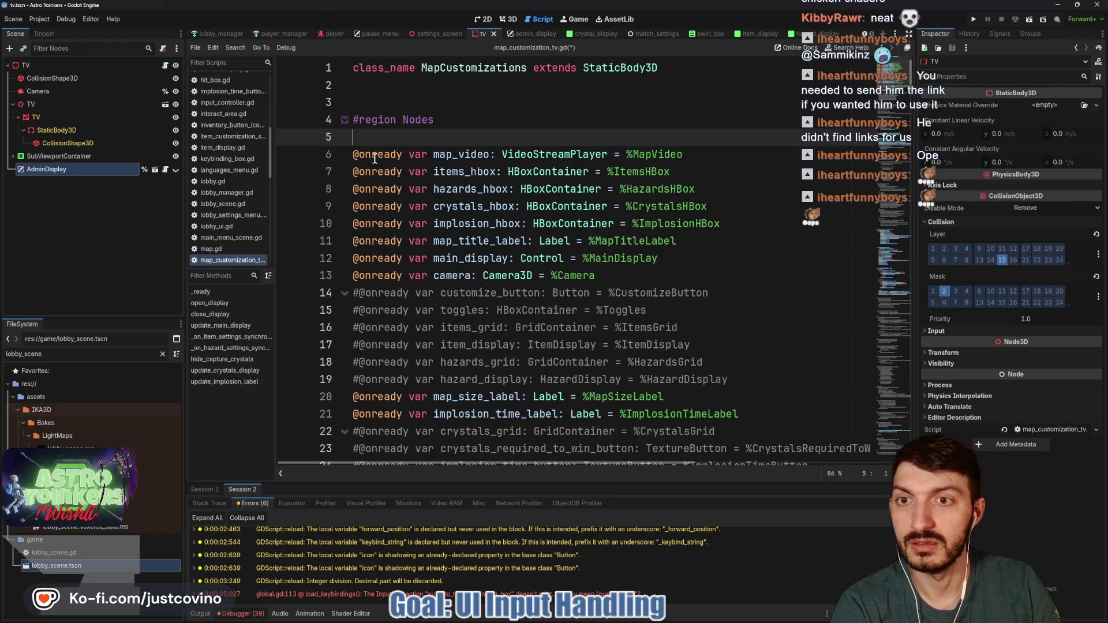
Scroll down to the open_display and close_display functions around line 130.
scroll(525, 230, "down", 15)
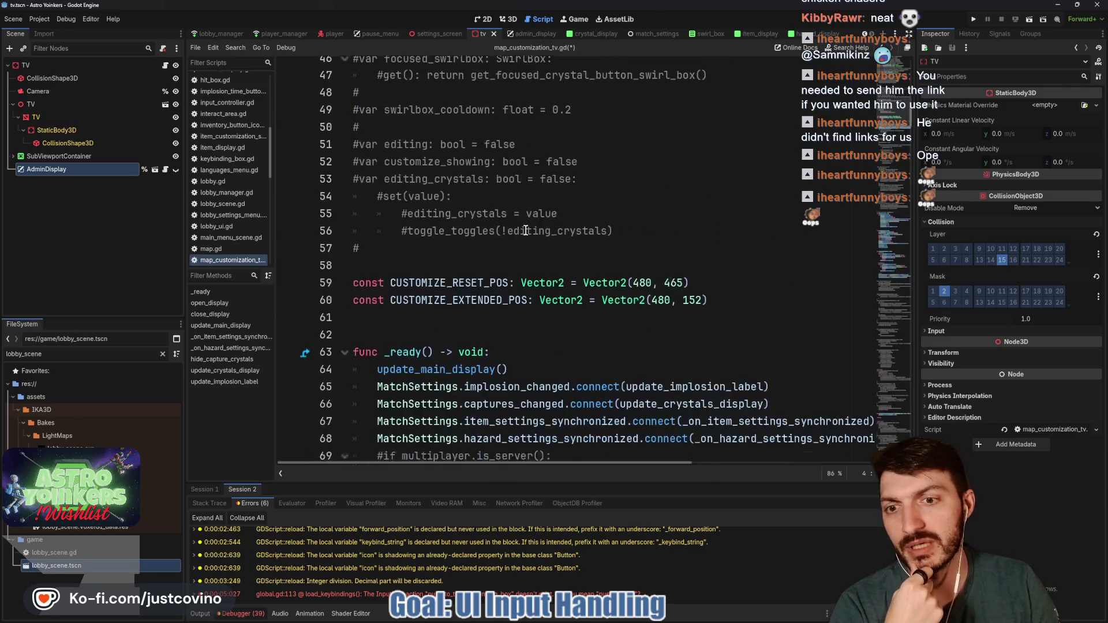
scroll(525, 231, "down", 6)
scroll(524, 230, "up", 3)
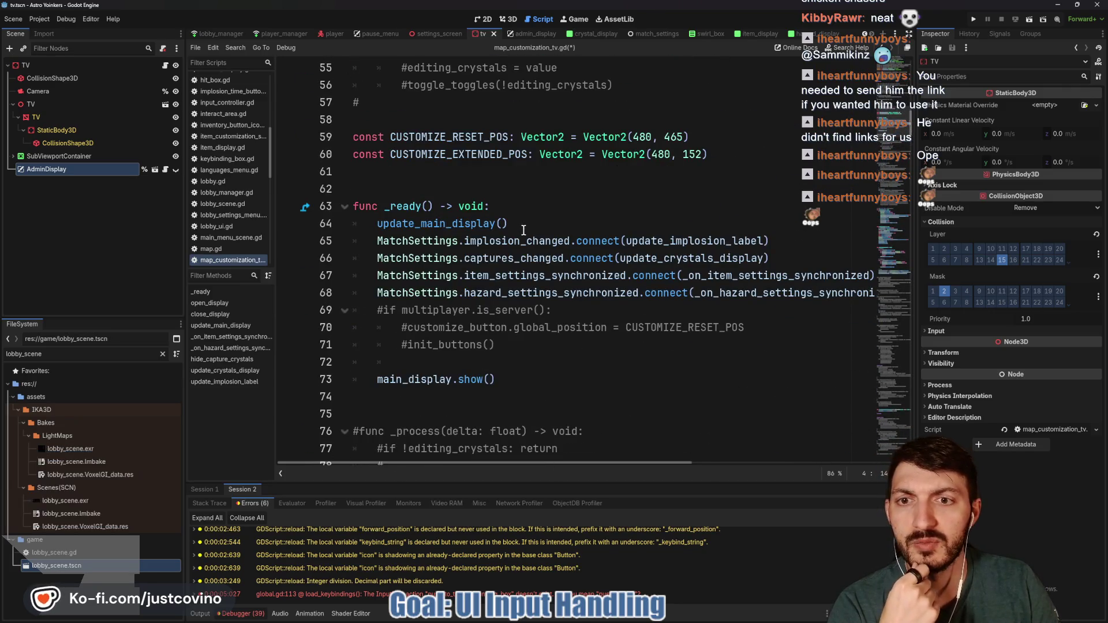
scroll(508, 230, "down", 10)
scroll(494, 229, "down", 3)
scroll(495, 229, "down", 2)
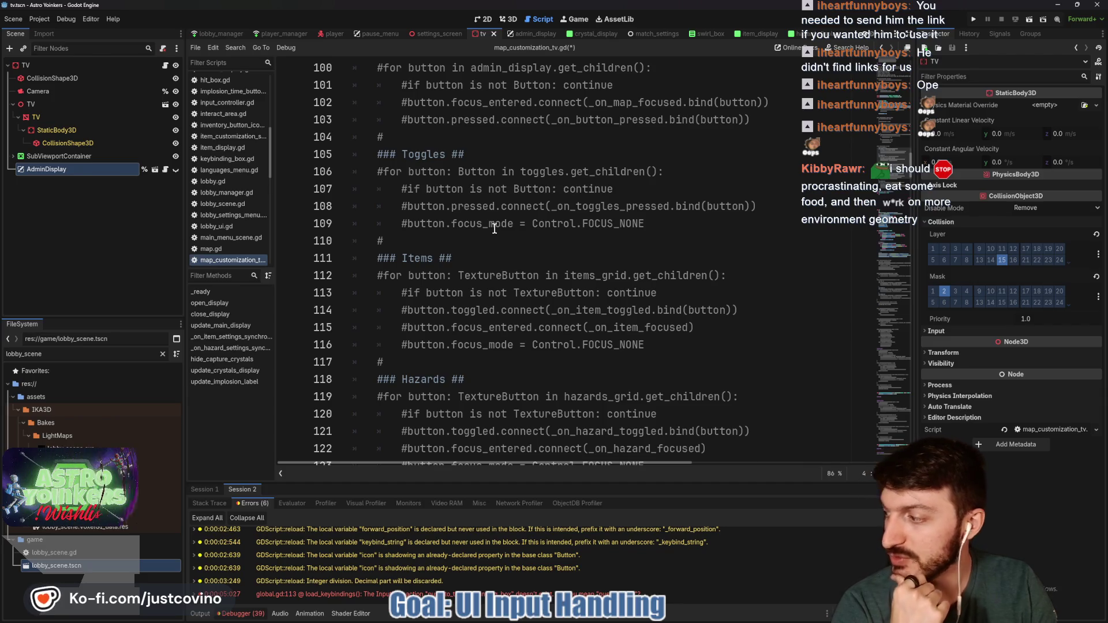
scroll(491, 230, "down", 10)
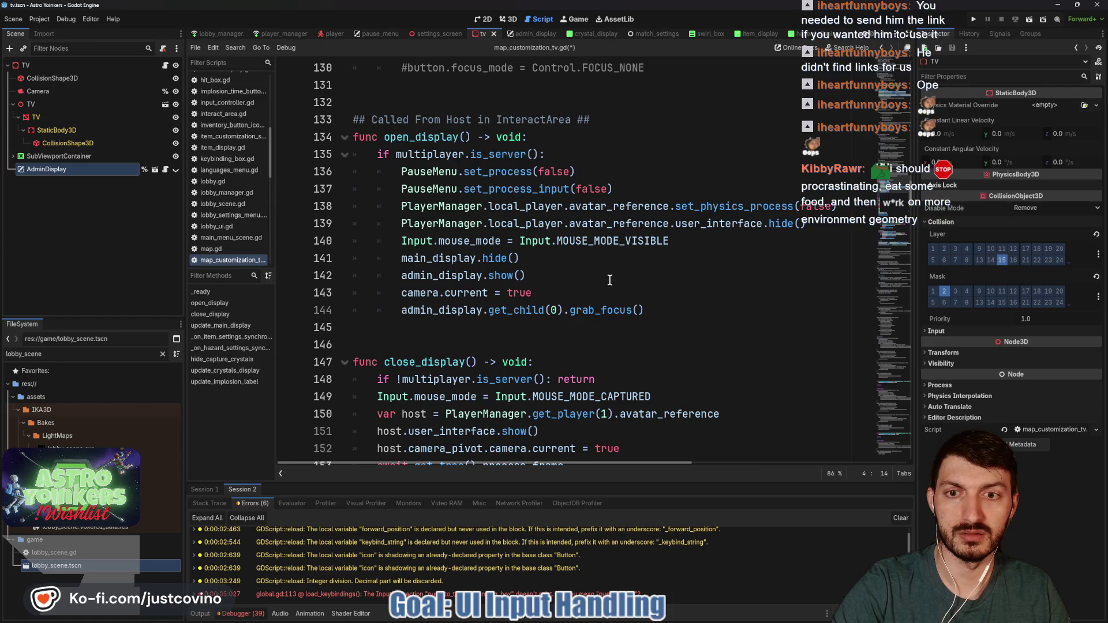
Add admin_display.set_process_input(true) after admin_display.show() in open_display.
left_click(555, 270)
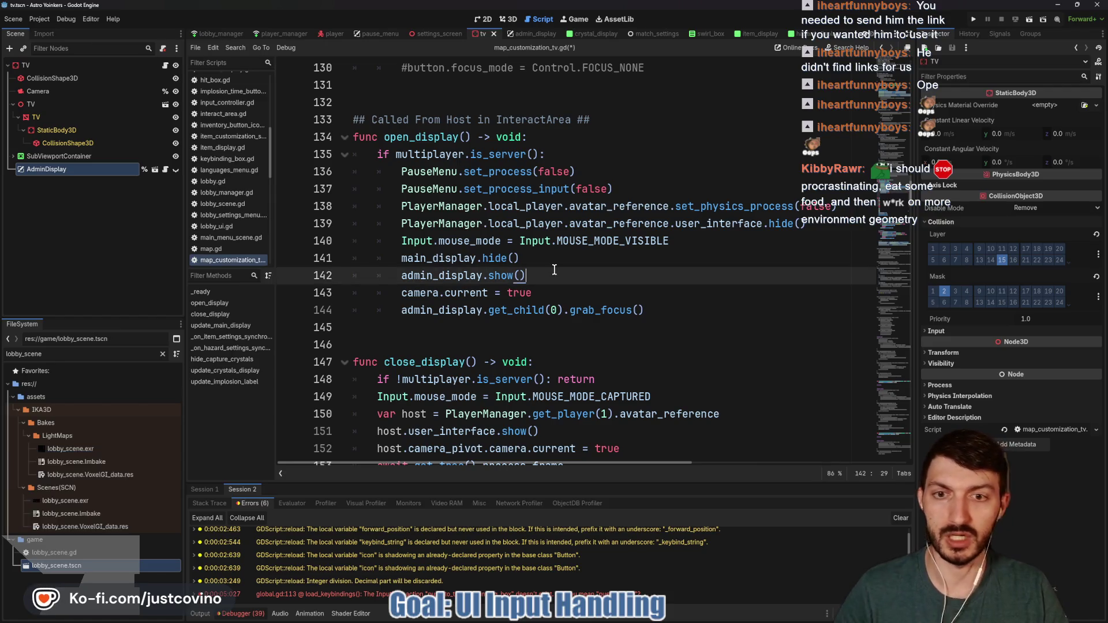
key("Return")
type("adm")
key("Return")
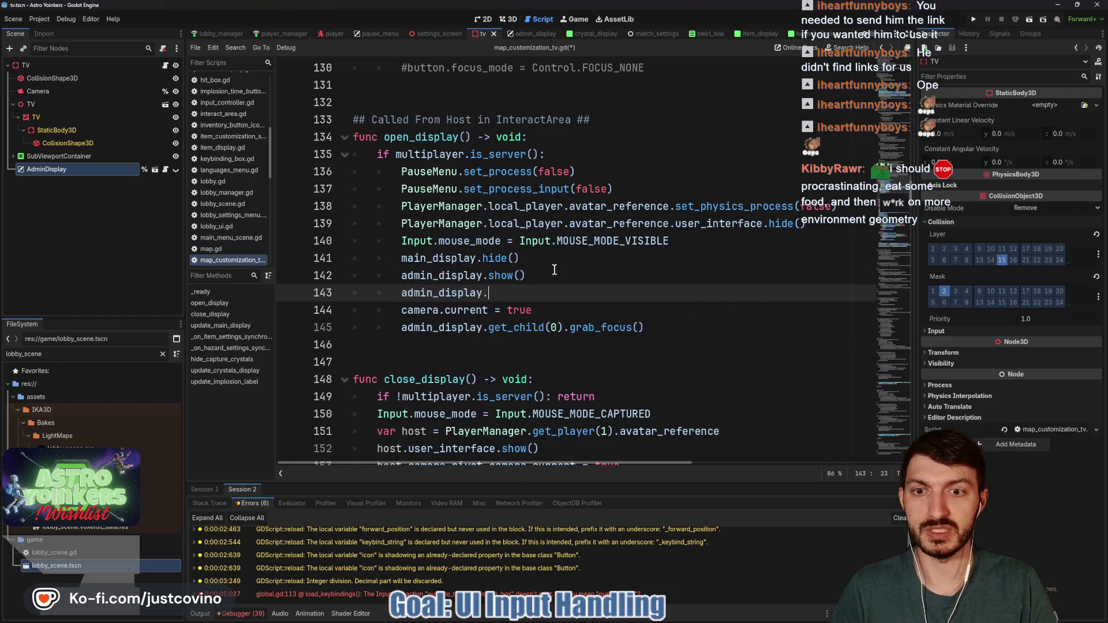
type(".set_p")
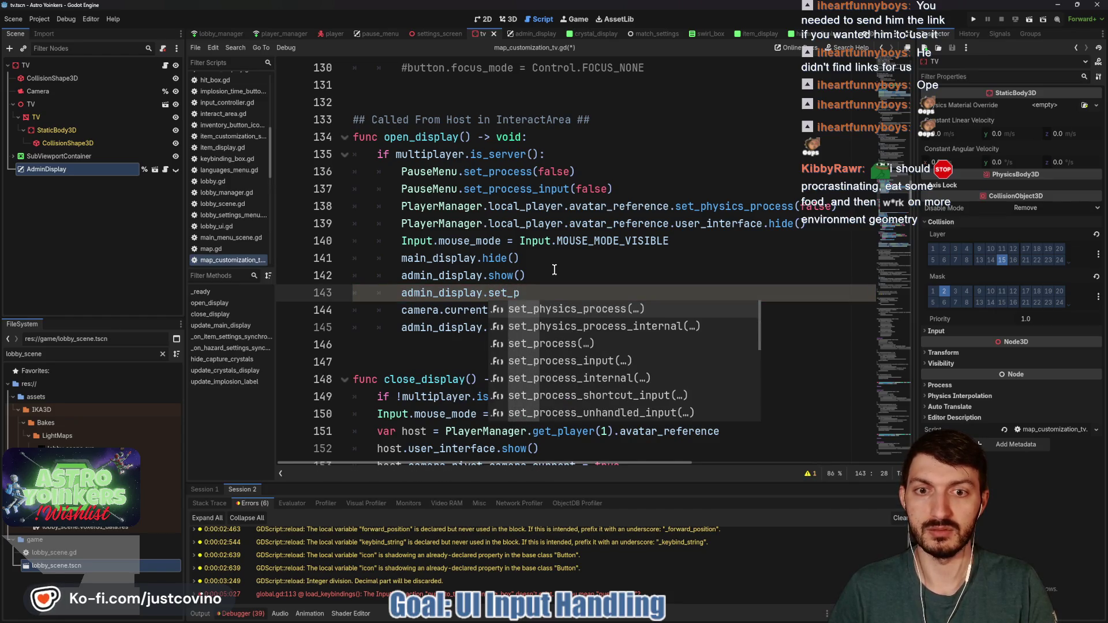
type("rocess")
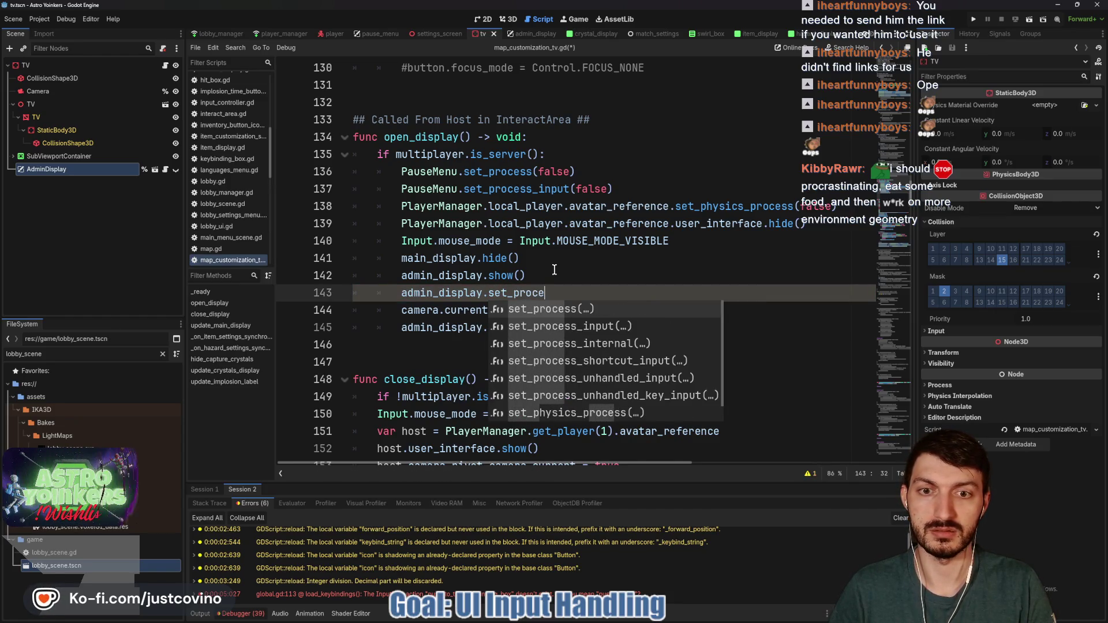
key("Down")
key("Return")
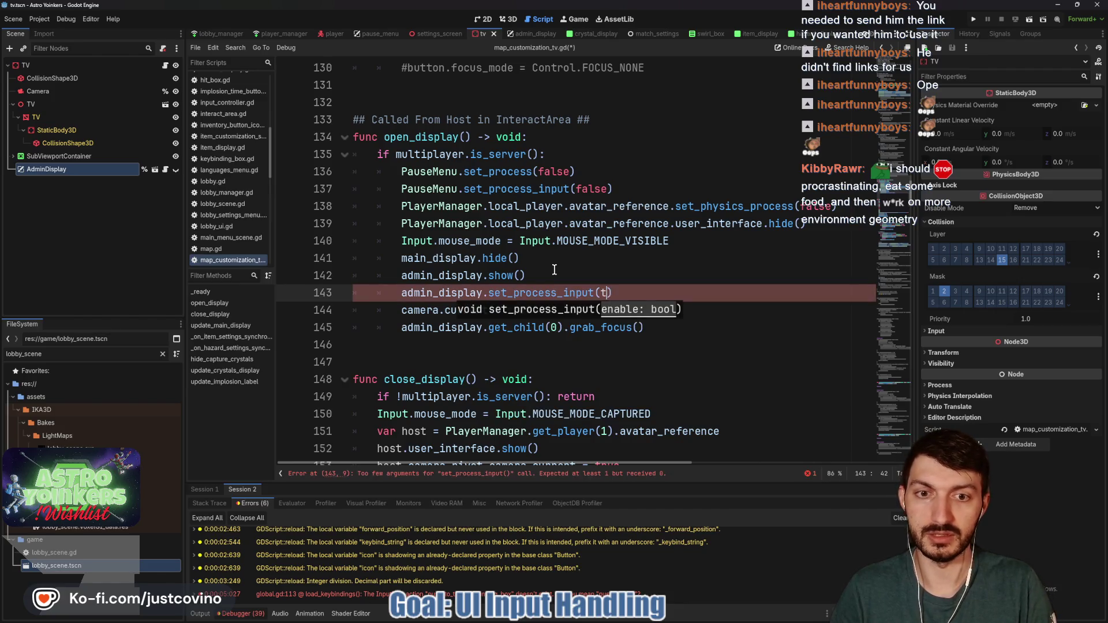
type("true")
Add admin_display.set_process_input(false) after admin_display.hide() in close_display.
left_click_drag(664, 293, 403, 294)
key("ctrl+c")
scroll(457, 297, "down", 4)
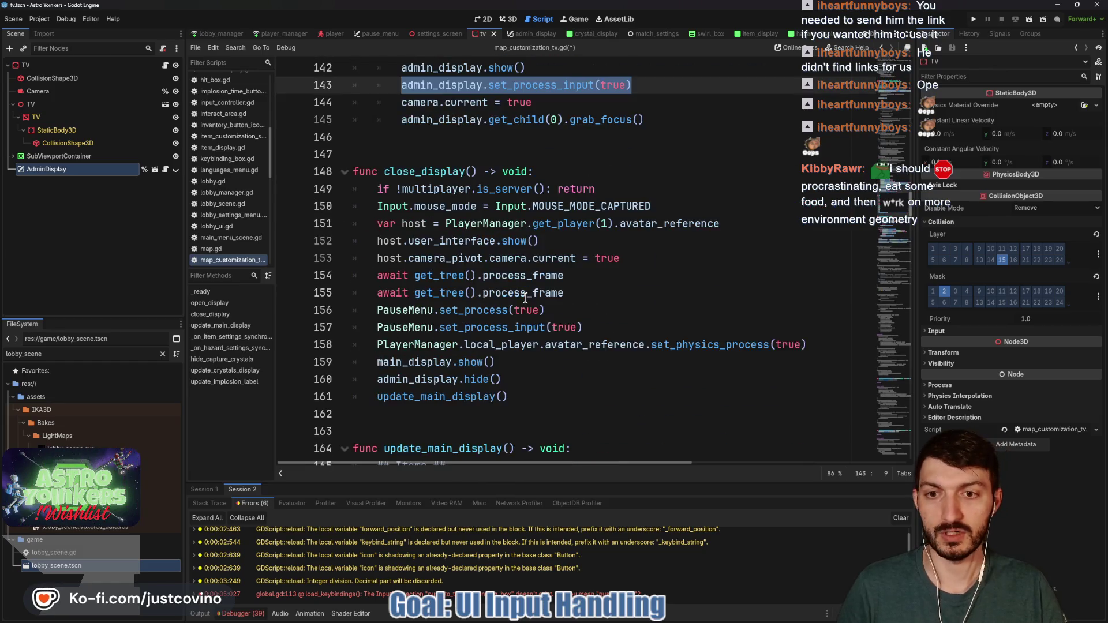
left_click(521, 379)
key("Return")
key("ctrl+v")
double_click(586, 396)
type("false")
left_click(561, 385)
Save the script and run the project to test it.
key("ctrl+s")
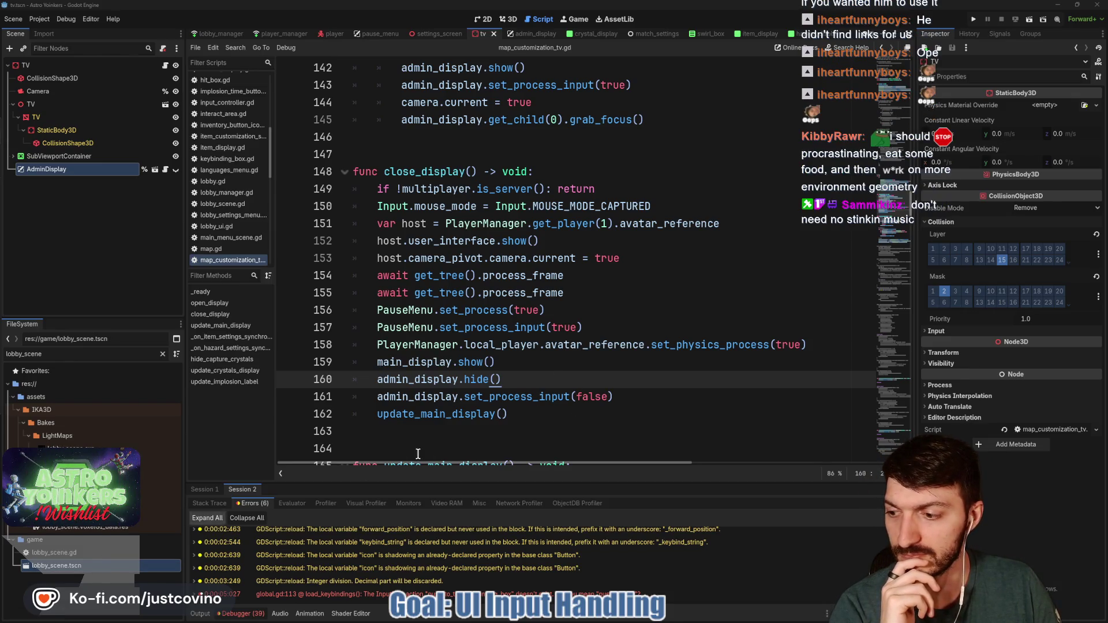
left_click(570, 410)
key("ctrl+s")
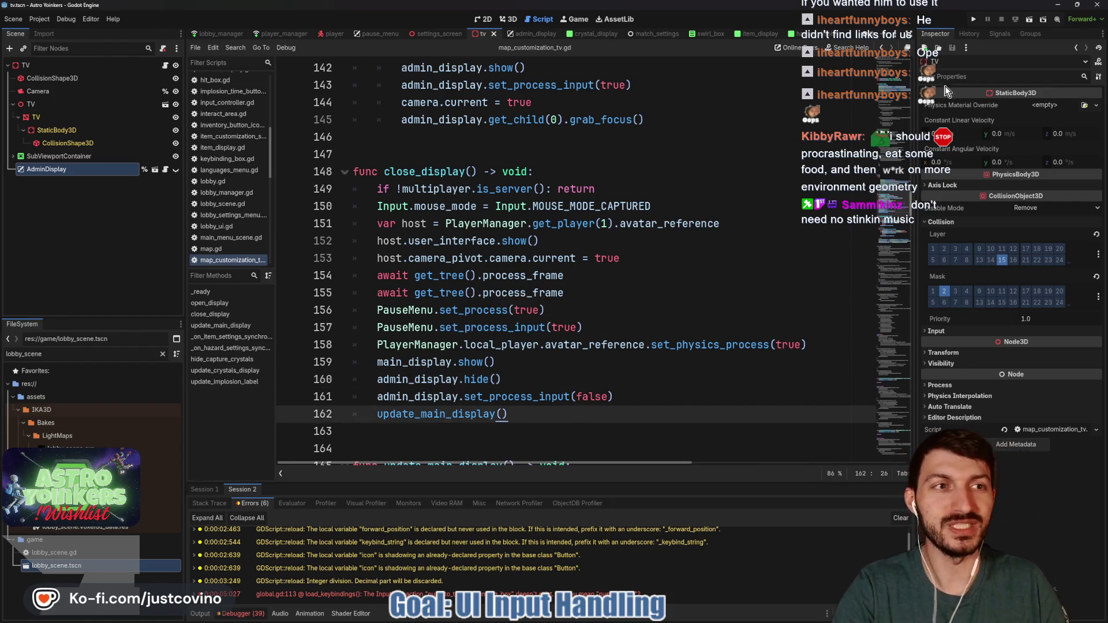
left_click(974, 17)
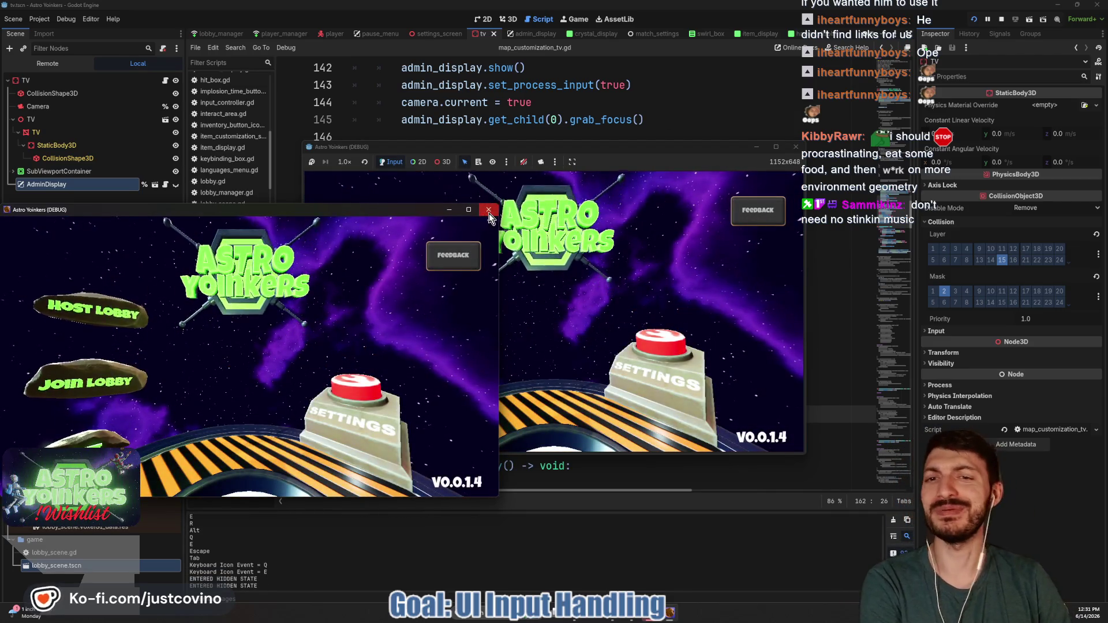
Close the extra game window, host a private lobby, and walk to the admin display to interact.
left_click(488, 209)
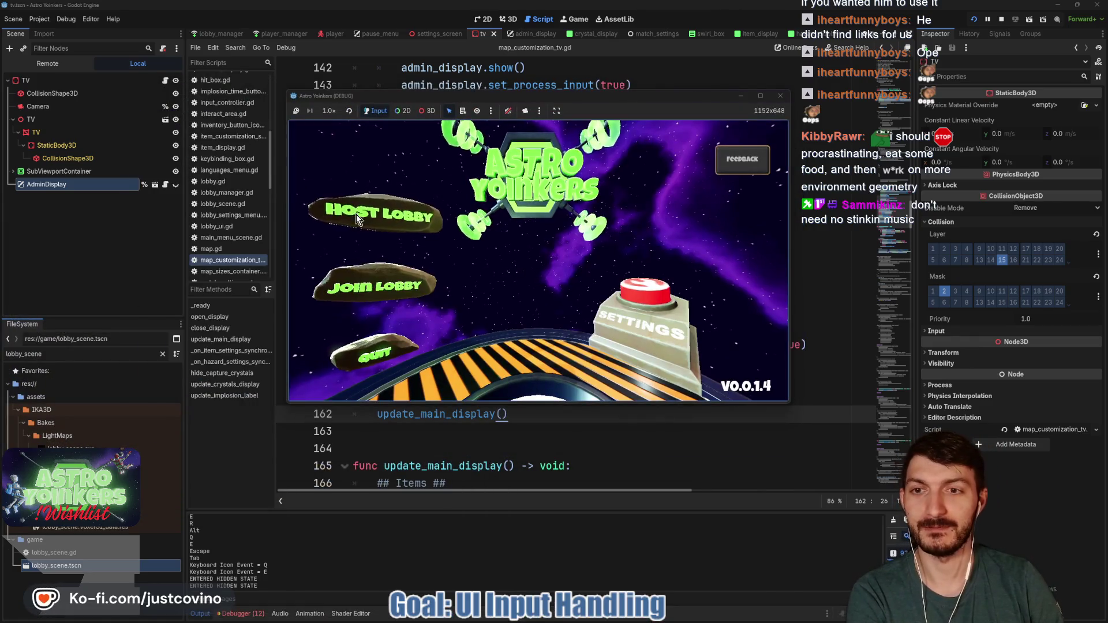
left_click(357, 217)
left_click(500, 194)
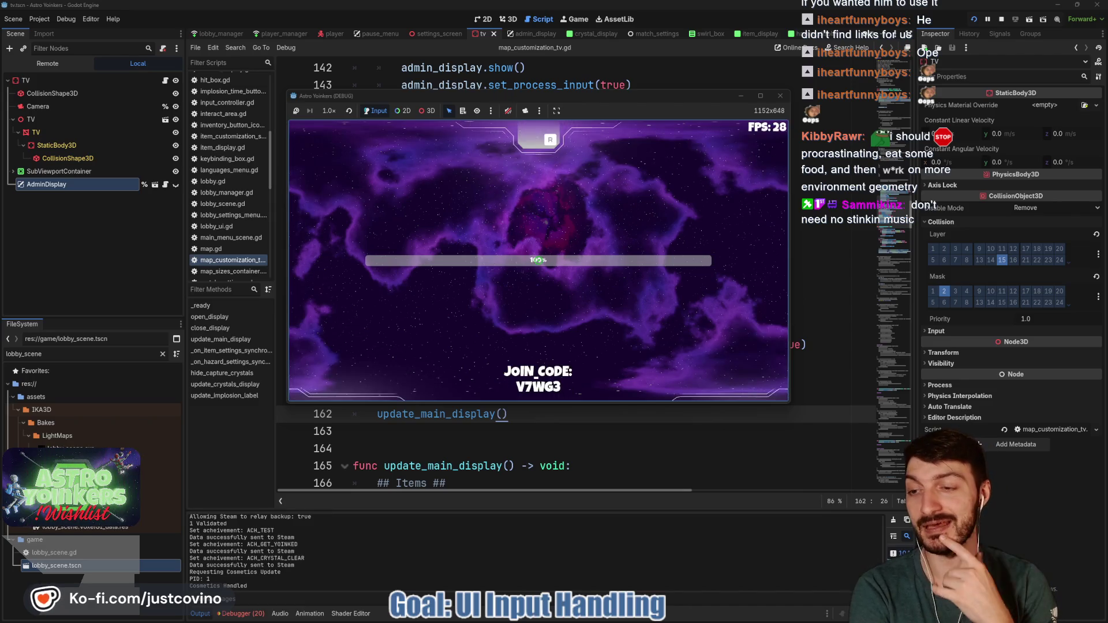
key("w")
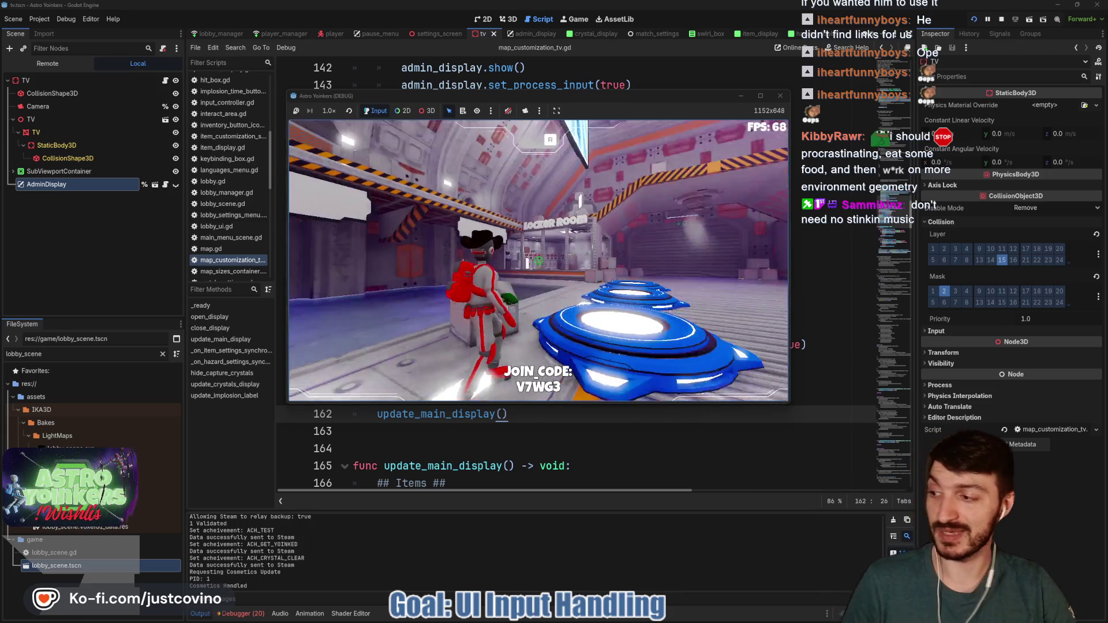
key("w")
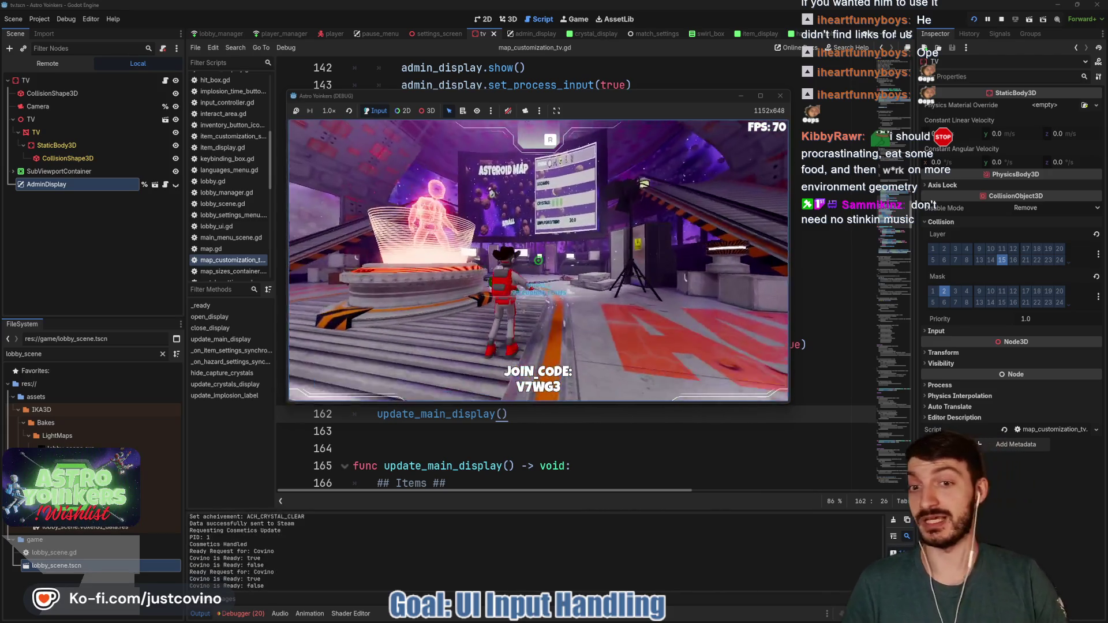
key("w")
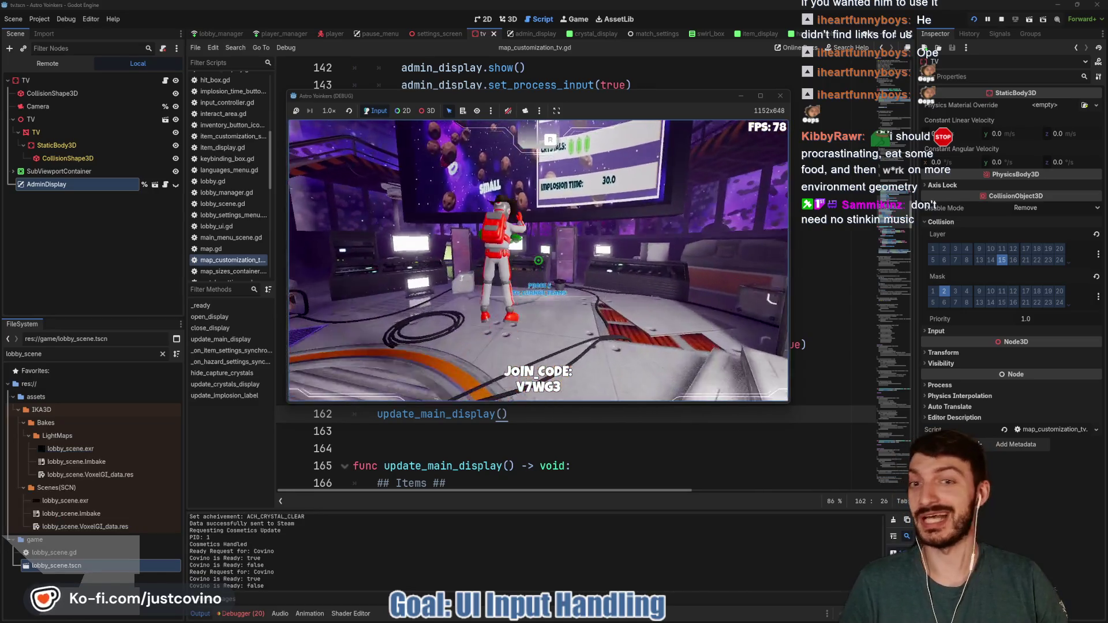
key("e")
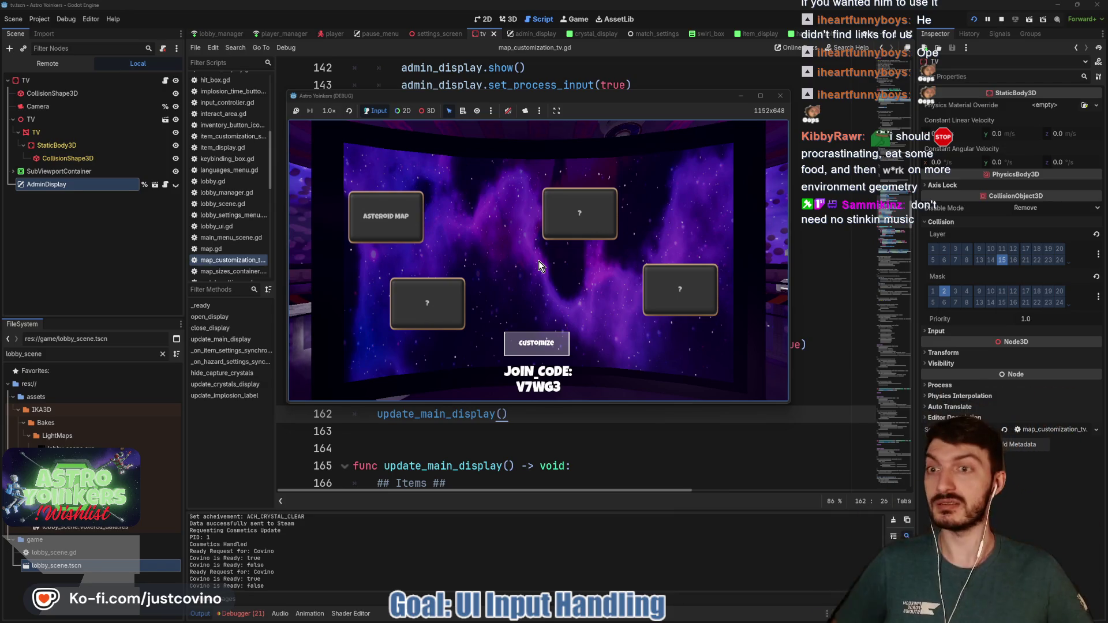
Open the customization panel, view the Pulsar Emitter item, close it, and stop the game with F8.
mouse_move(556, 95)
left_mouse_down()
mouse_move(556, 85)
mouse_move(440, 67)
left_mouse_up()
left_click_drag(679, 385, 904, 523)
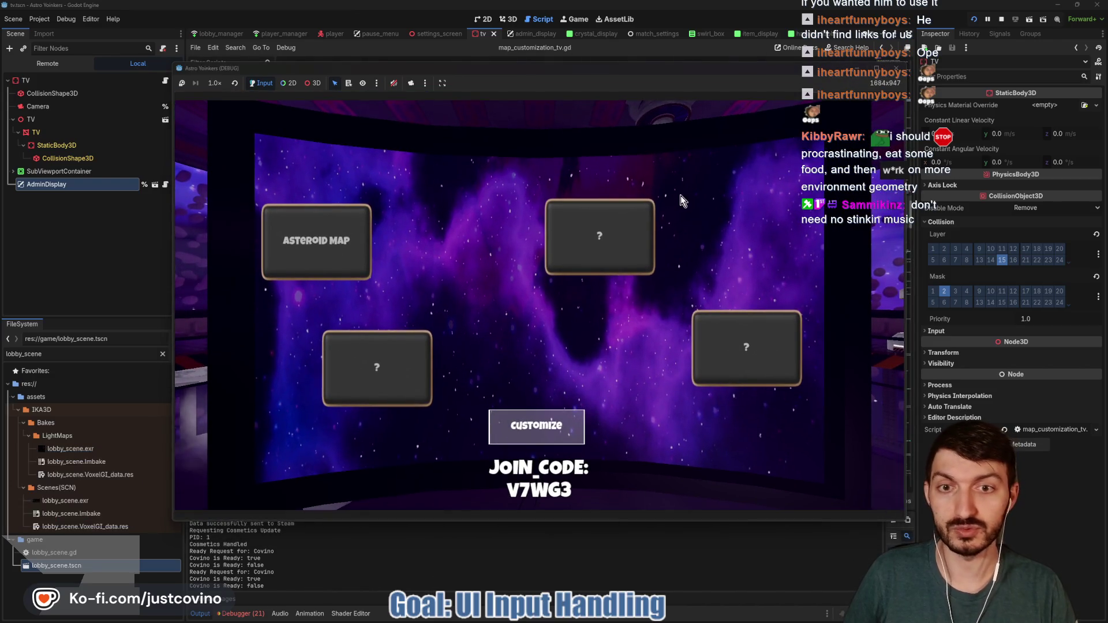
left_click_drag(554, 73, 549, 64)
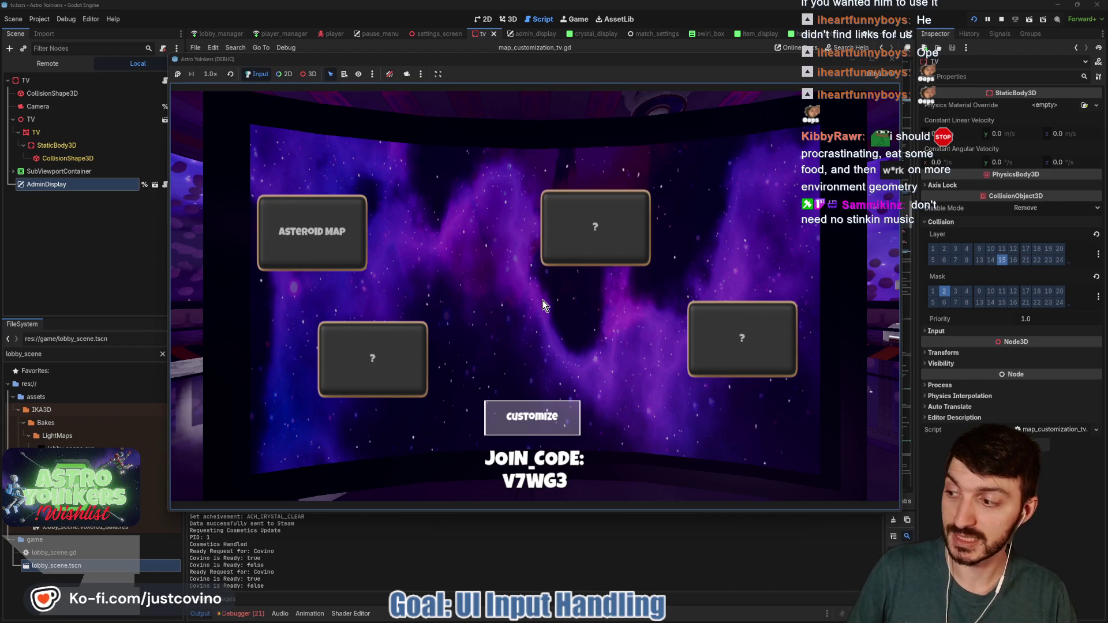
left_click(534, 416)
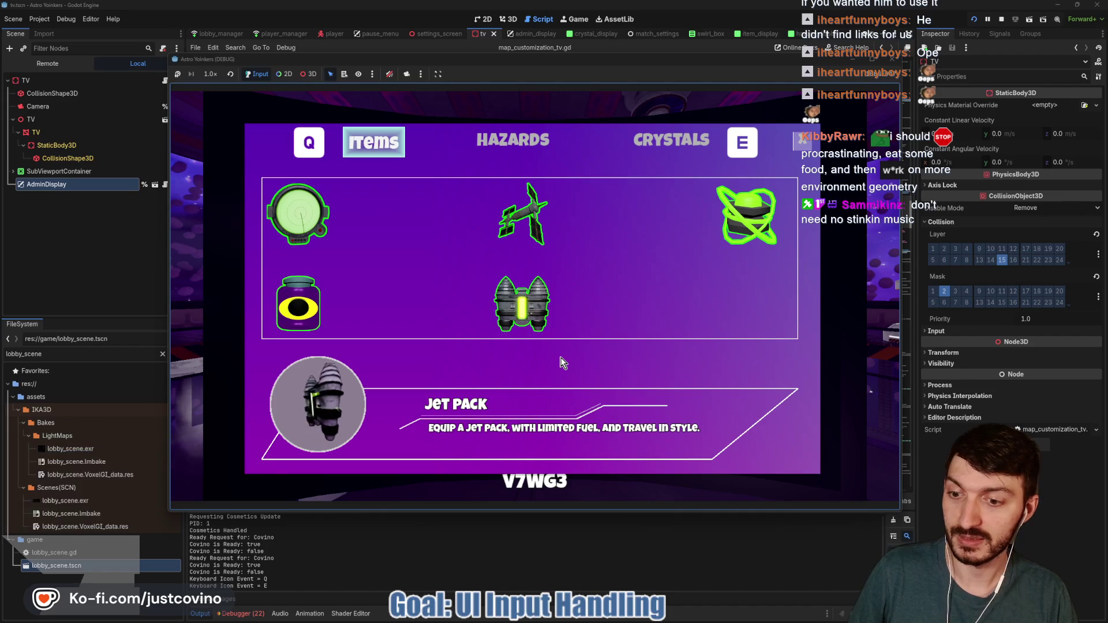
left_click(746, 214)
left_click(803, 138)
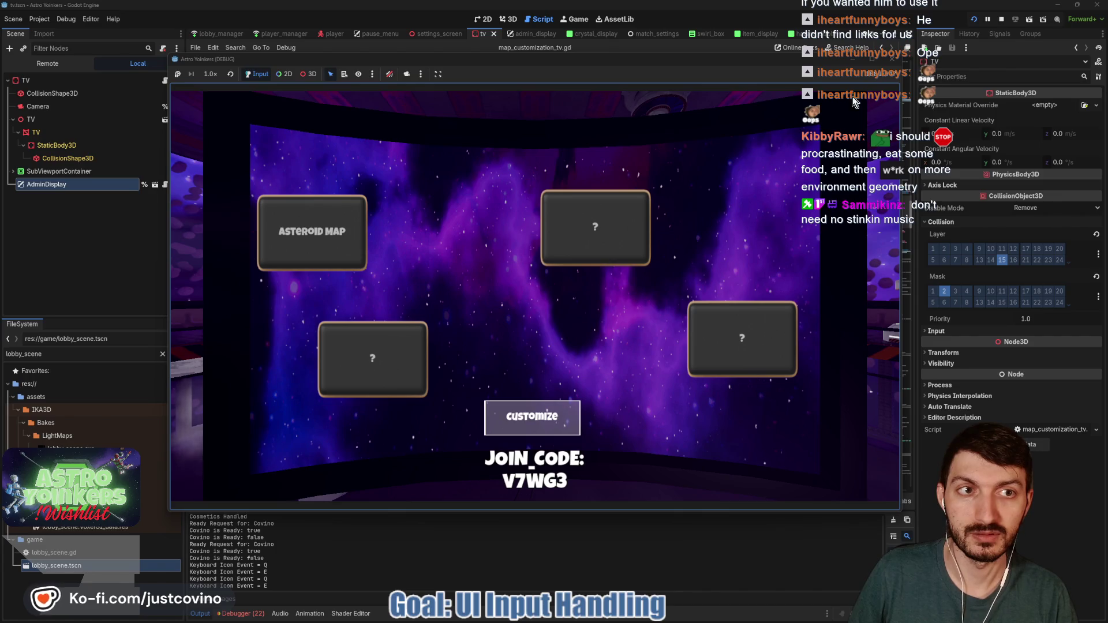
key("F8")
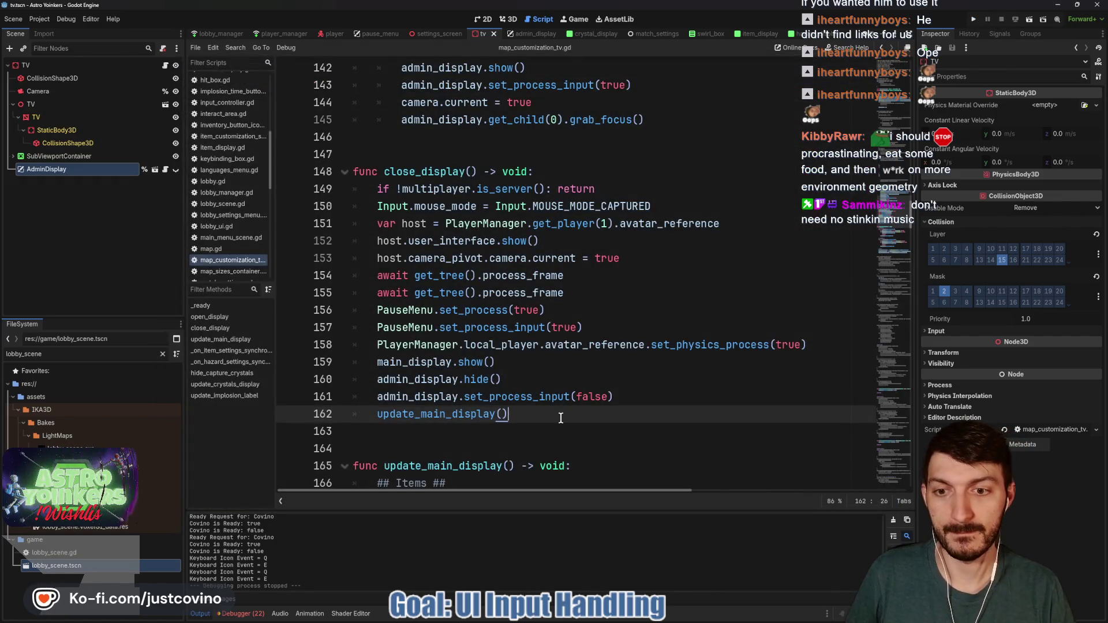
Retype the pause action name in admin_display.gd's input check and save the script.
left_click(532, 35)
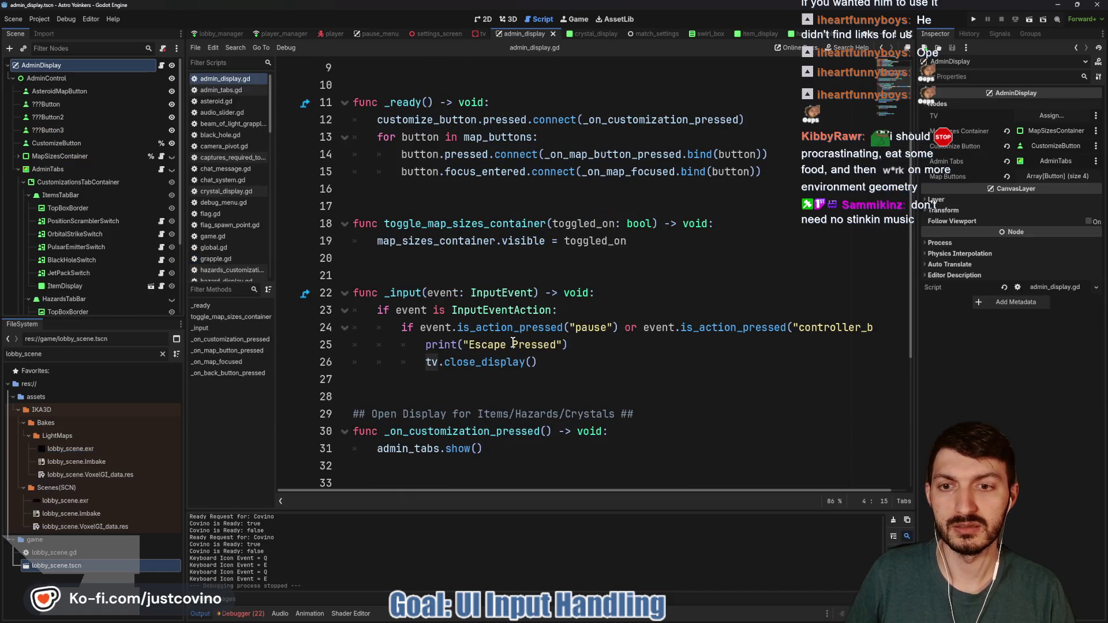
left_click(558, 358)
left_click(570, 355)
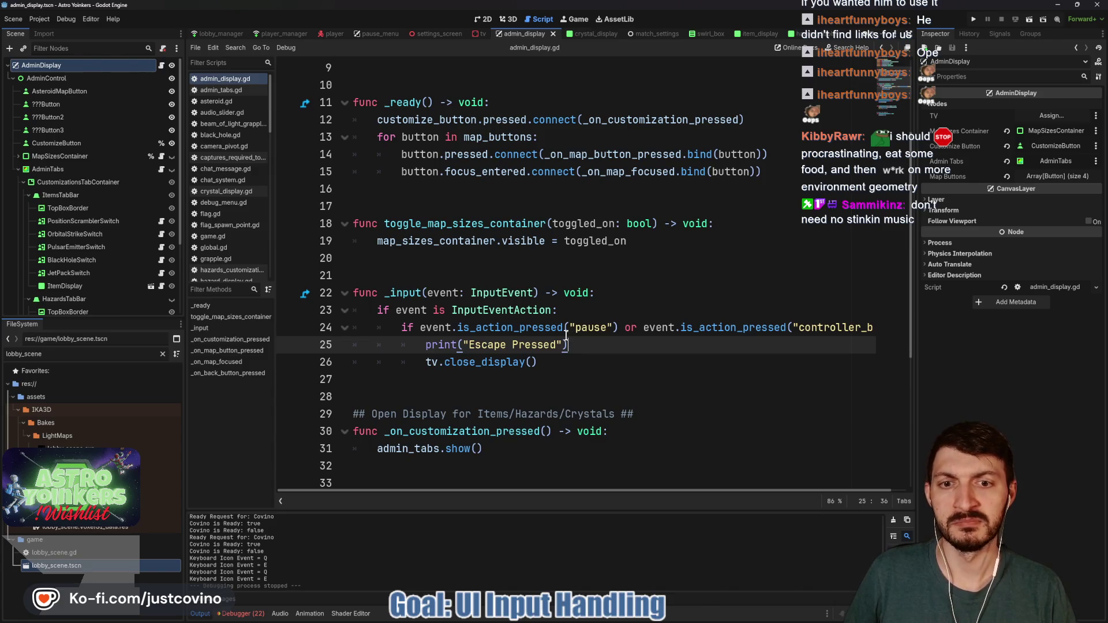
double_click(583, 327)
type("es")
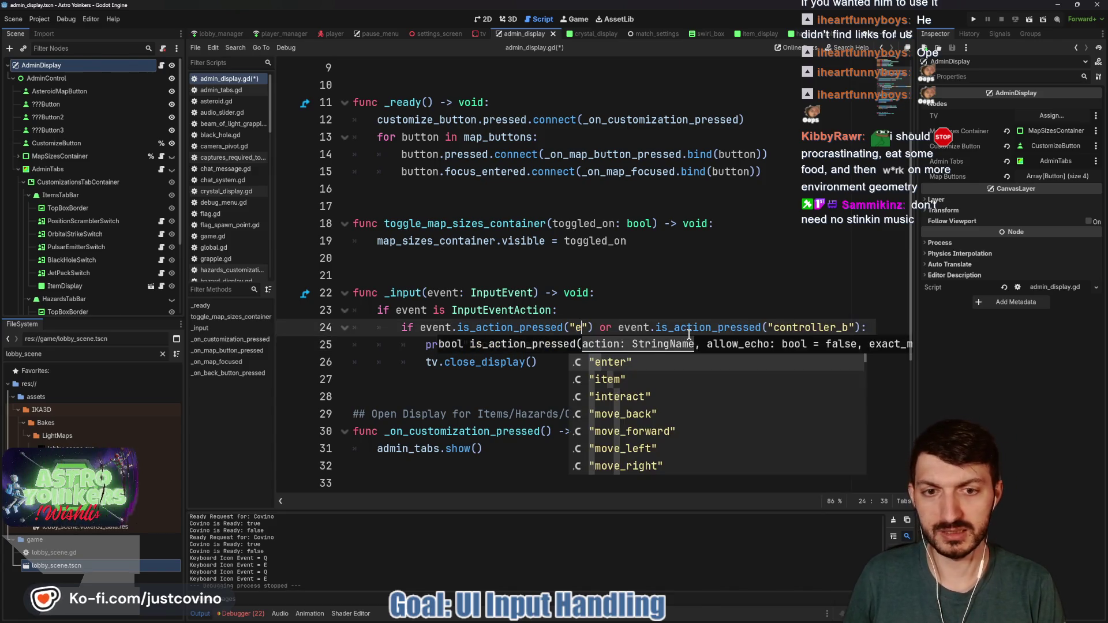
type("ca")
key("BackSpace")
key("BackSpace")
key("BackSpace")
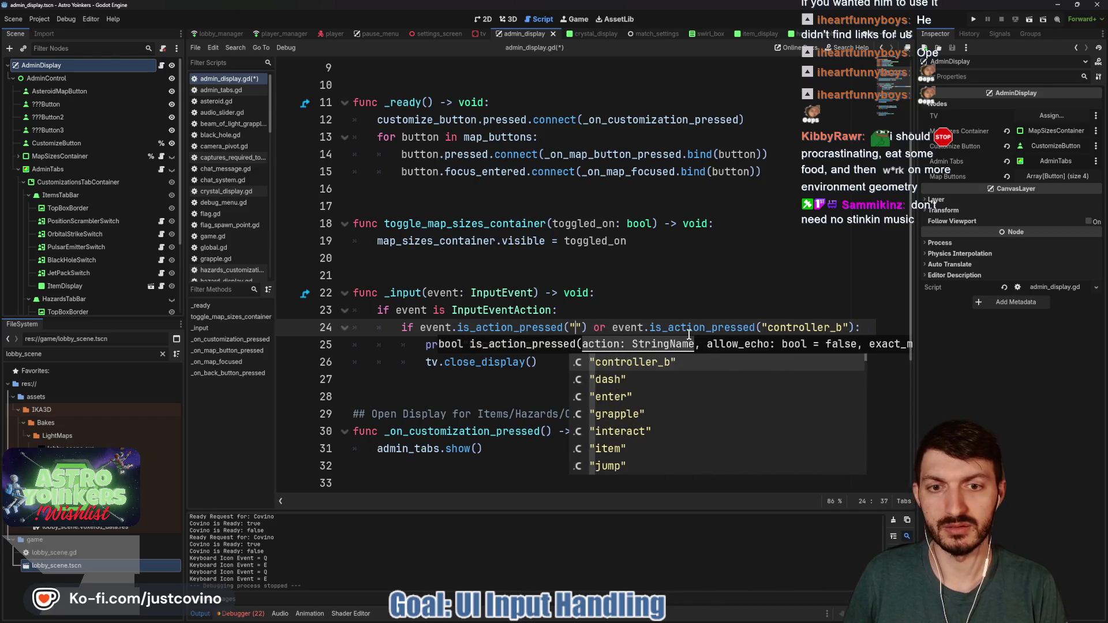
type("pa")
key("Return")
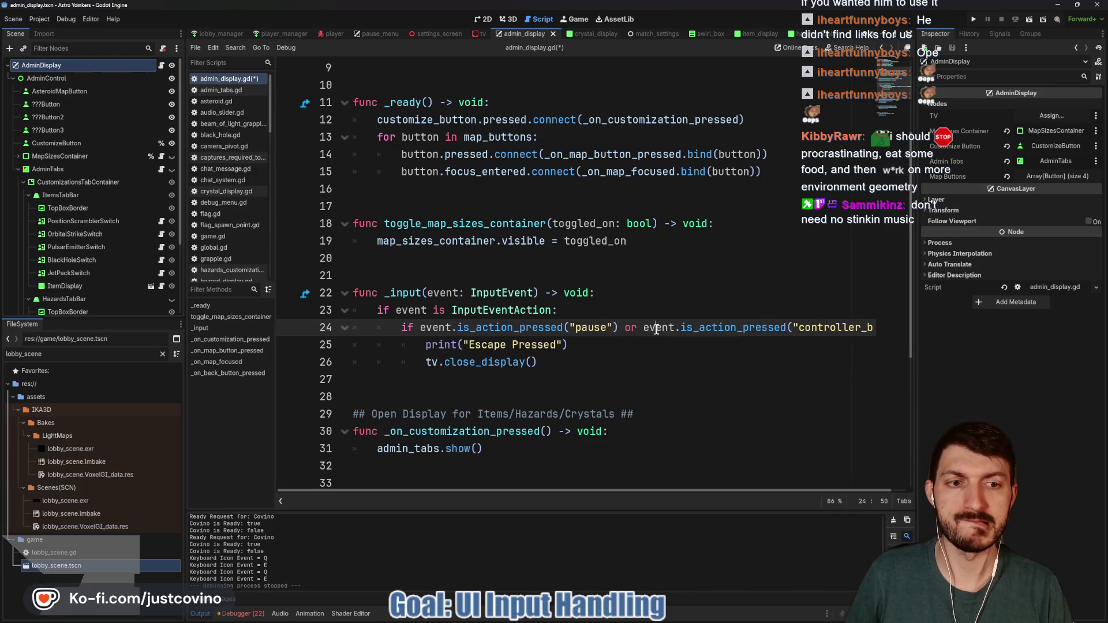
left_click(573, 311)
key("ctrl+s")
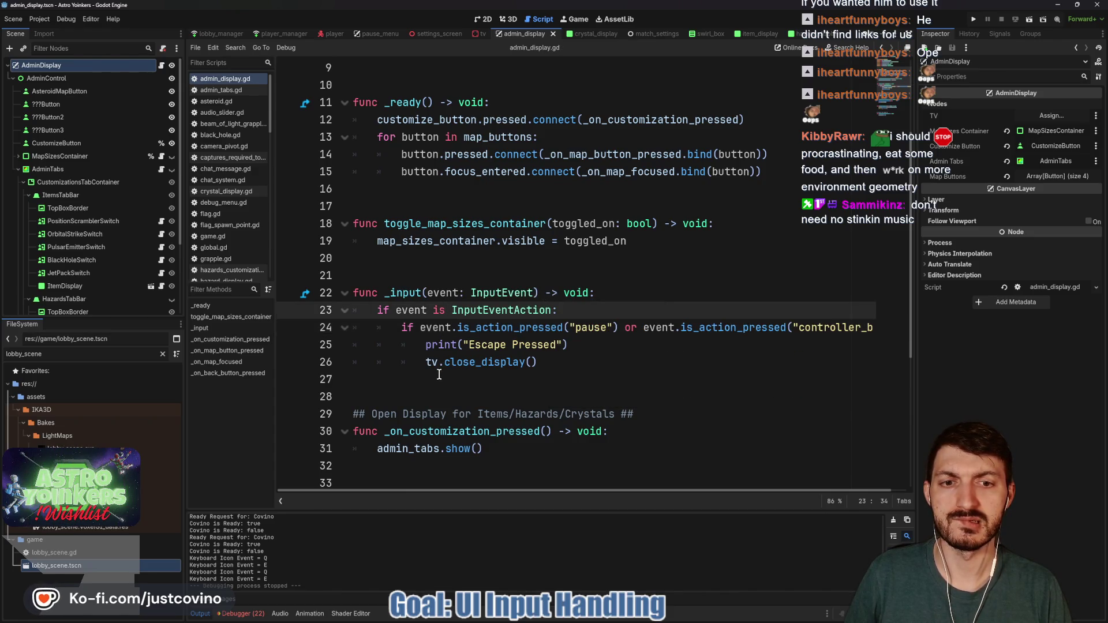
mouse_move(399, 296)
double_click(400, 295)
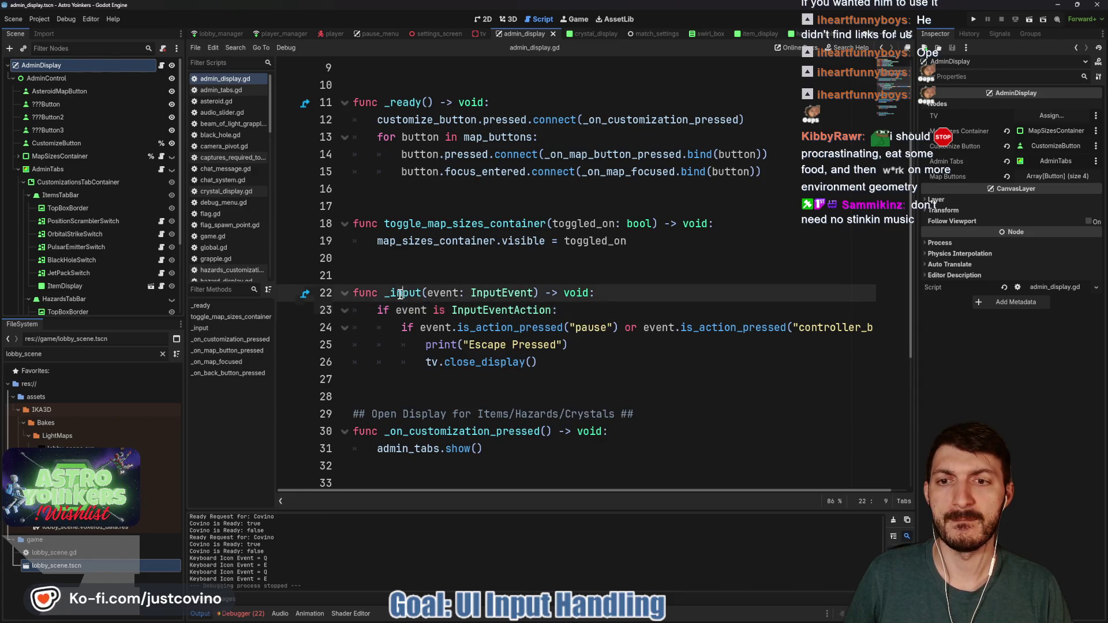
scroll(573, 385, "down", 5)
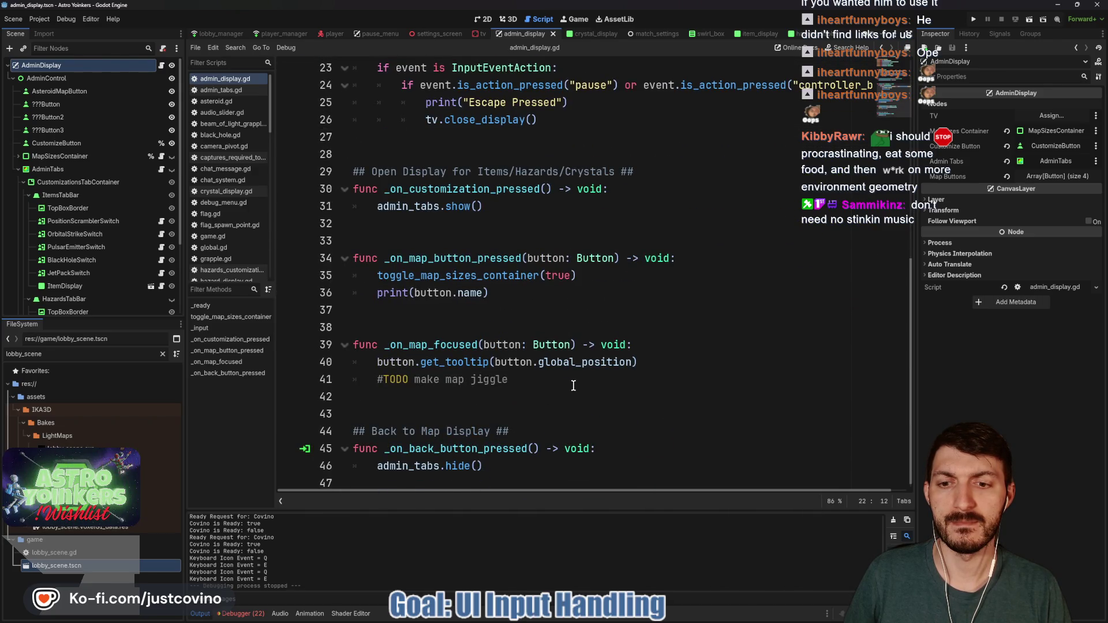
scroll(573, 385, "up", 7)
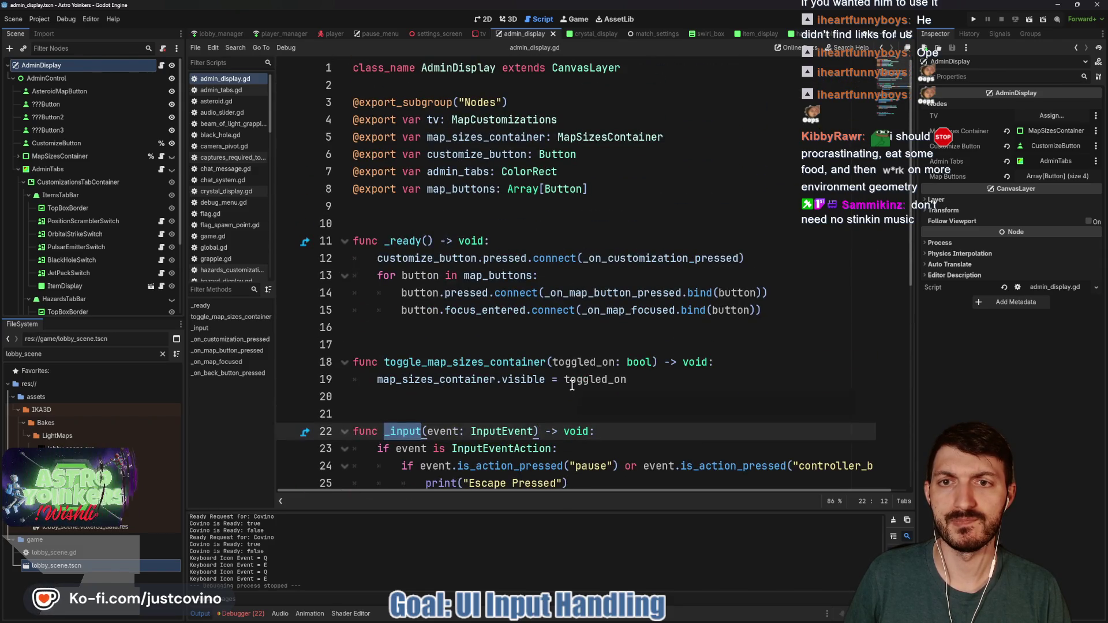
double_click(430, 120)
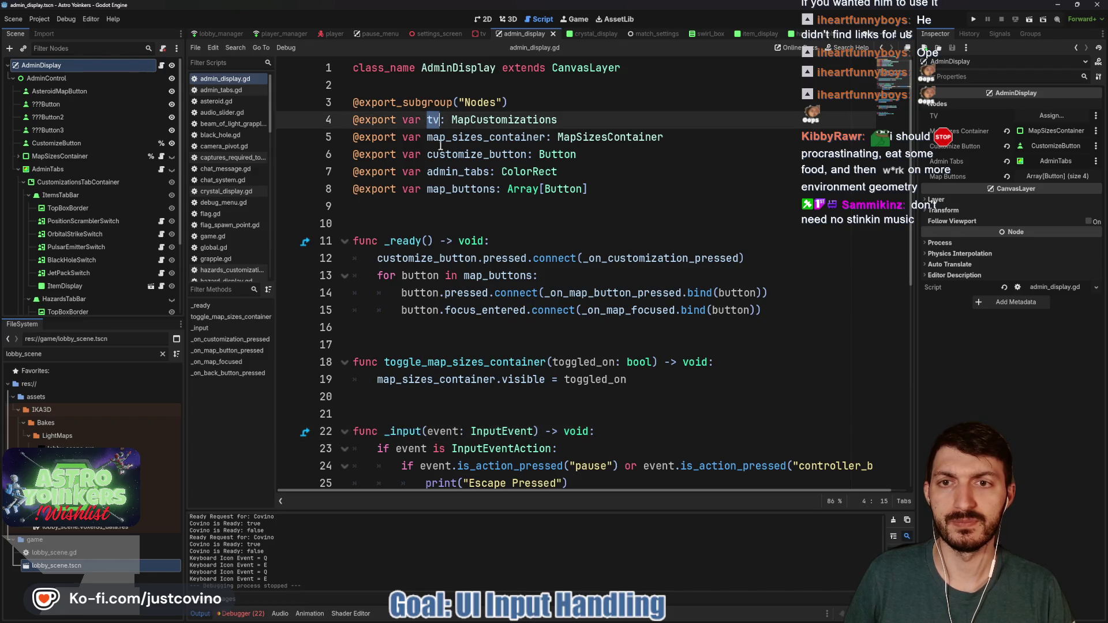
scroll(550, 355, "down", 7)
scroll(550, 355, "up", 7)
left_click_drag(558, 120, 347, 116)
key("BackSpace")
key("BackSpace")
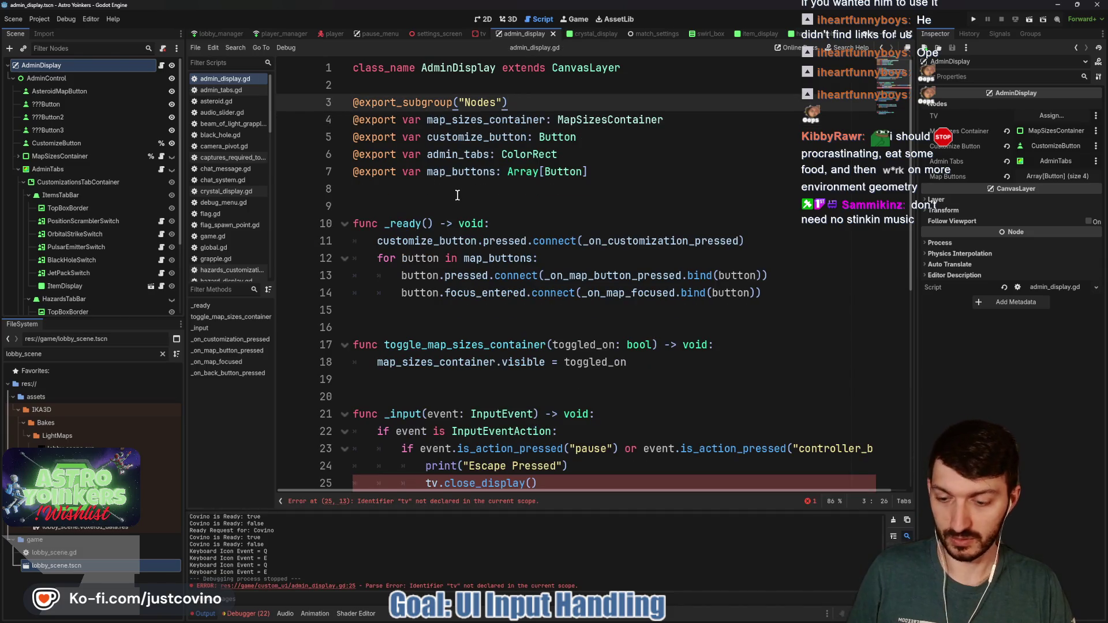
Undo to restore the tv export, then select the AdminDisplay node in the tv scene.
key("ctrl+z")
left_click(590, 208)
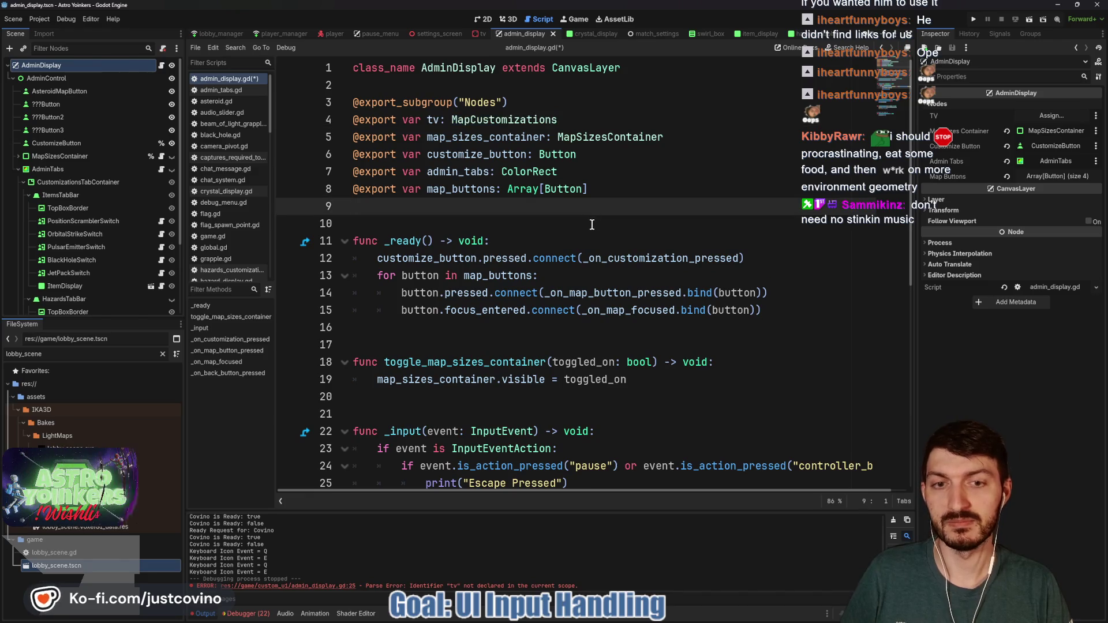
left_click(483, 33)
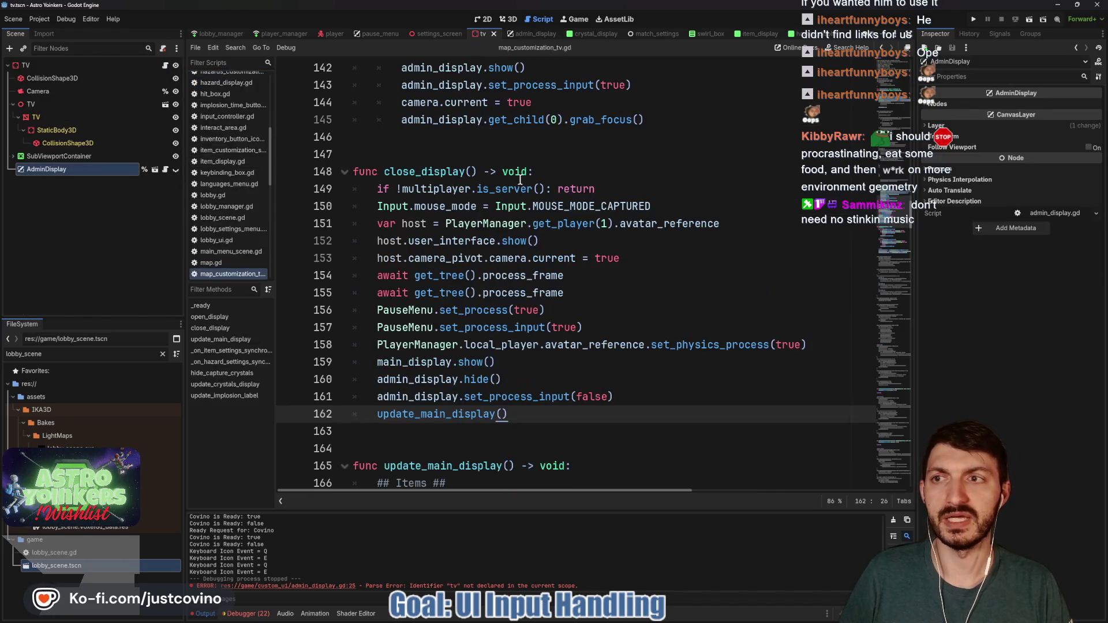
left_click(64, 66)
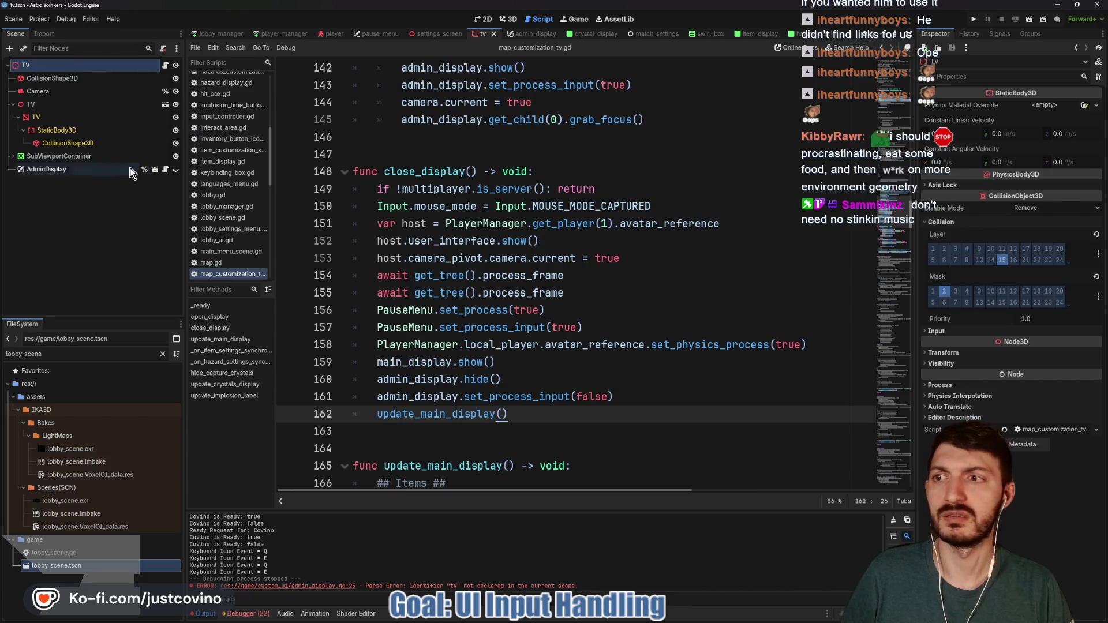
left_click(46, 169)
Assign the TV node to AdminDisplay's TV property.
left_click(1021, 117)
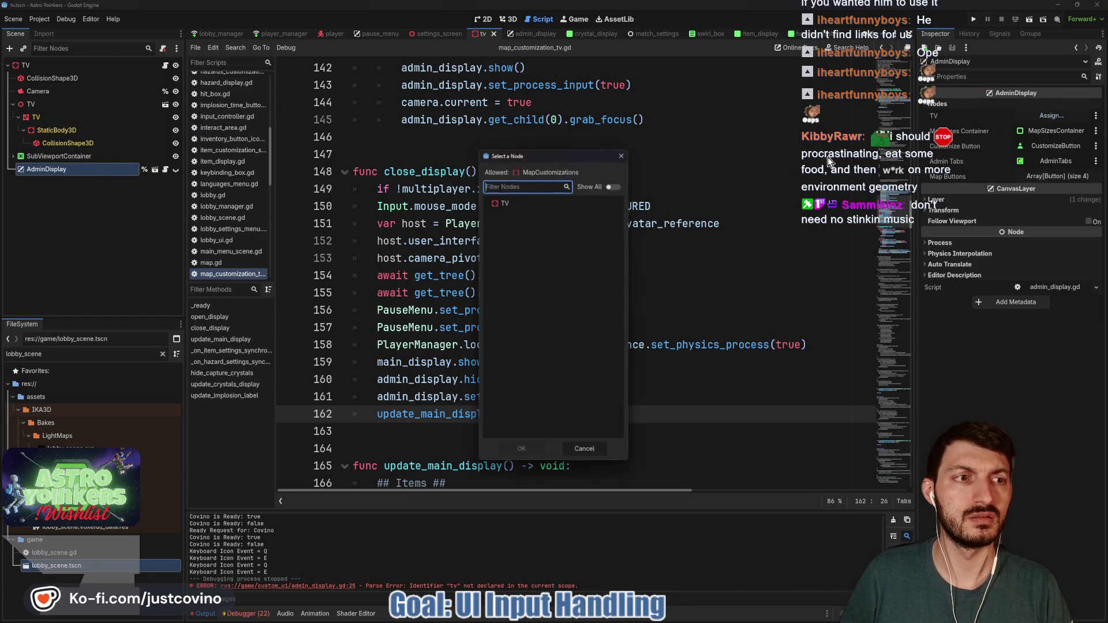
left_click(508, 205)
left_click(510, 451)
left_click(526, 397)
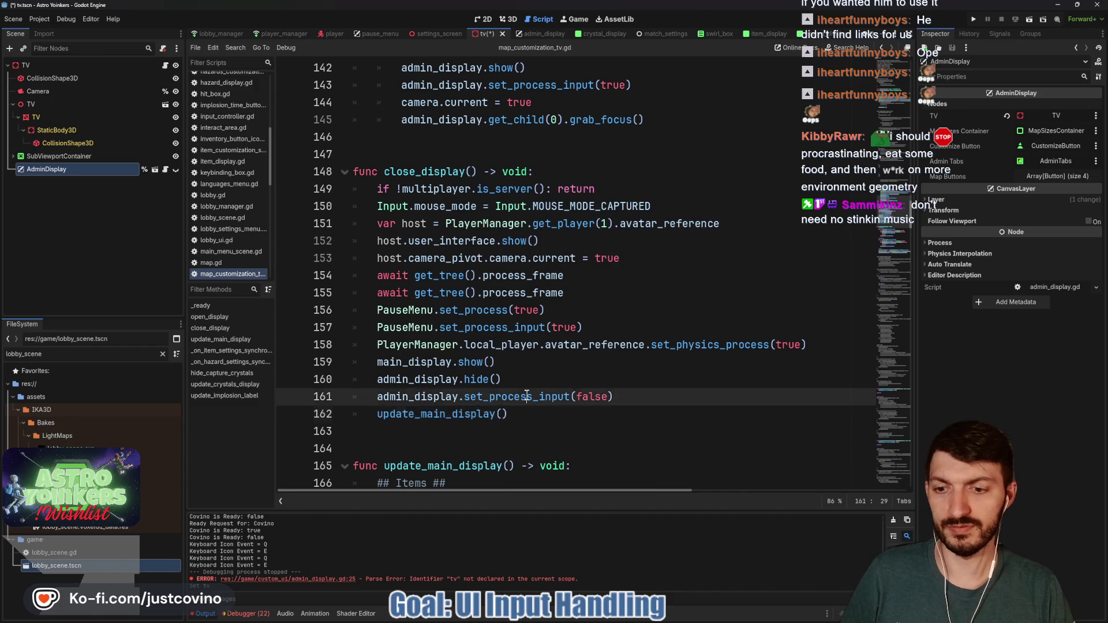
Review the first debug session's errors, save the tv scene, and go back to admin_display.
left_click(245, 614)
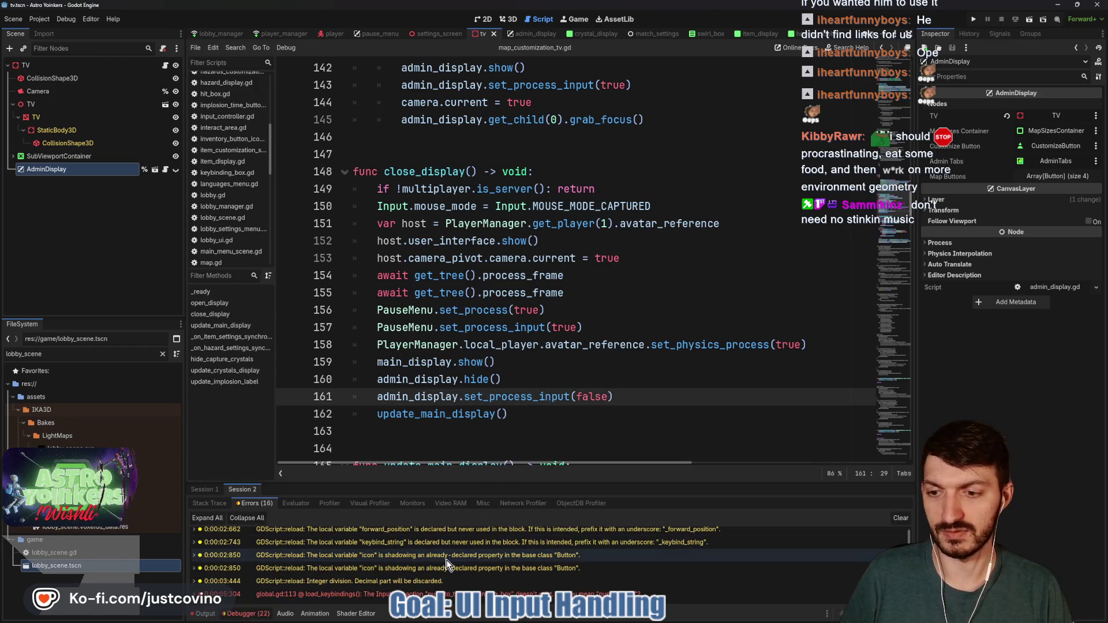
scroll(387, 570, "down", 5)
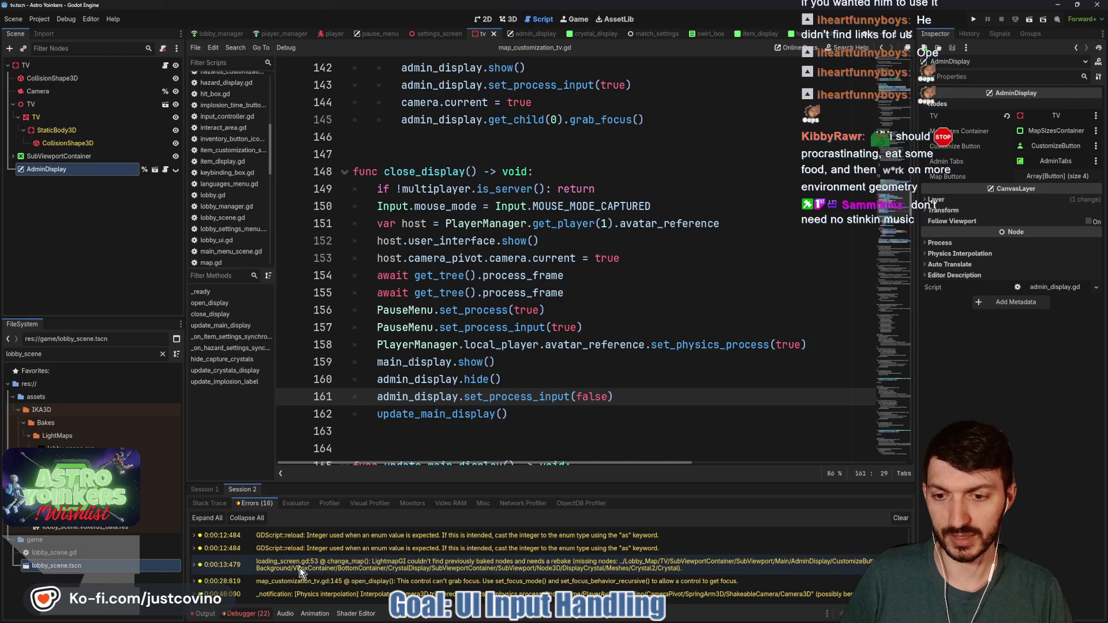
left_click(205, 490)
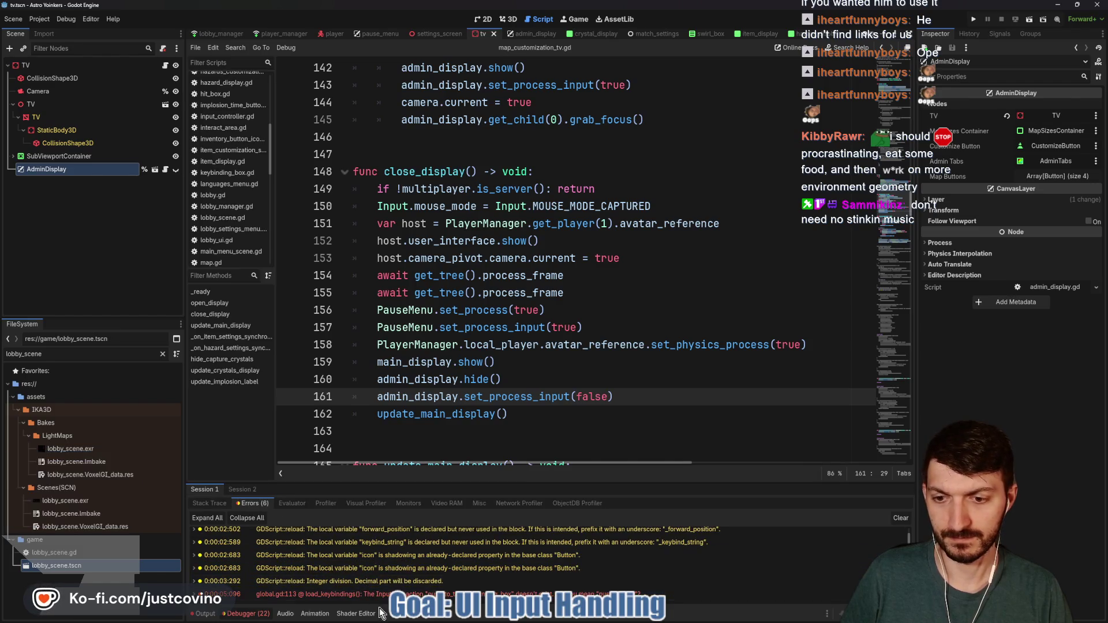
left_click(575, 399)
key("ctrl+s")
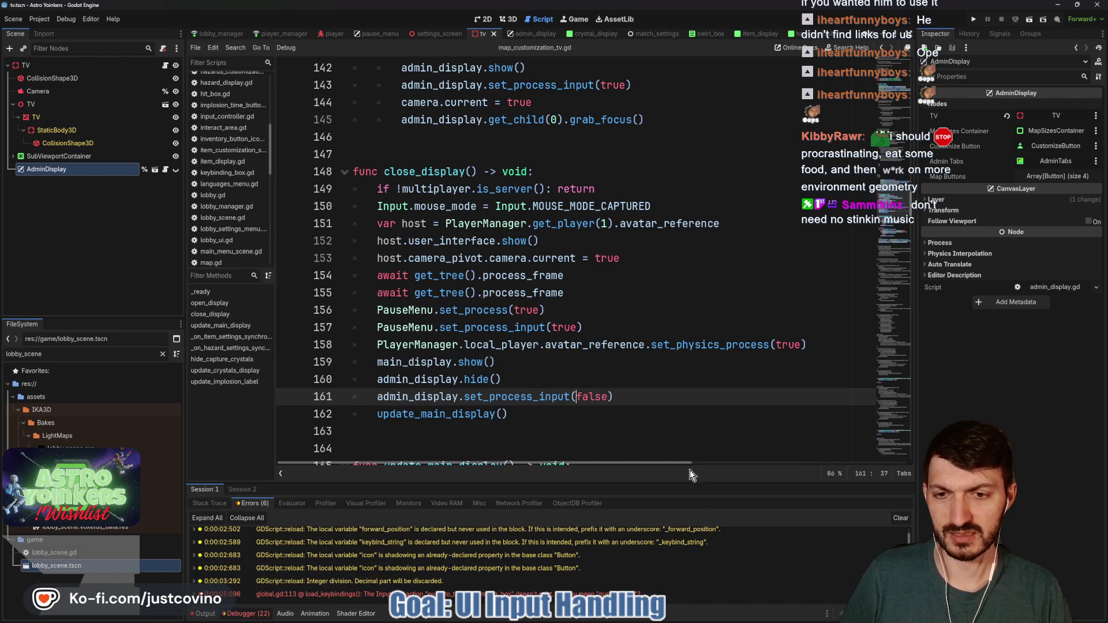
scroll(554, 404, "down", 3)
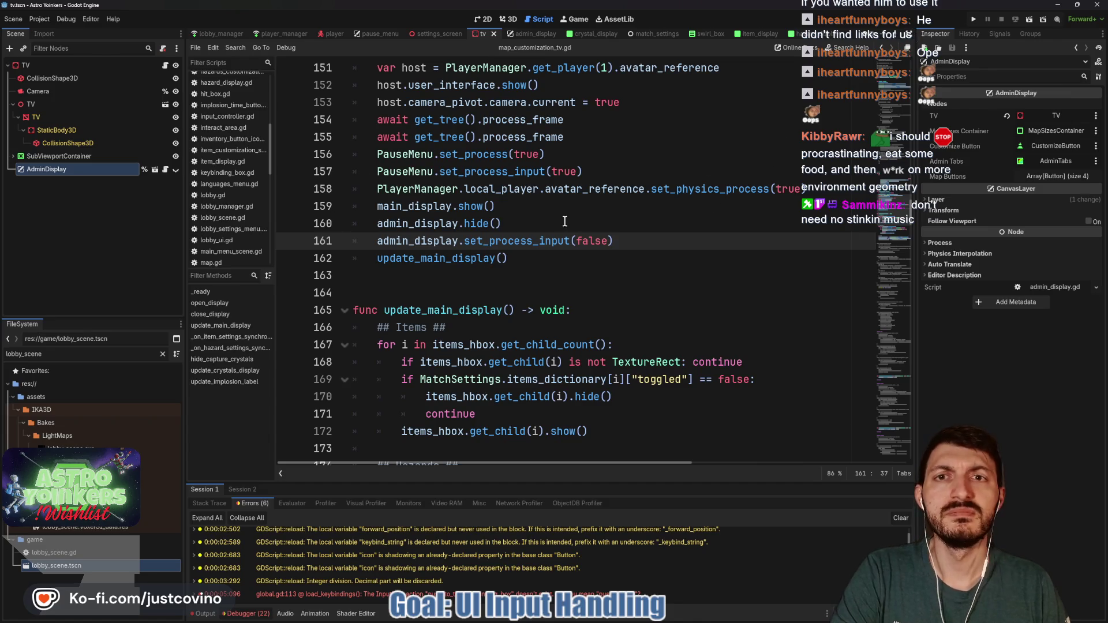
left_click(525, 34)
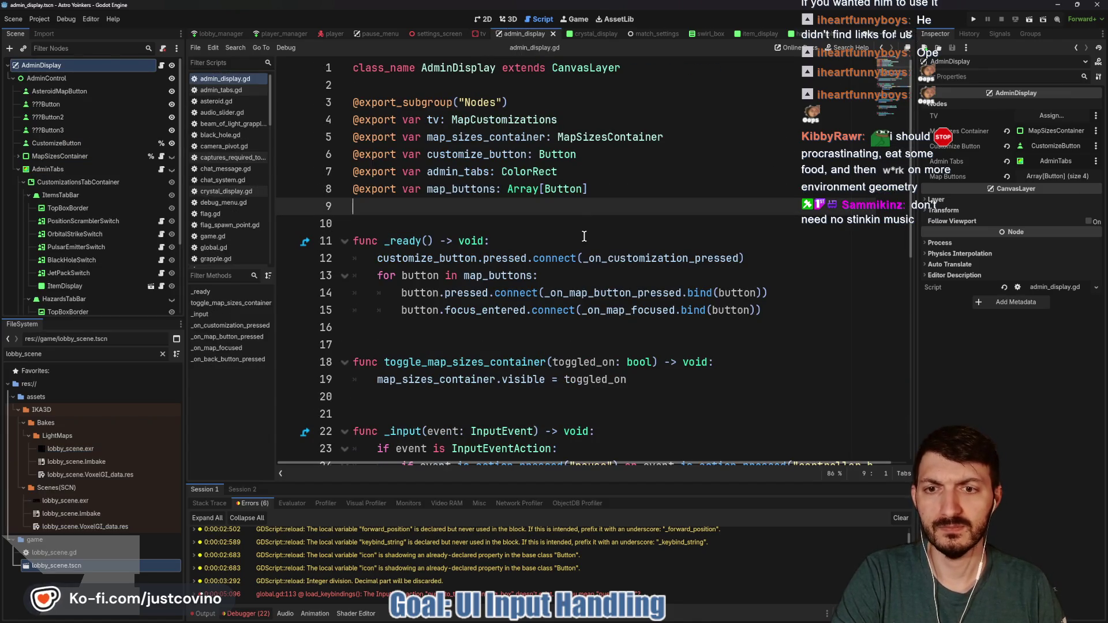
Review the _input function on line 22 of the AdminDisplay node's script.
scroll(584, 236, "down", 6)
scroll(584, 236, "down", 2)
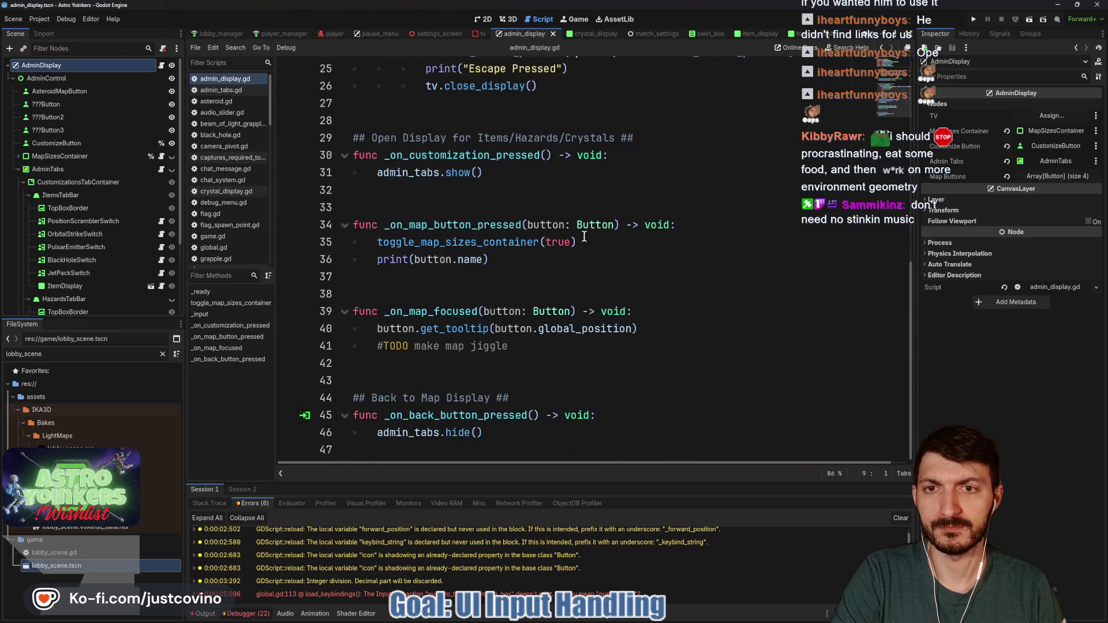
key("ctrl+shift+Tab")
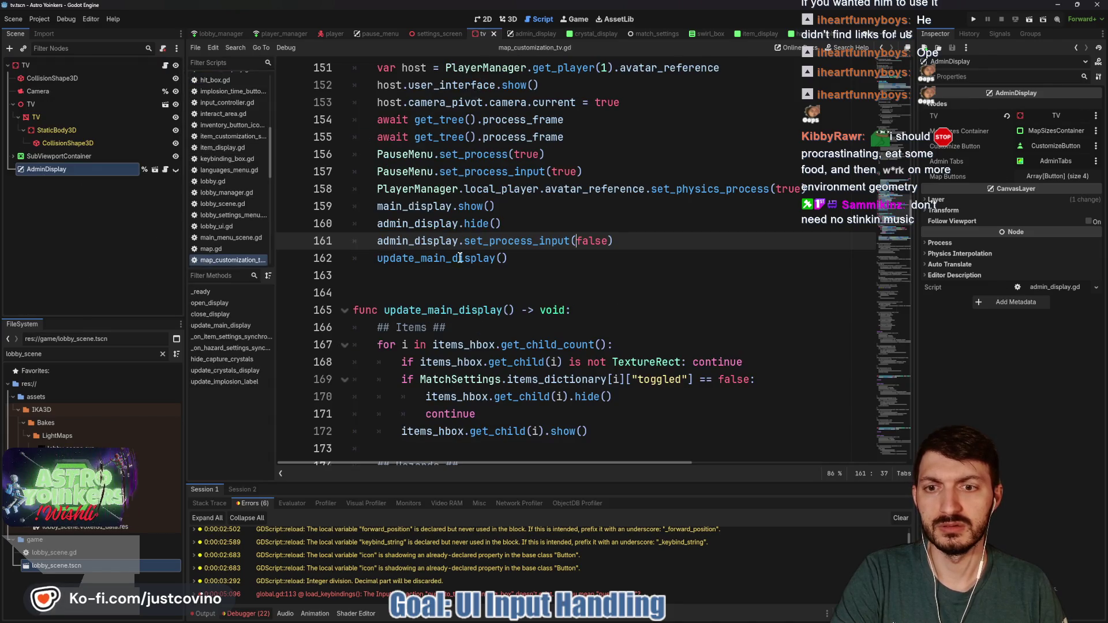
left_click(167, 173)
scroll(393, 294, "up", 5)
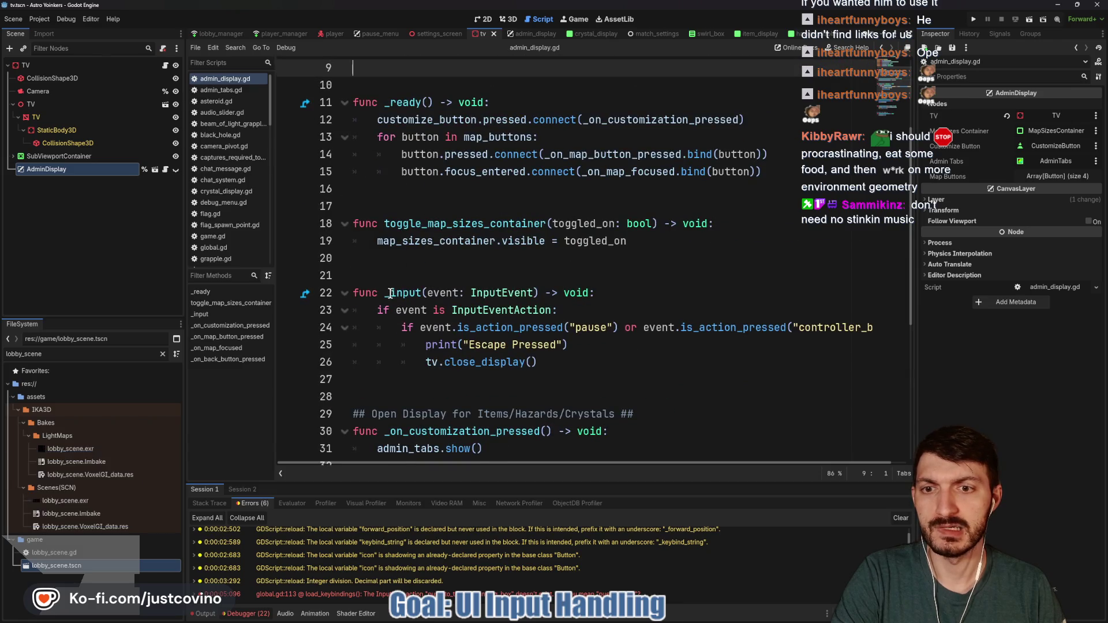
double_click(393, 294)
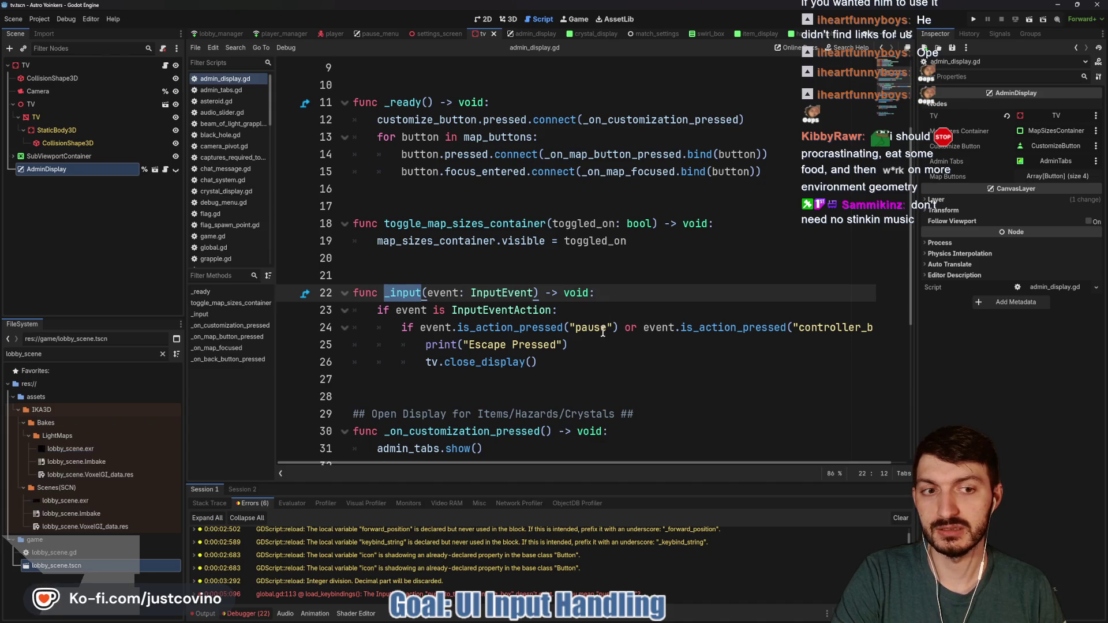
scroll(606, 327, "right", 1)
scroll(605, 334, "left", 1)
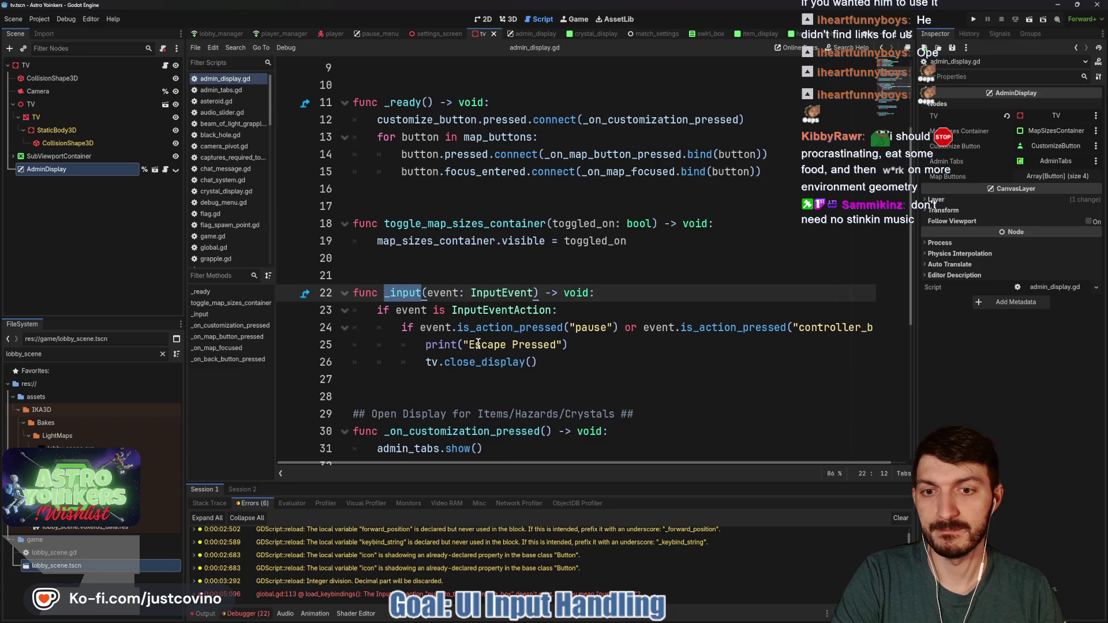
mouse_move(468, 365)
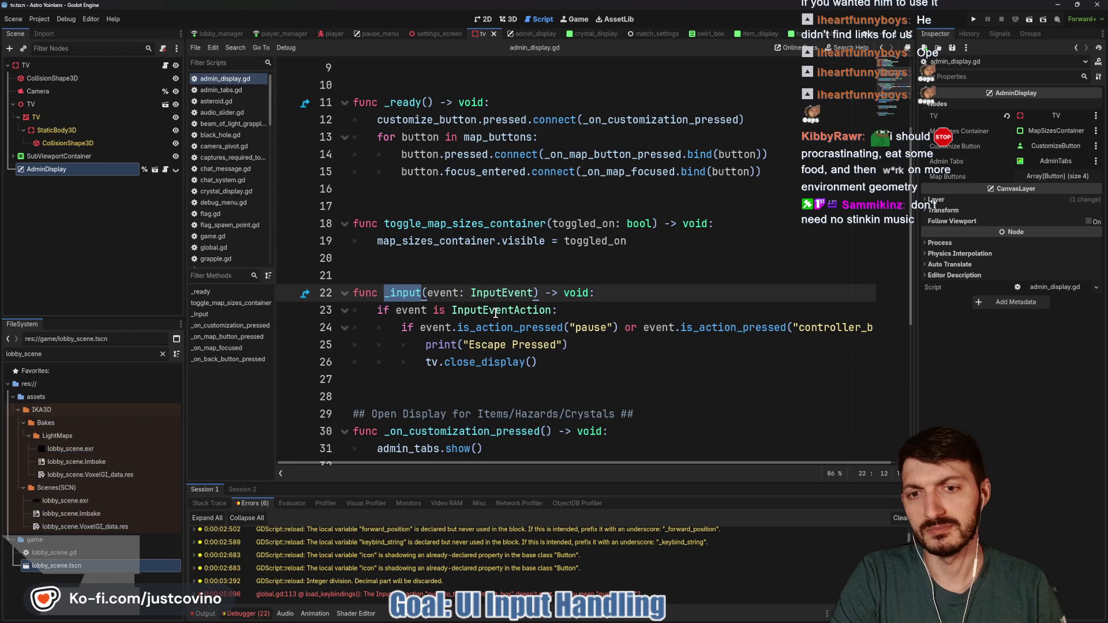
mouse_move(494, 312)
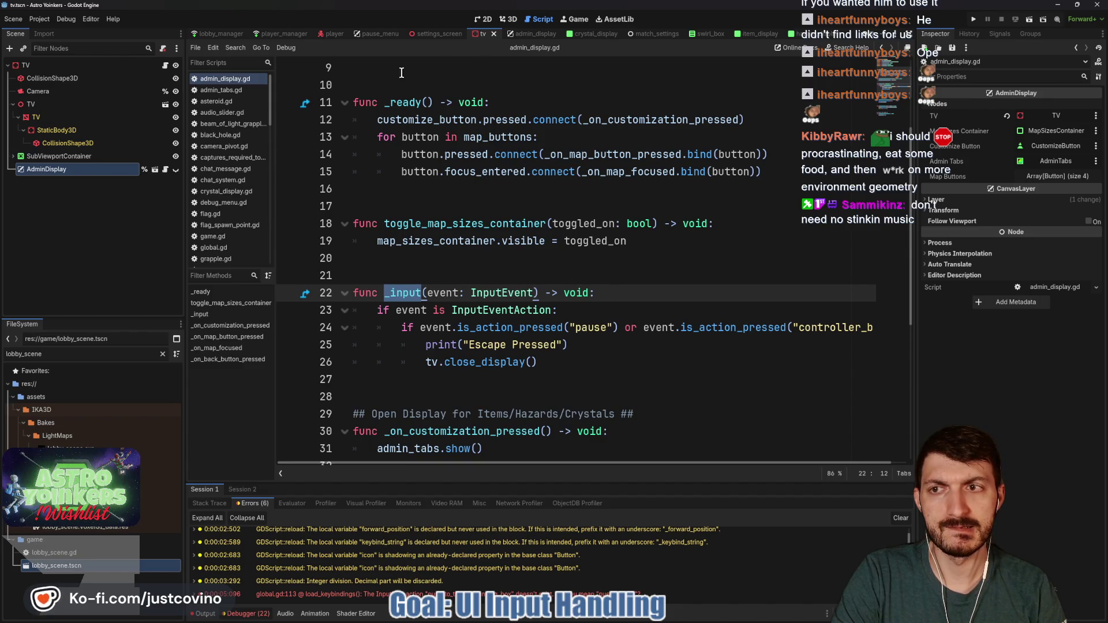
Check the admin_display set_process_input calls in open_display and close_display of map_customization_tv.gd.
key("alt+Left")
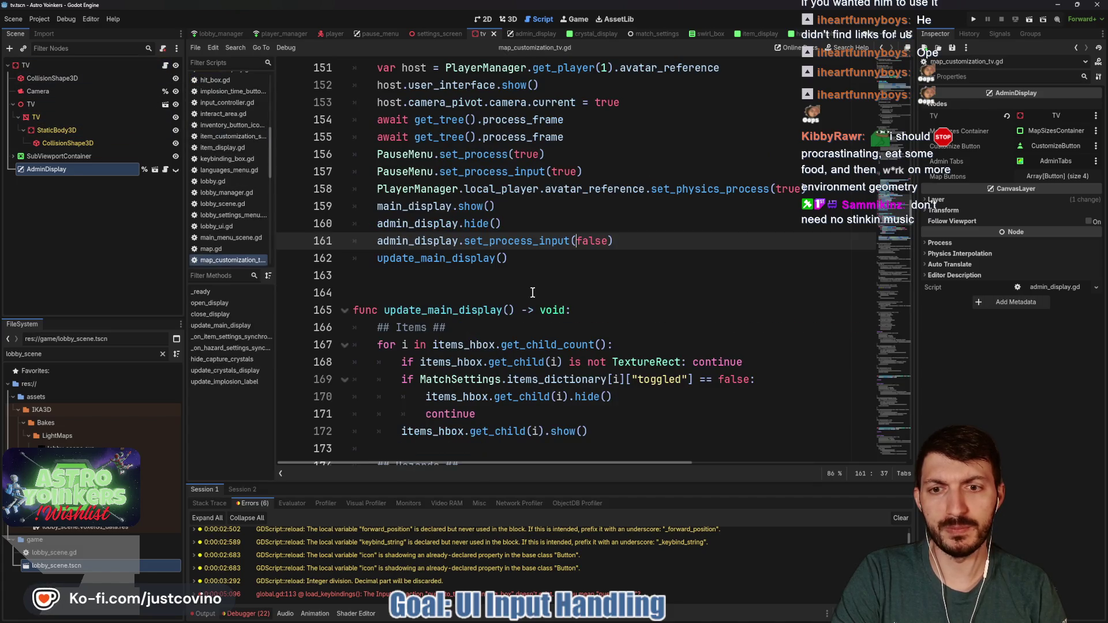
scroll(536, 289, "up", 9)
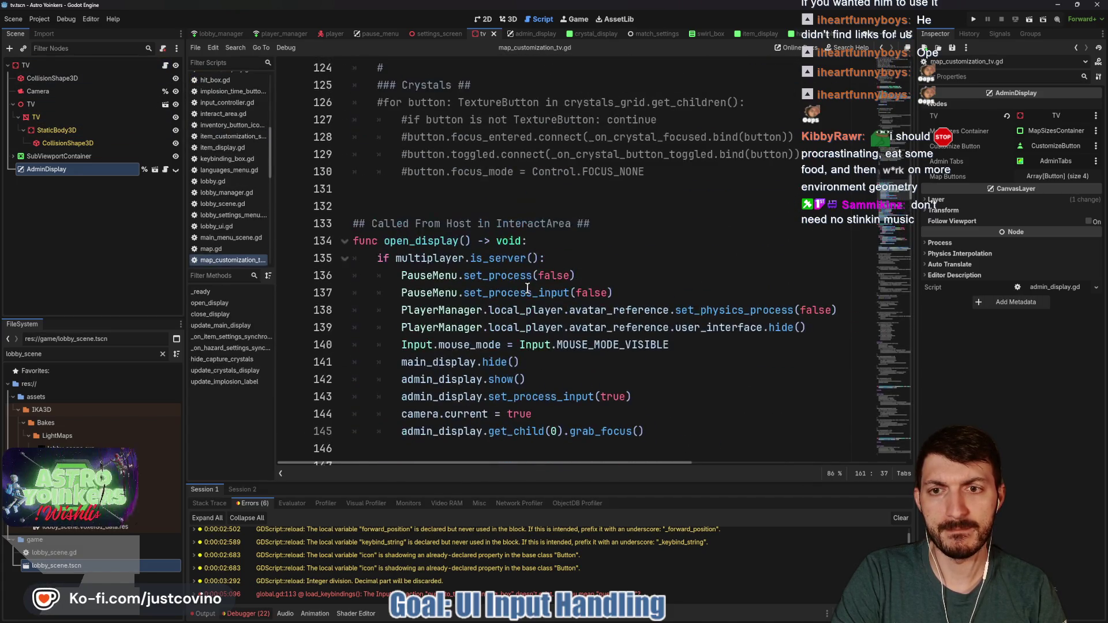
double_click(406, 242)
double_click(443, 381)
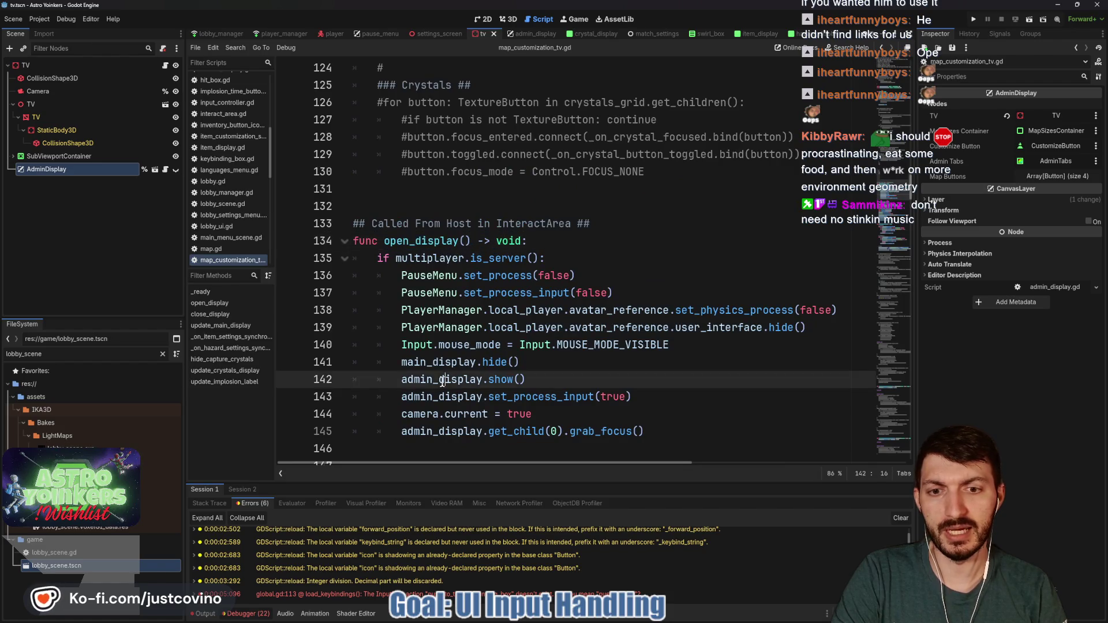
double_click(520, 397)
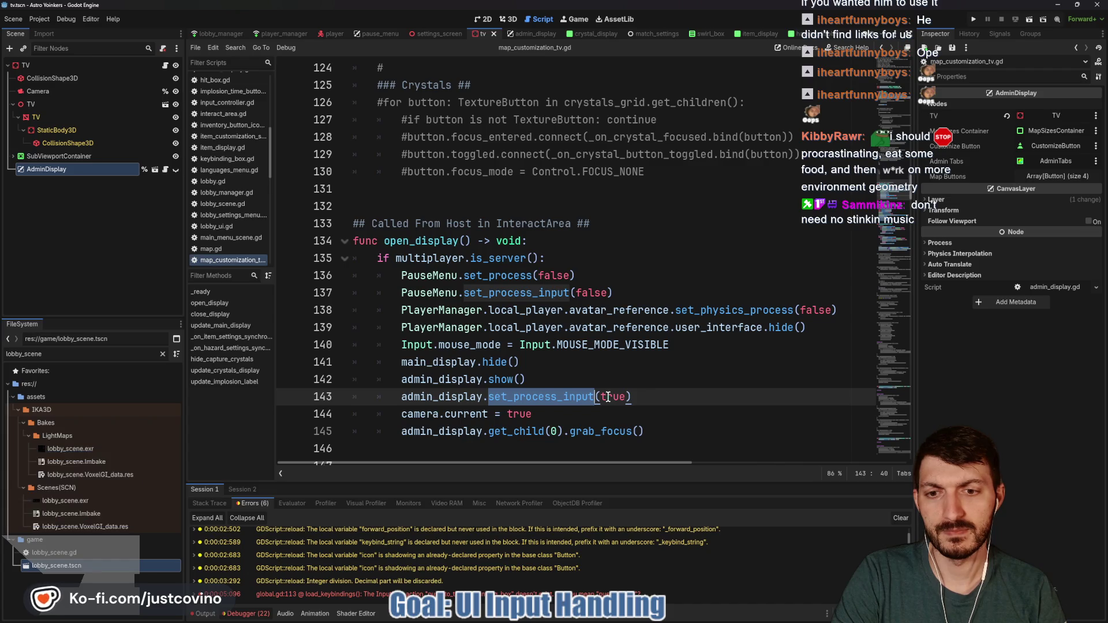
scroll(601, 393, "down", 4)
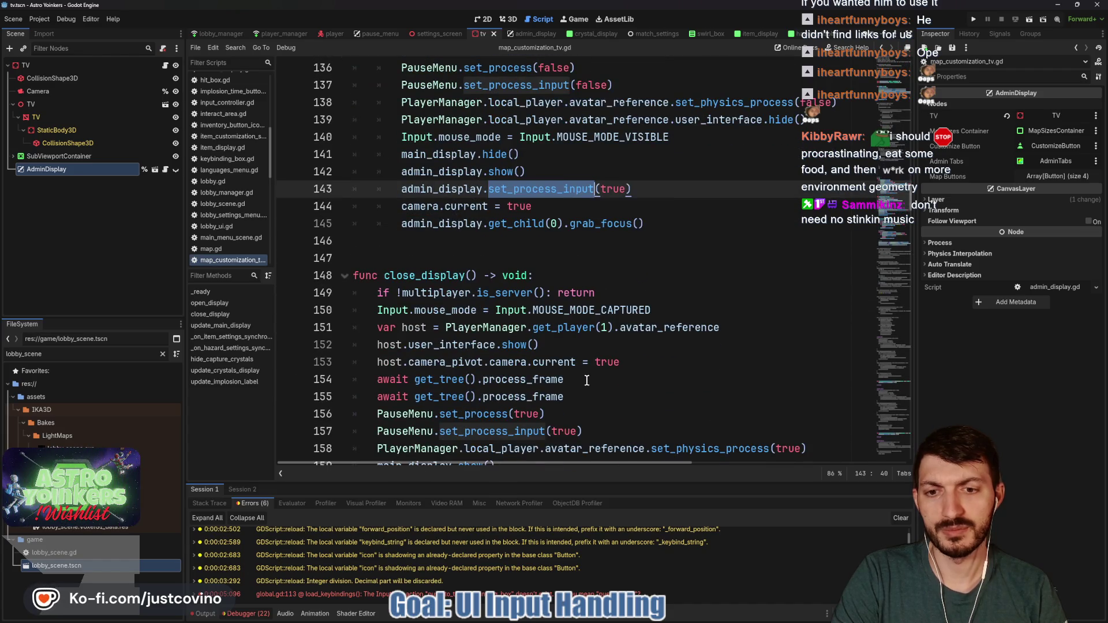
scroll(584, 380, "down", 1)
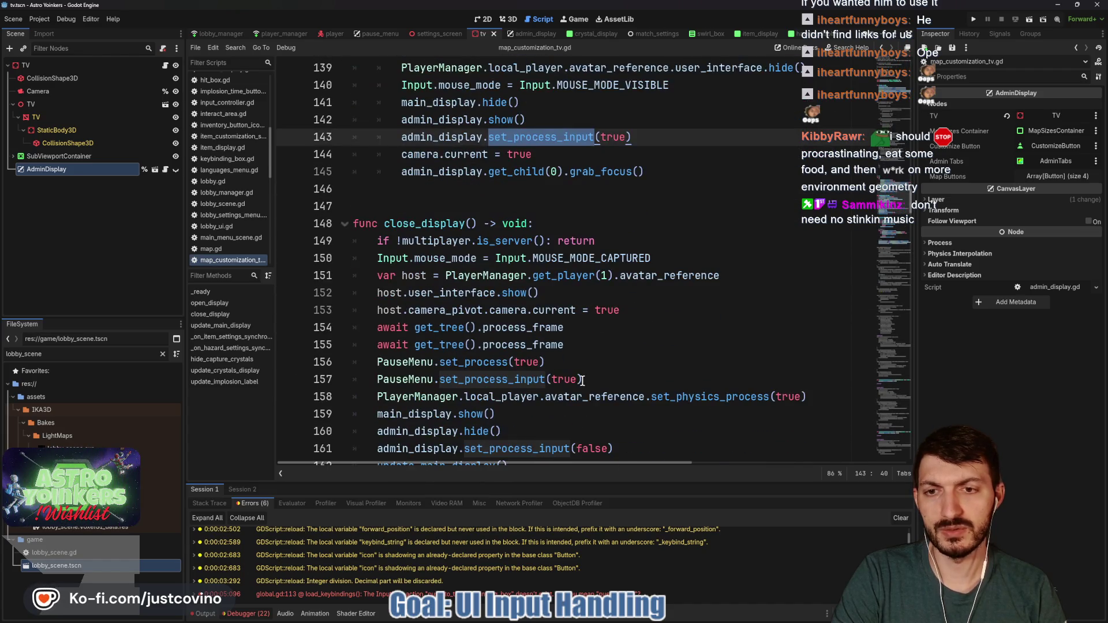
double_click(506, 380)
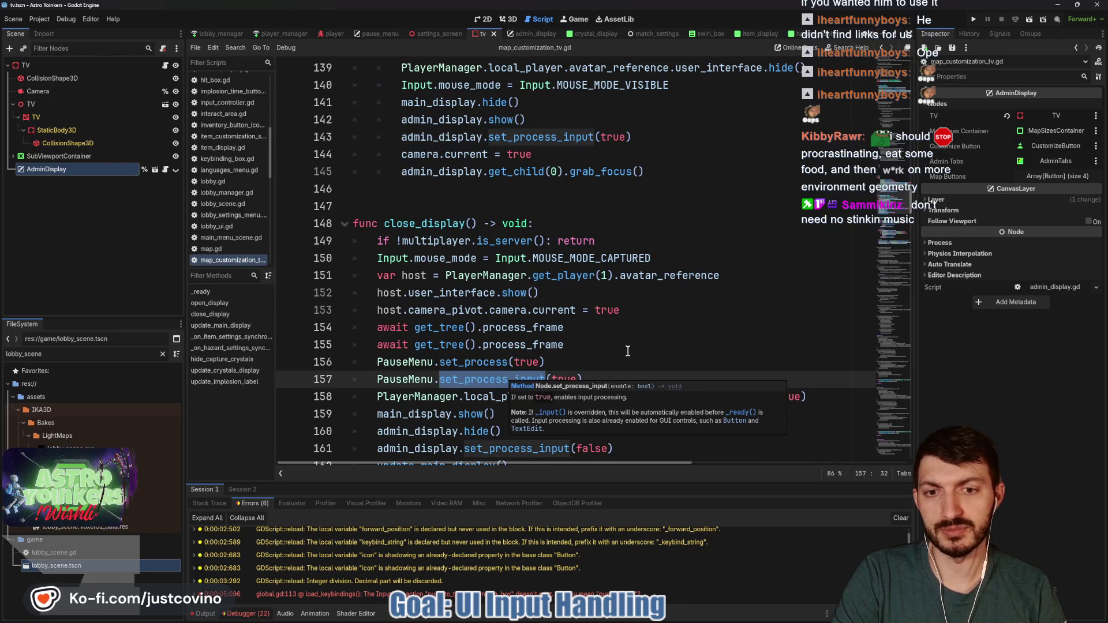
scroll(494, 384, "down", 3)
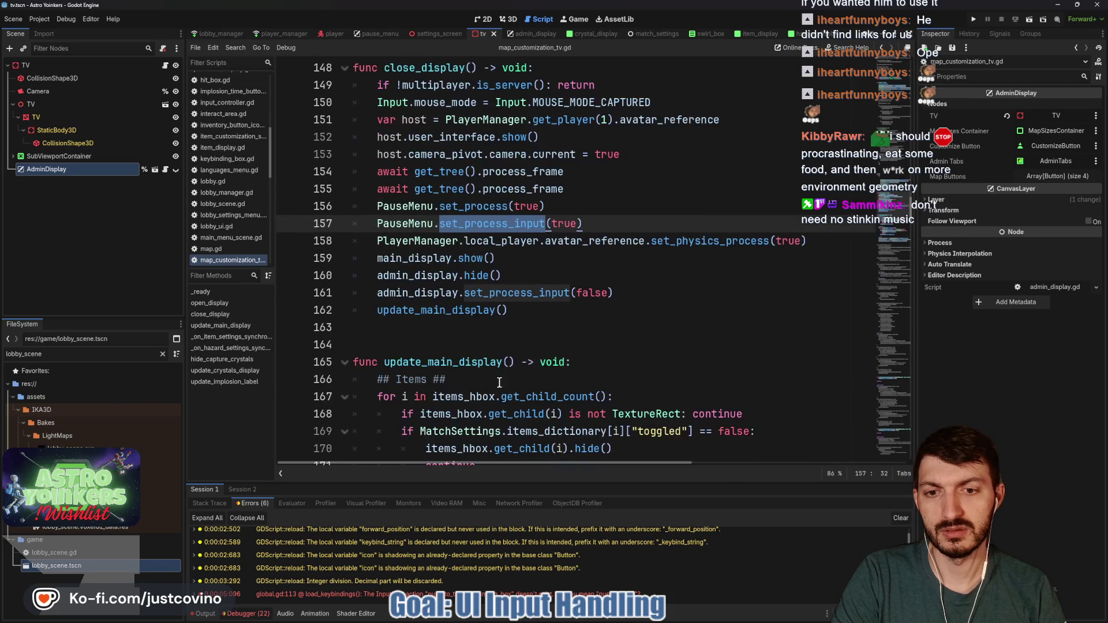
left_click(604, 294)
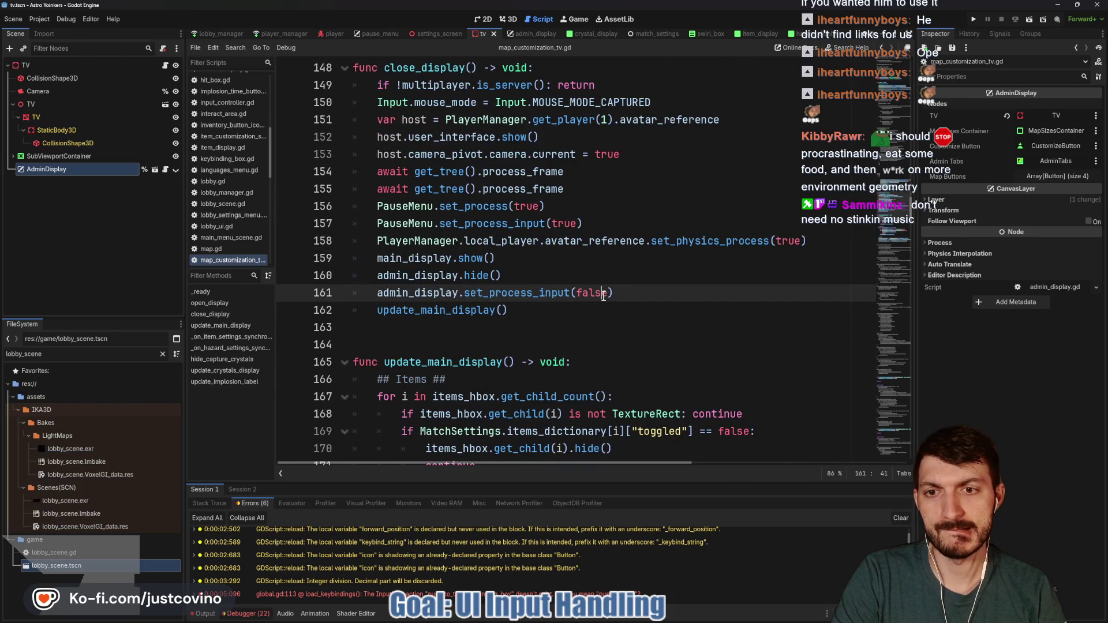
Run the project, host a lobby, and walk the avatar to the customize terminal to interact.
left_click(977, 20)
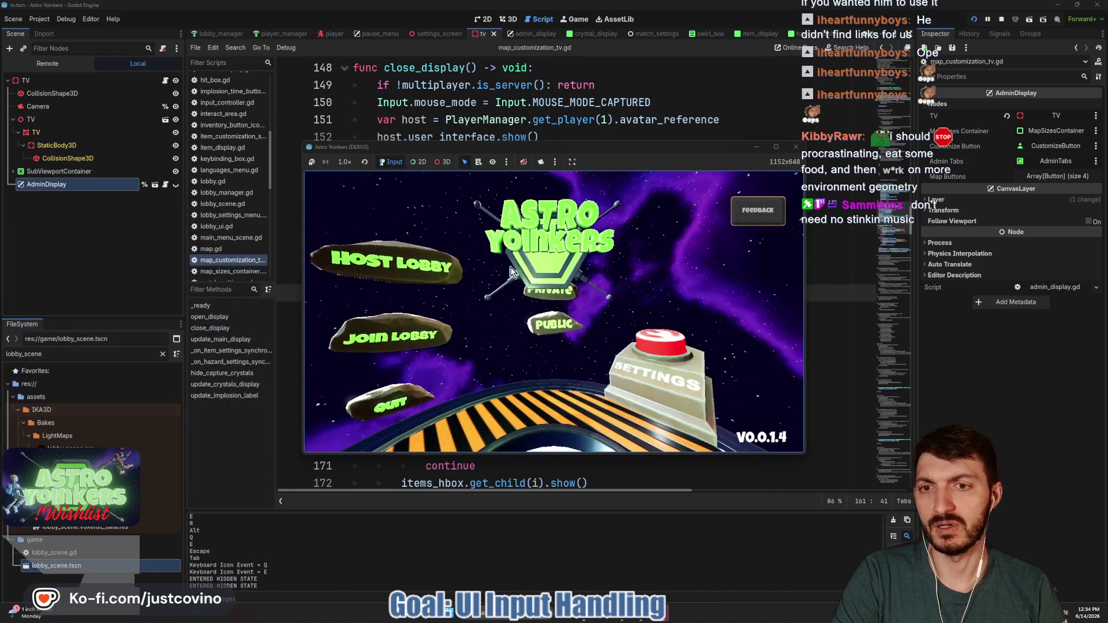
left_click(376, 252)
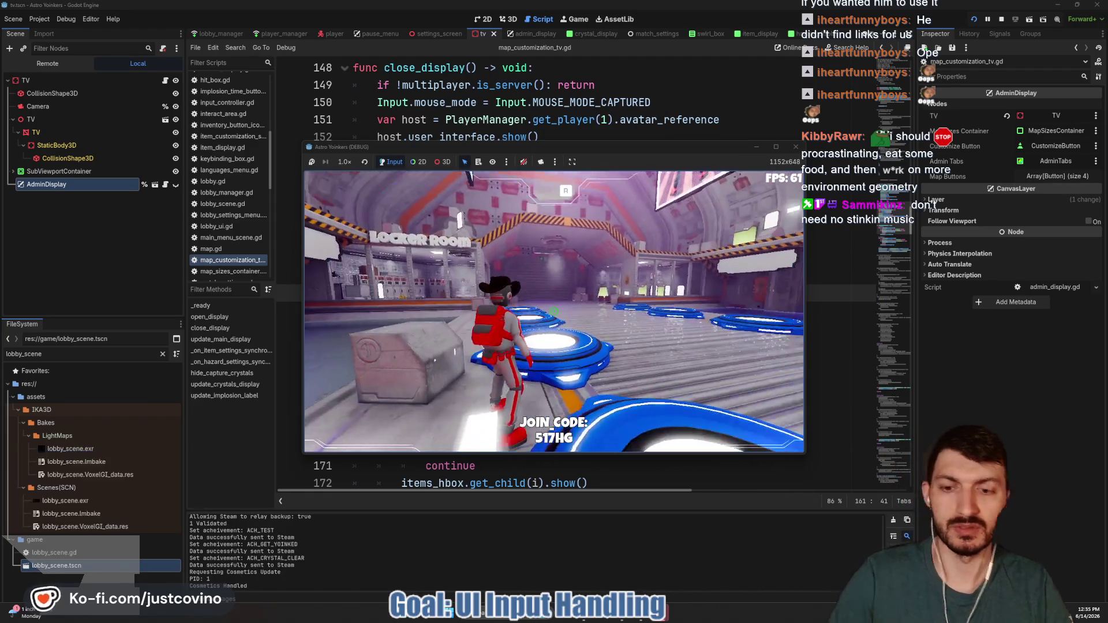
key("w")
key("w")
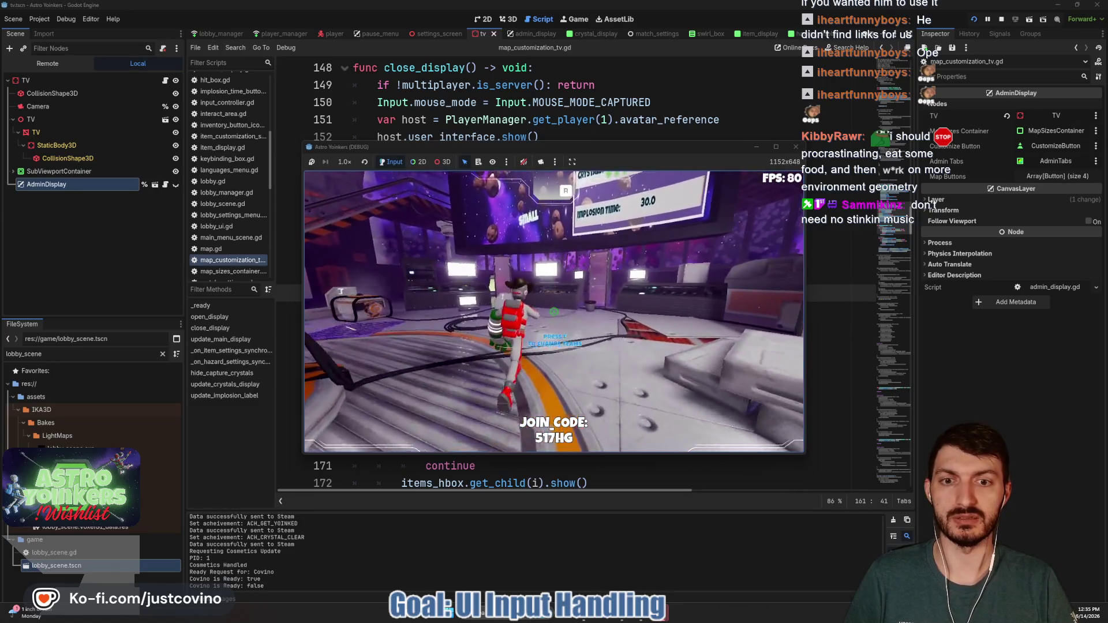
key("w")
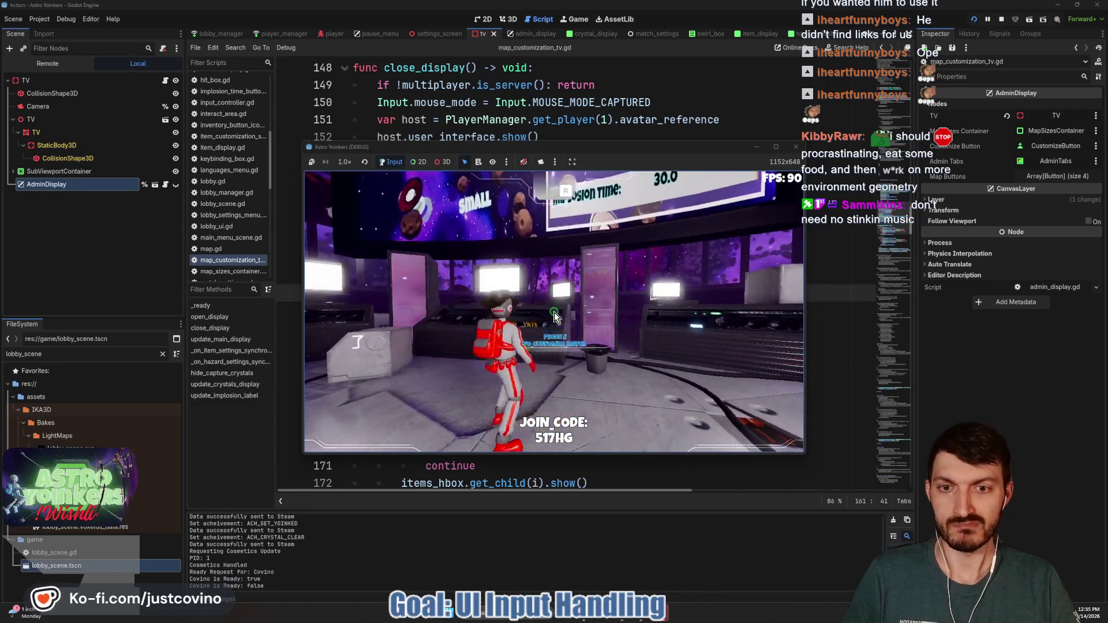
key("e")
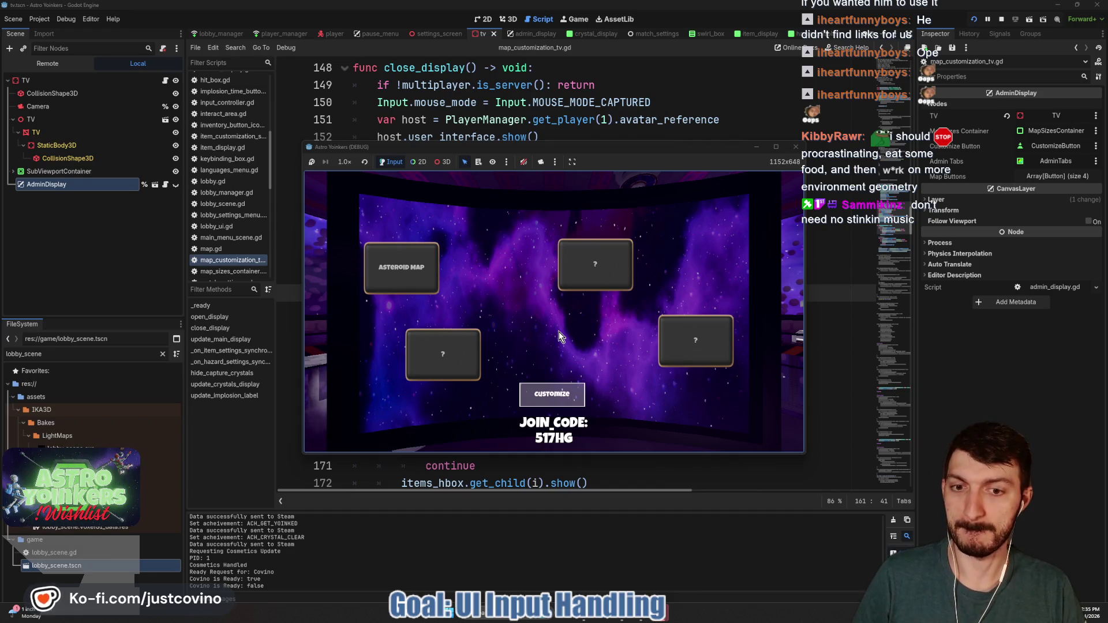
Open the Customize tabs in the running game, maximize and restore its window, then stop the game.
left_click(556, 403)
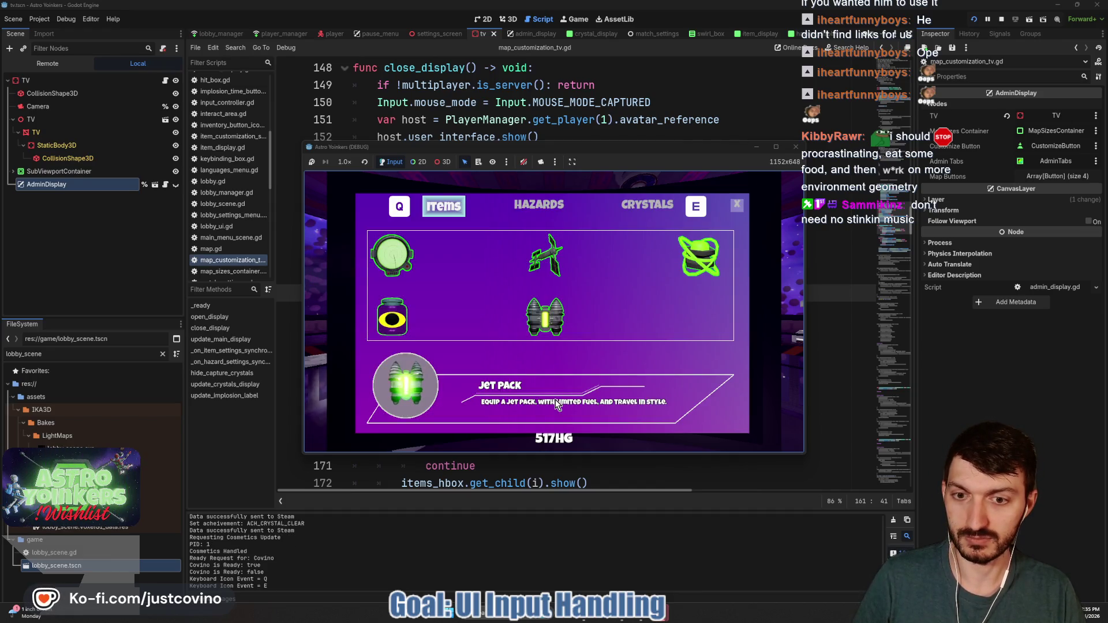
left_click(776, 147)
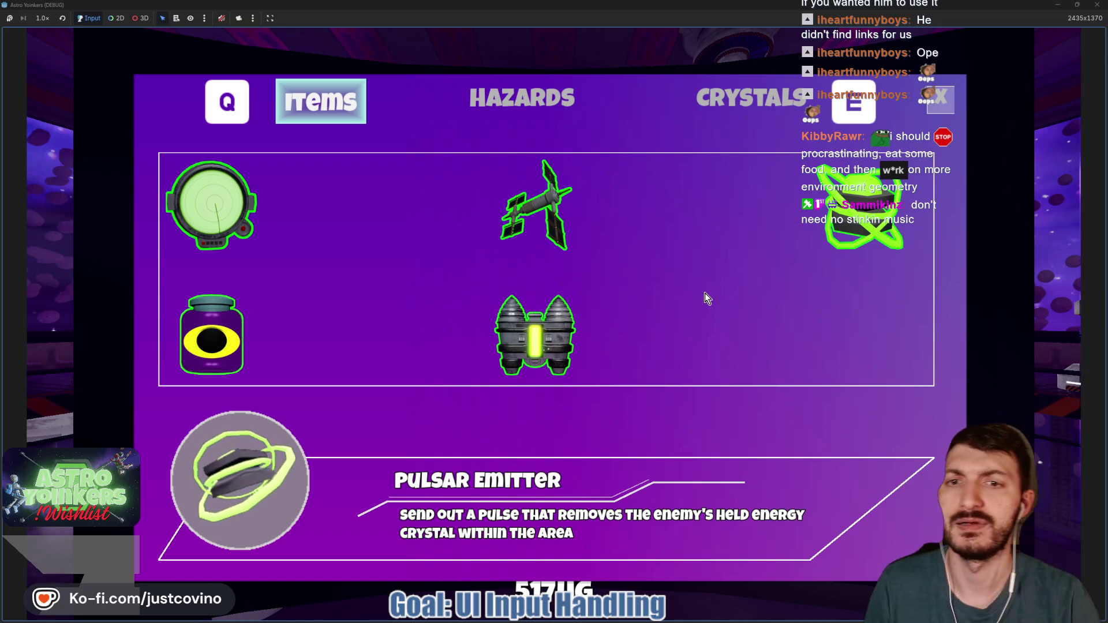
key("super+Down")
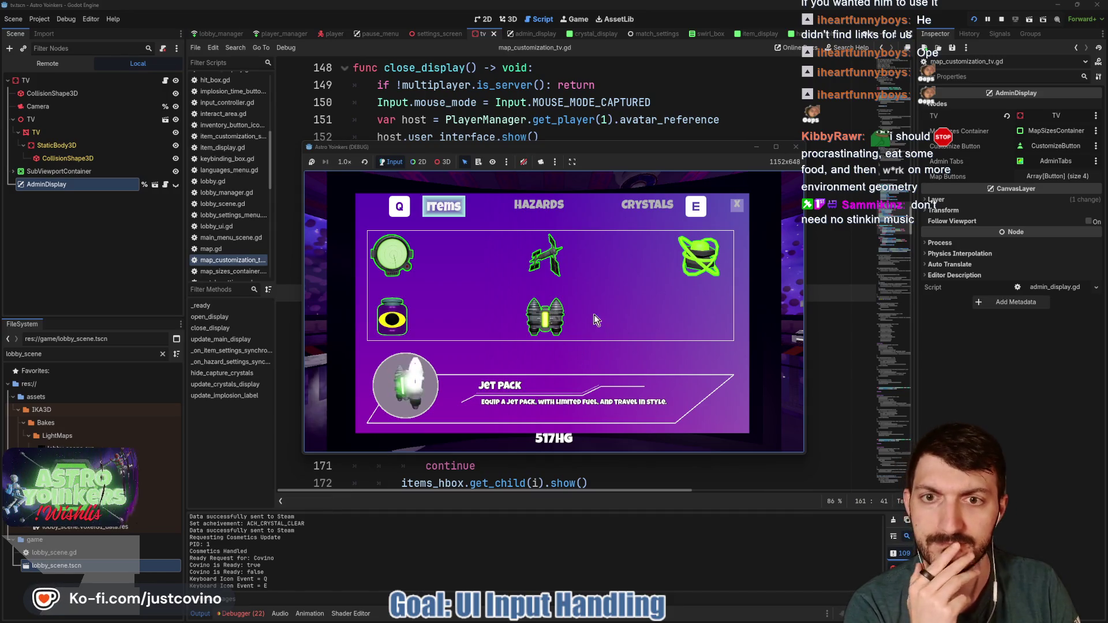
left_click(796, 151)
Delete the grab_focus line 145 from open_display, flagged in the debugger warnings.
left_click(241, 614)
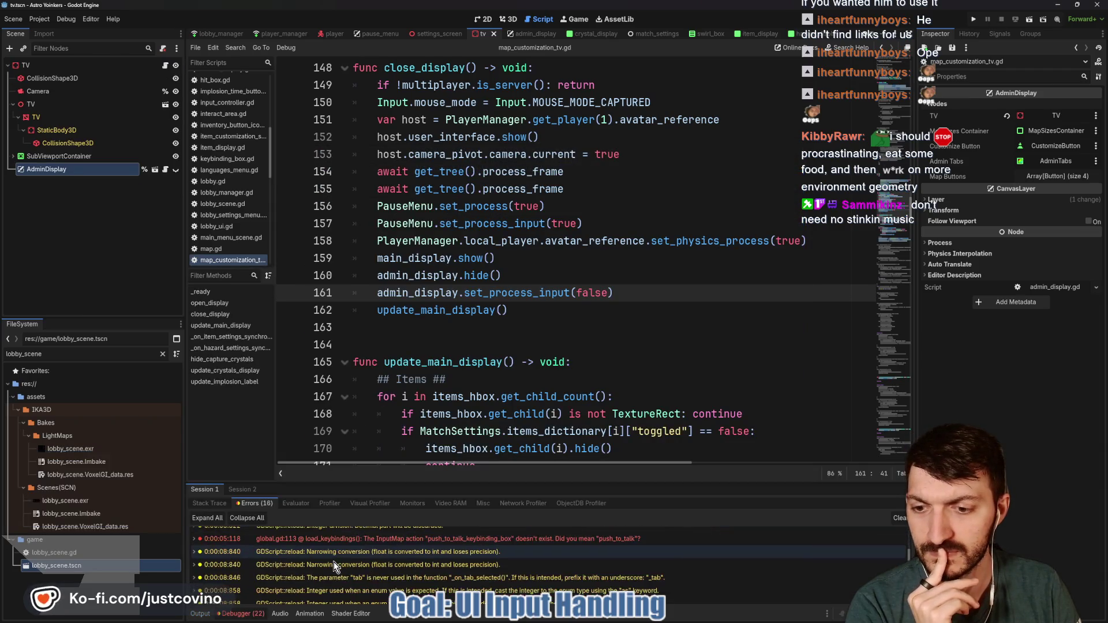
scroll(349, 564, "down", 2)
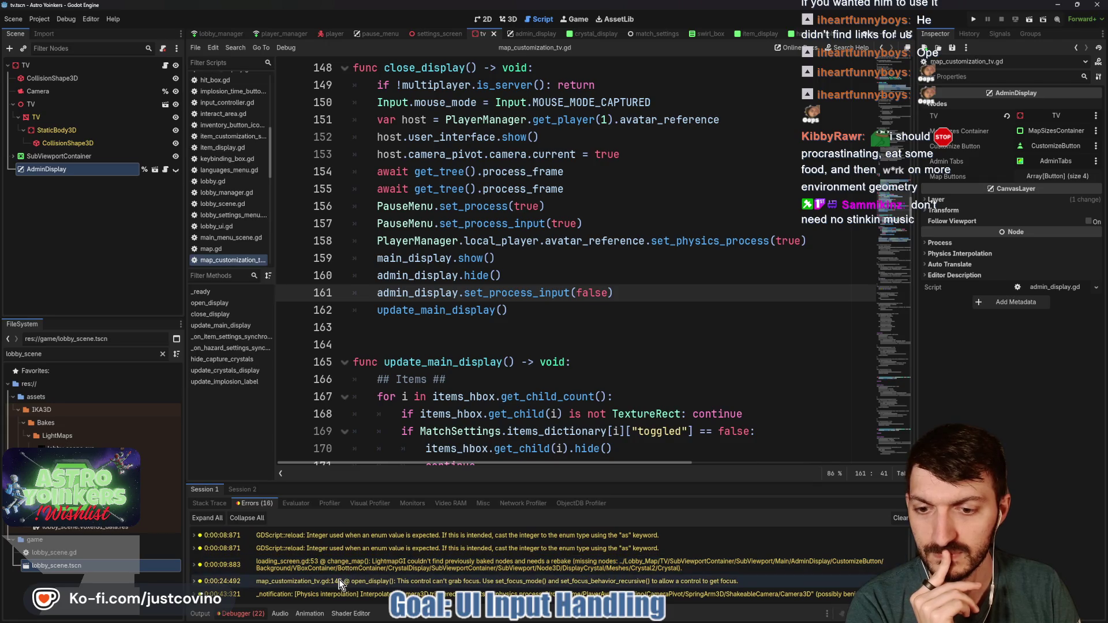
double_click(340, 581)
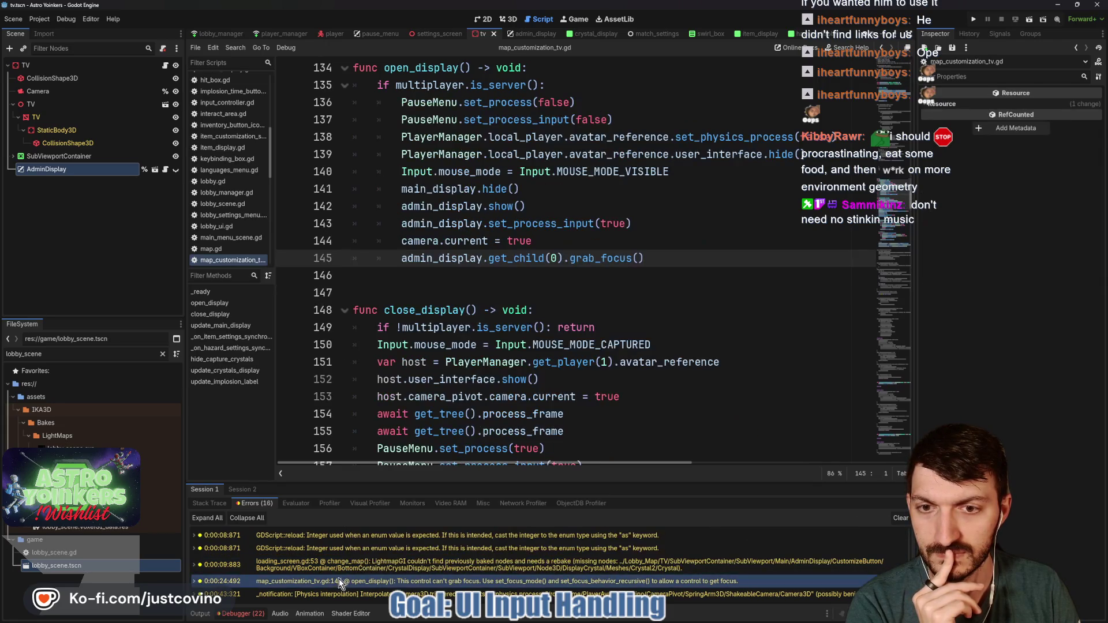
left_click_drag(657, 259, 315, 265)
key("BackSpace")
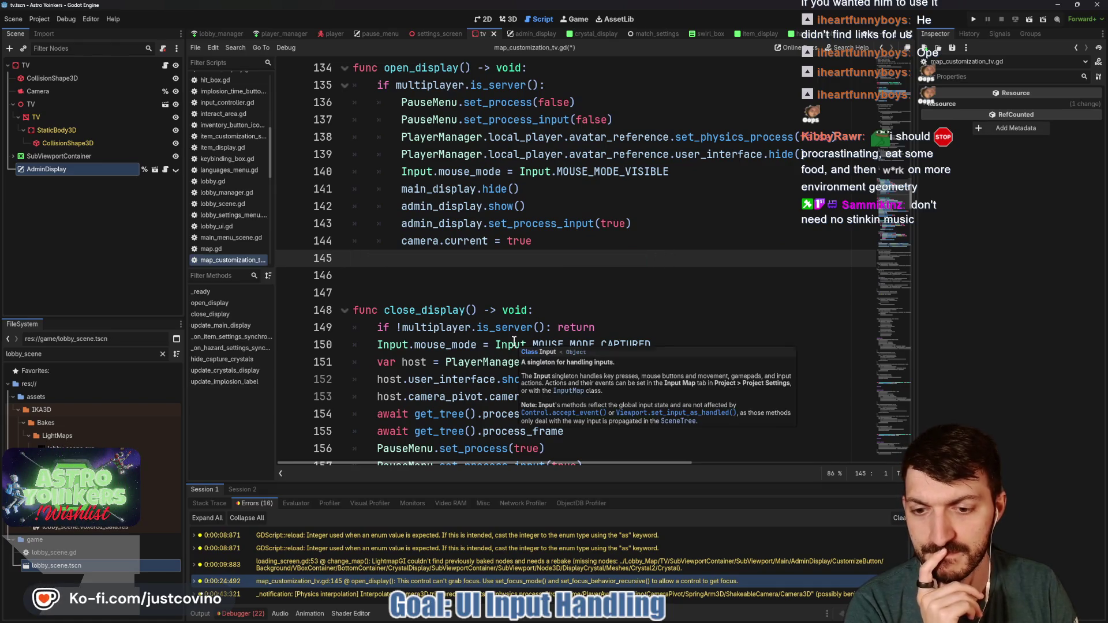
Cast hazard_display.gd's initial selection with 'as MatchSettings.HAZARDS' and save.
left_click(417, 550)
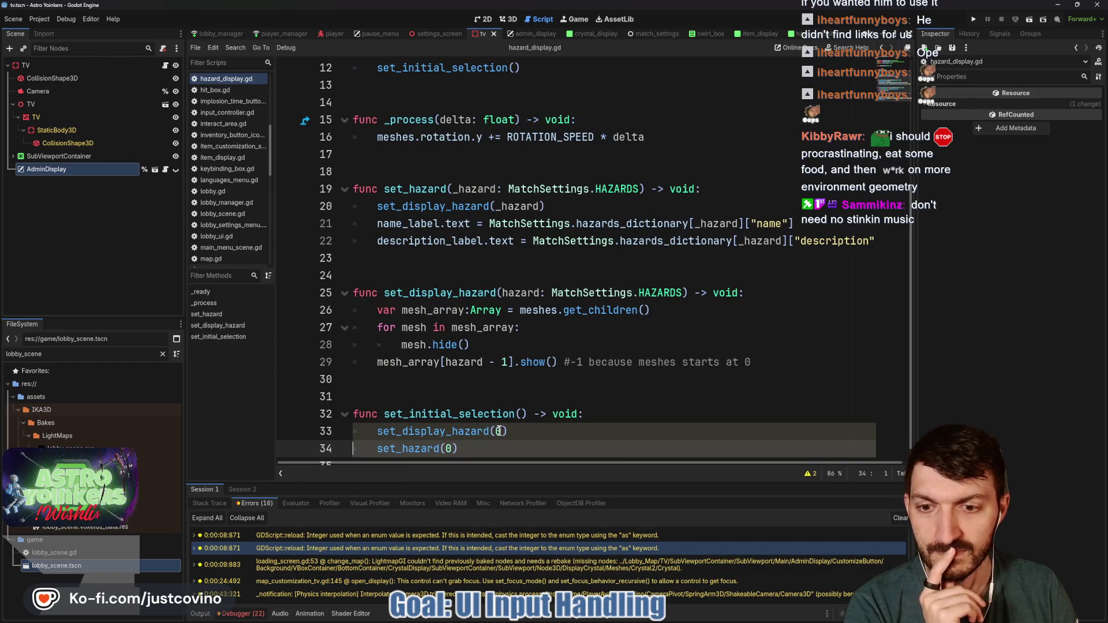
mouse_move(454, 434)
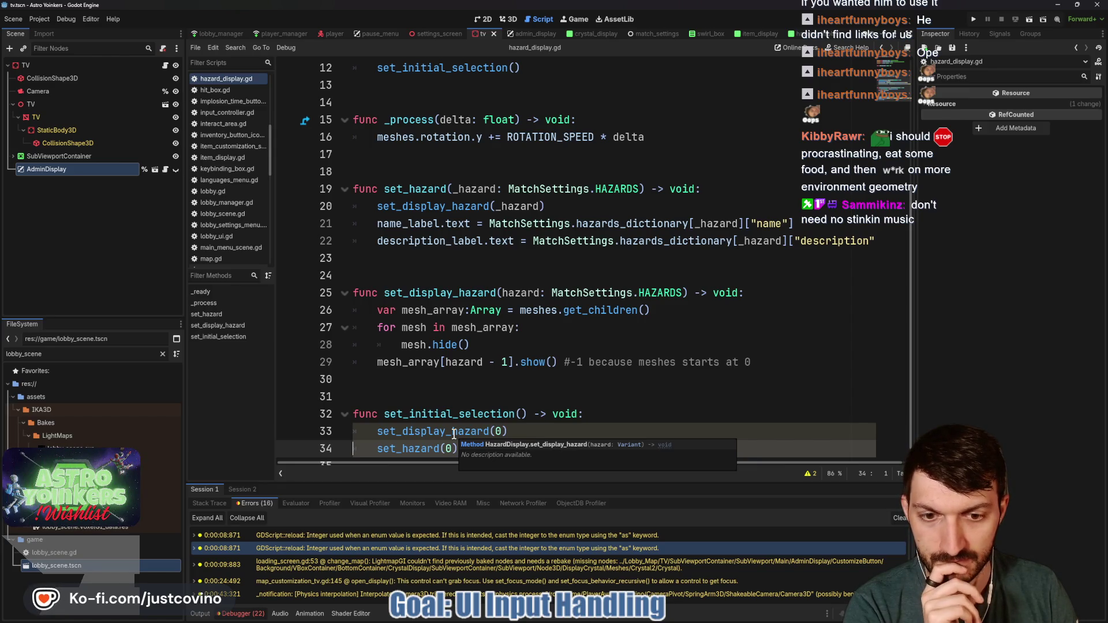
left_click(503, 432)
scroll(466, 437, "down", 1)
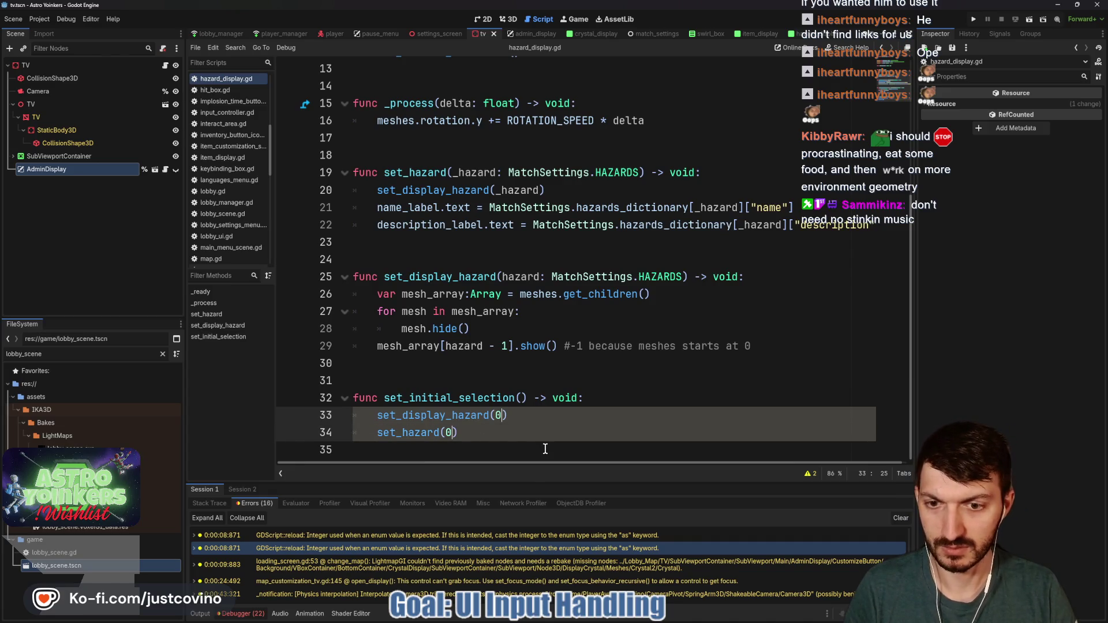
type("as")
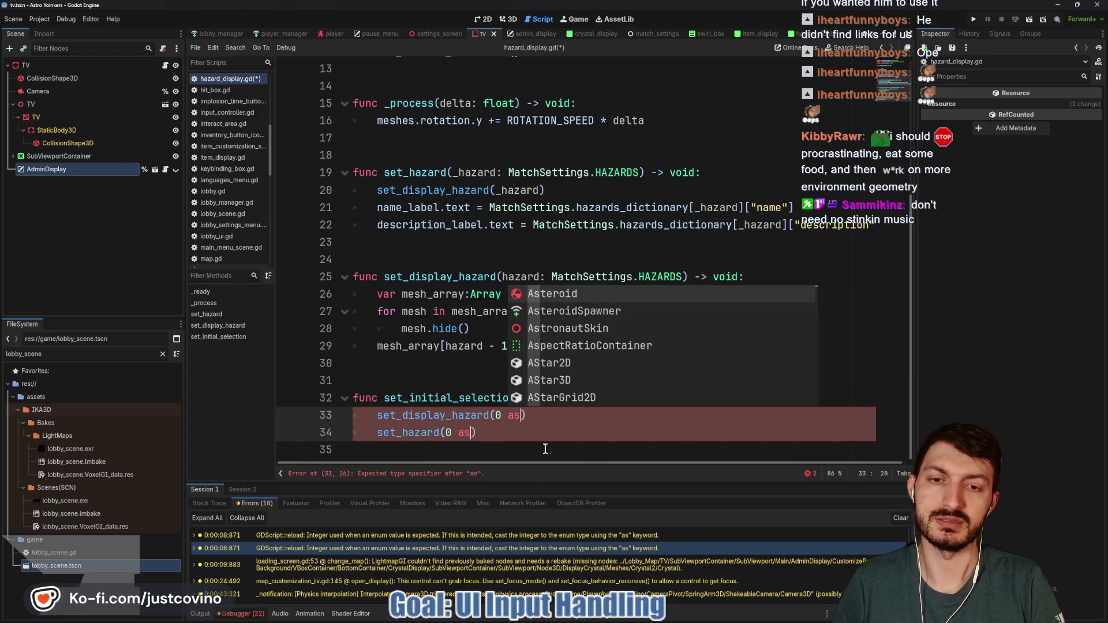
type(" MatchS")
type("ettings")
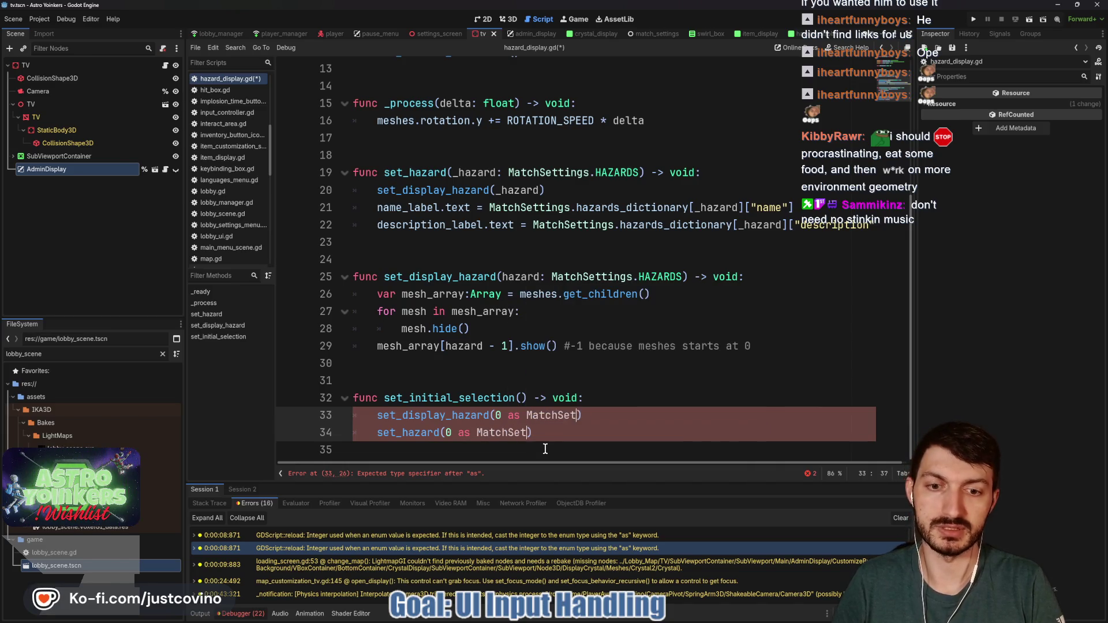
type(".HA")
key("Return")
left_click(654, 432)
key("ctrl+s")
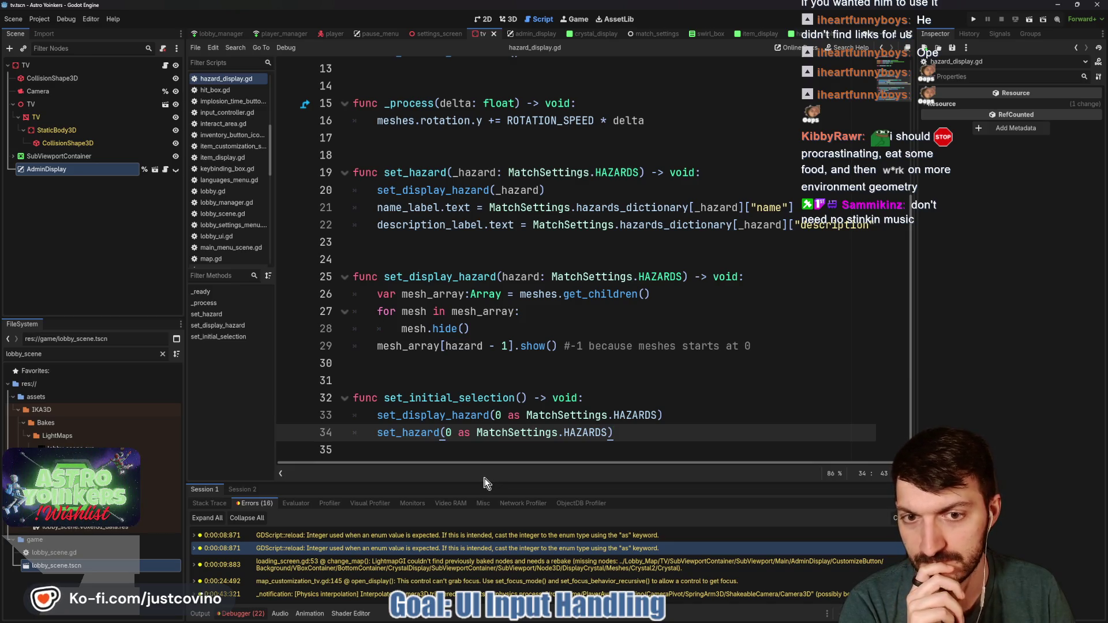
Cast item_display.gd's initial selection lines 33-34 with 'as MatchSettings.ITEMS' and save.
double_click(373, 535)
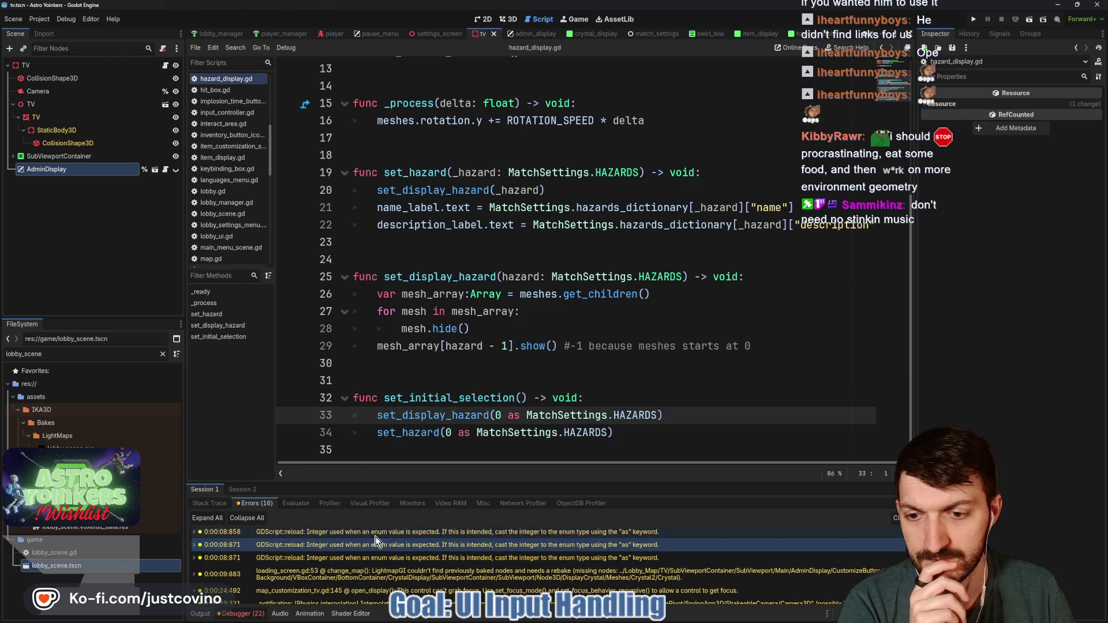
double_click(375, 536)
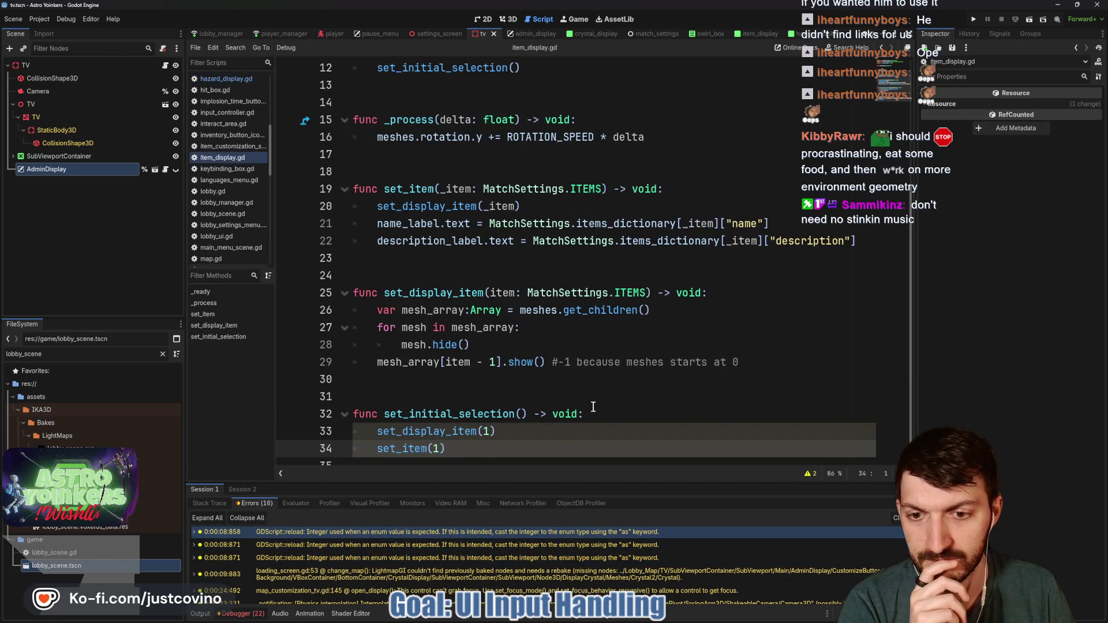
left_click(495, 434)
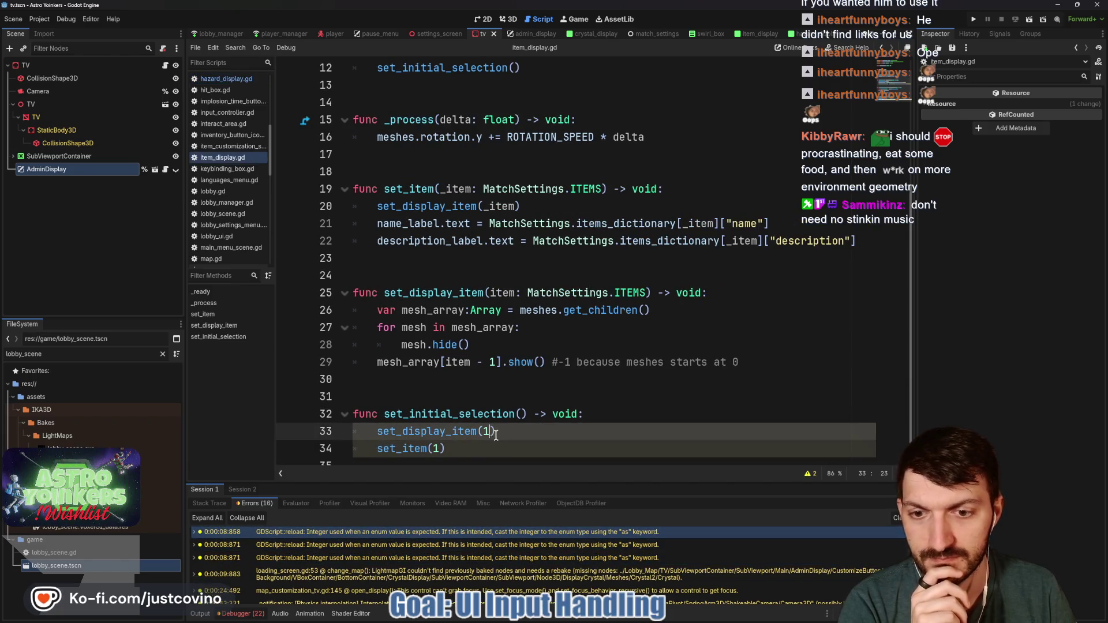
left_click(440, 451, "alt")
type("as MatchSettings")
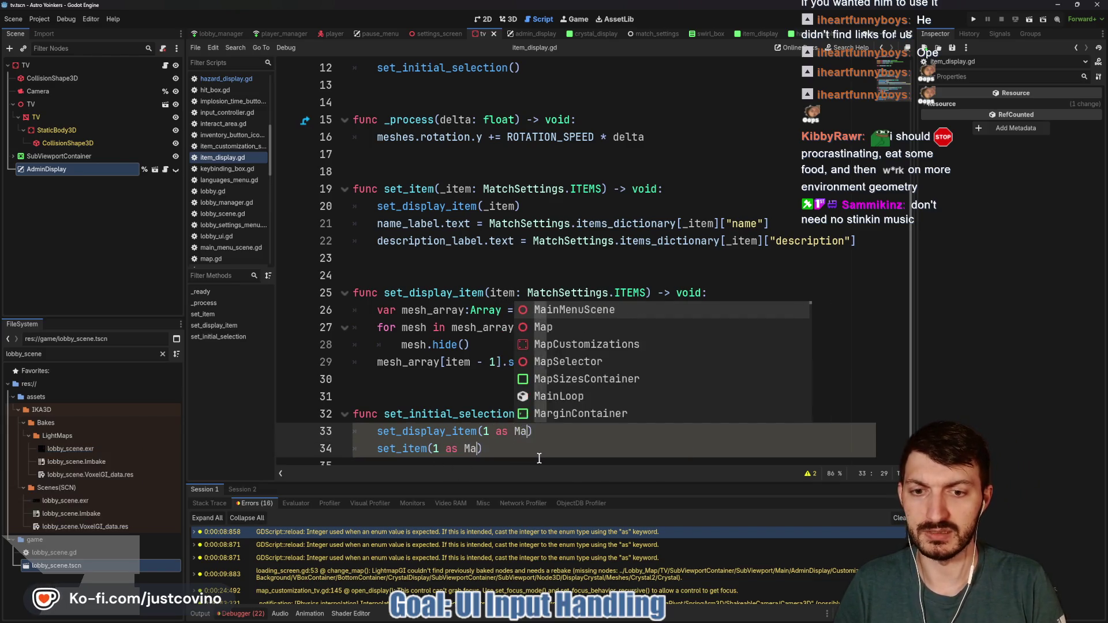
type(".ITEMS")
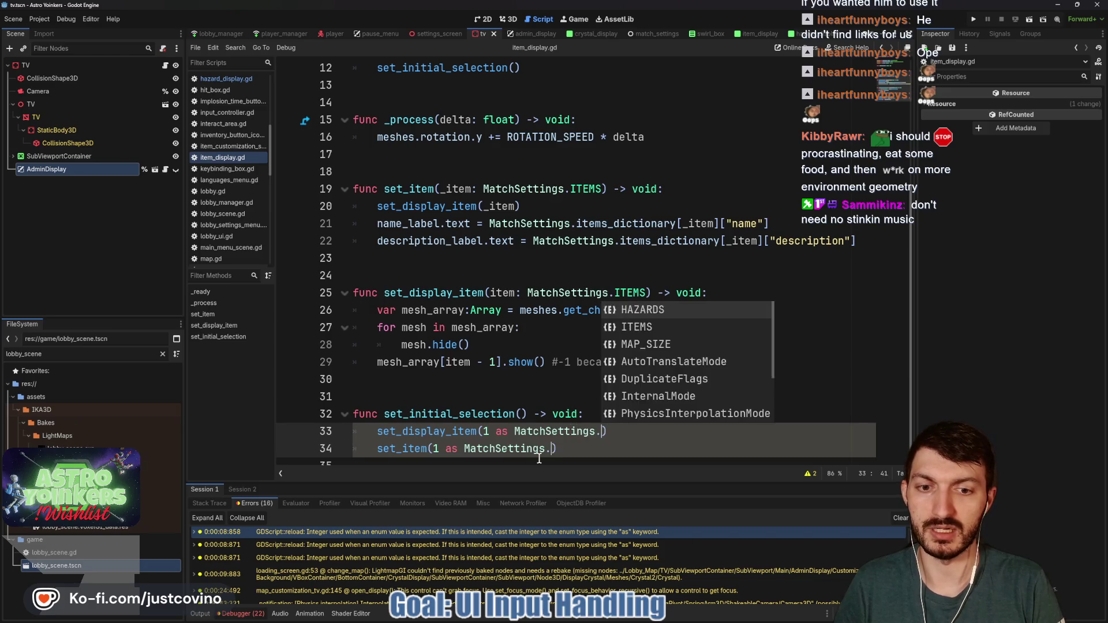
key("ctrl+s")
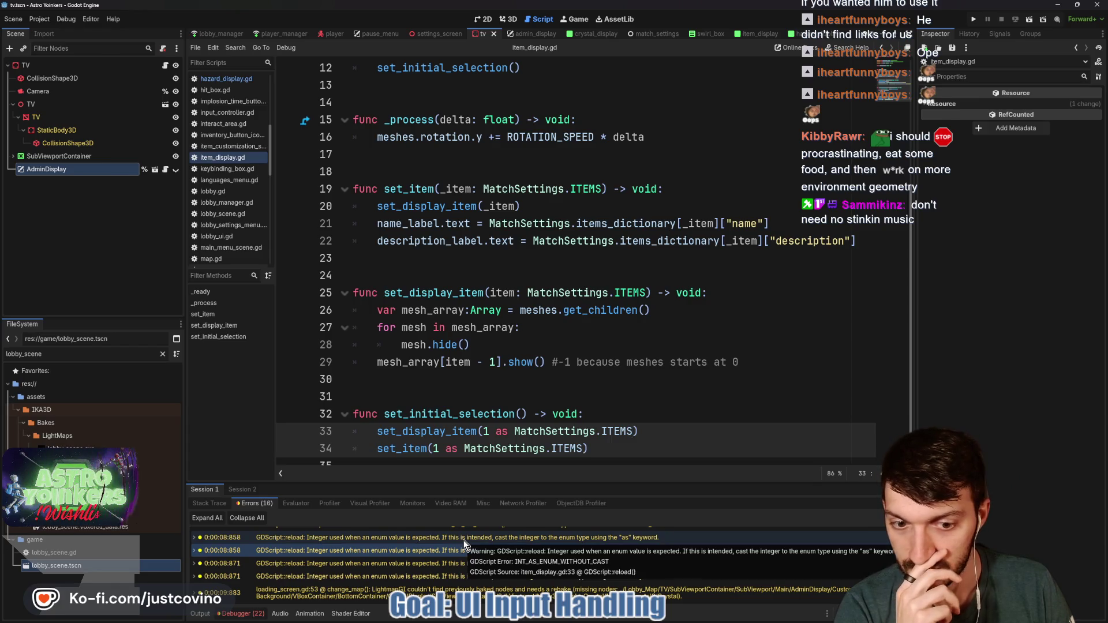
Rename the unused tab parameter of _on_tab_selected to _tab and save.
scroll(464, 548, "up", 2)
double_click(441, 556)
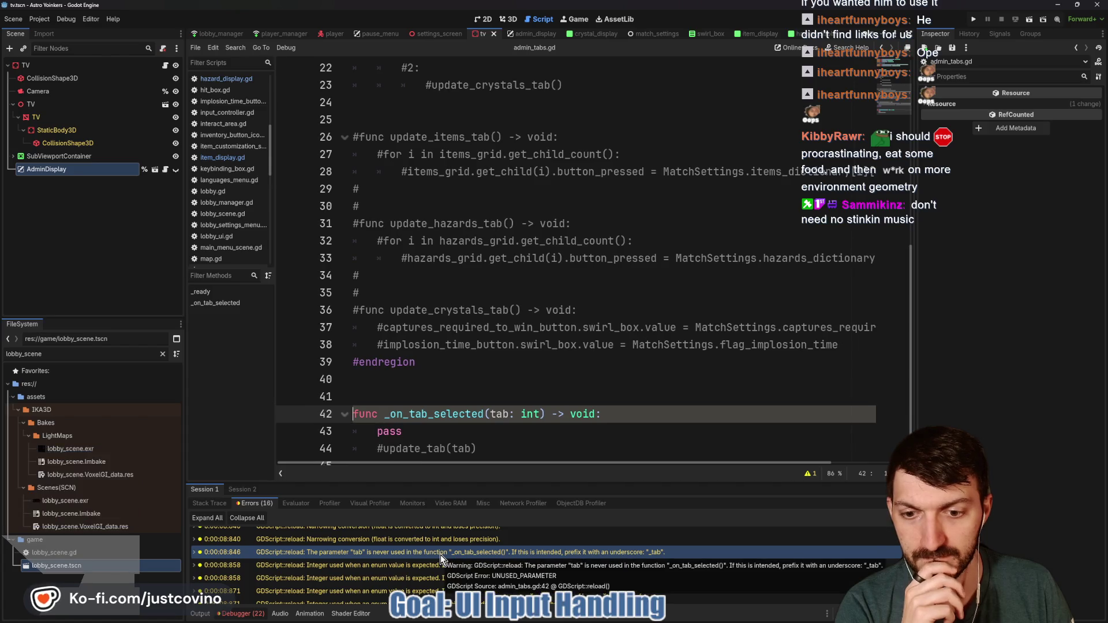
type("_")
left_click(459, 435)
key("ctrl+s")
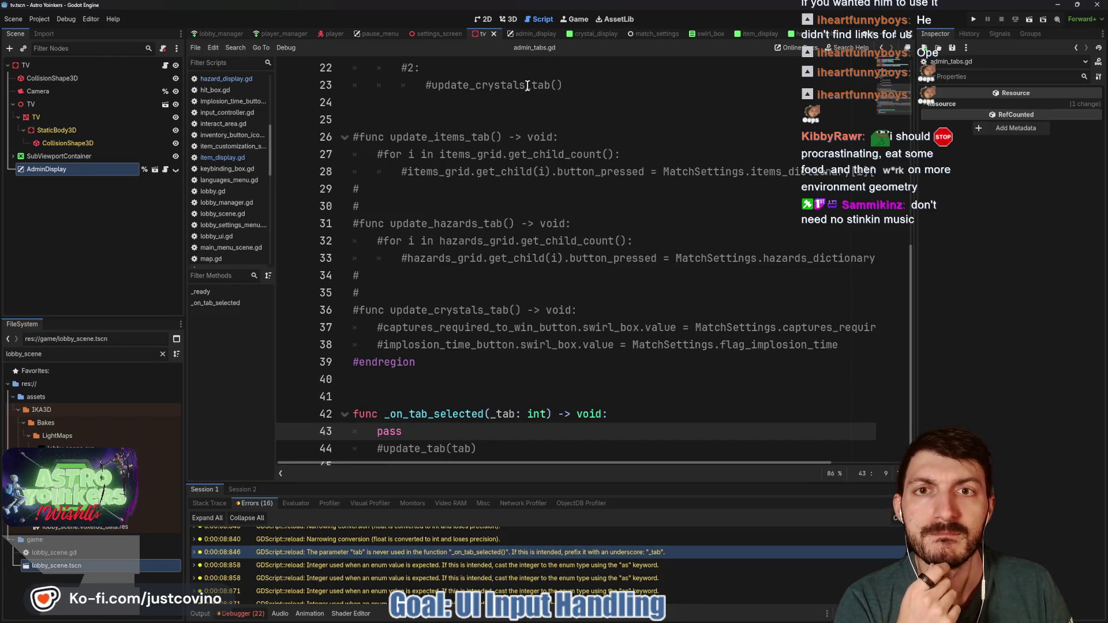
left_click(522, 35)
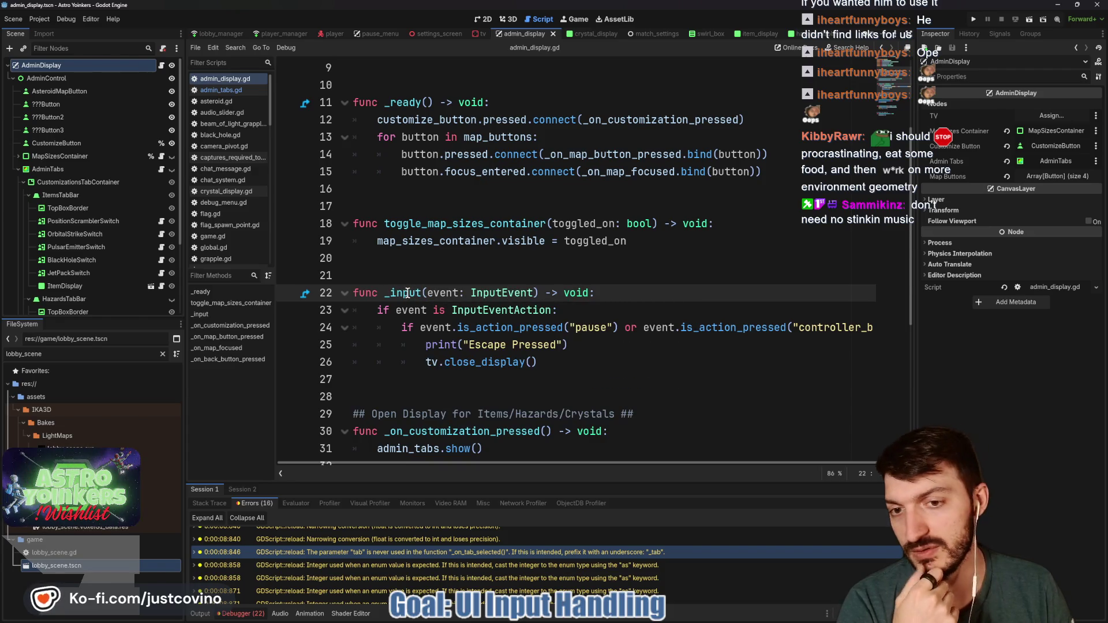
Rename _input to _unhandled_input in admin_display.gd and save.
mouse_move(407, 293)
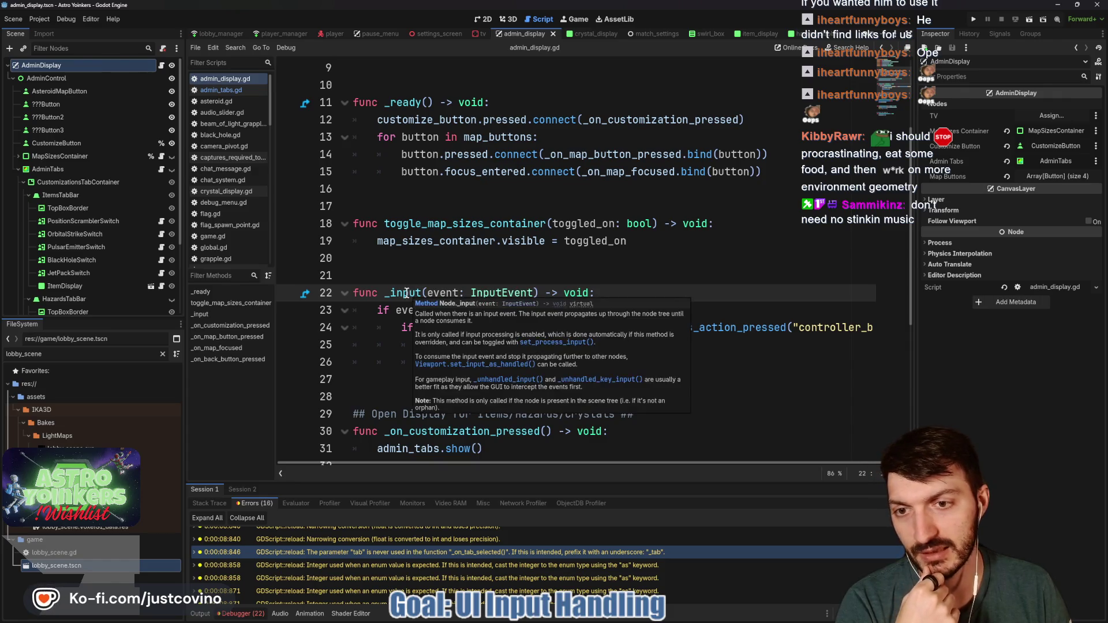
double_click(416, 293)
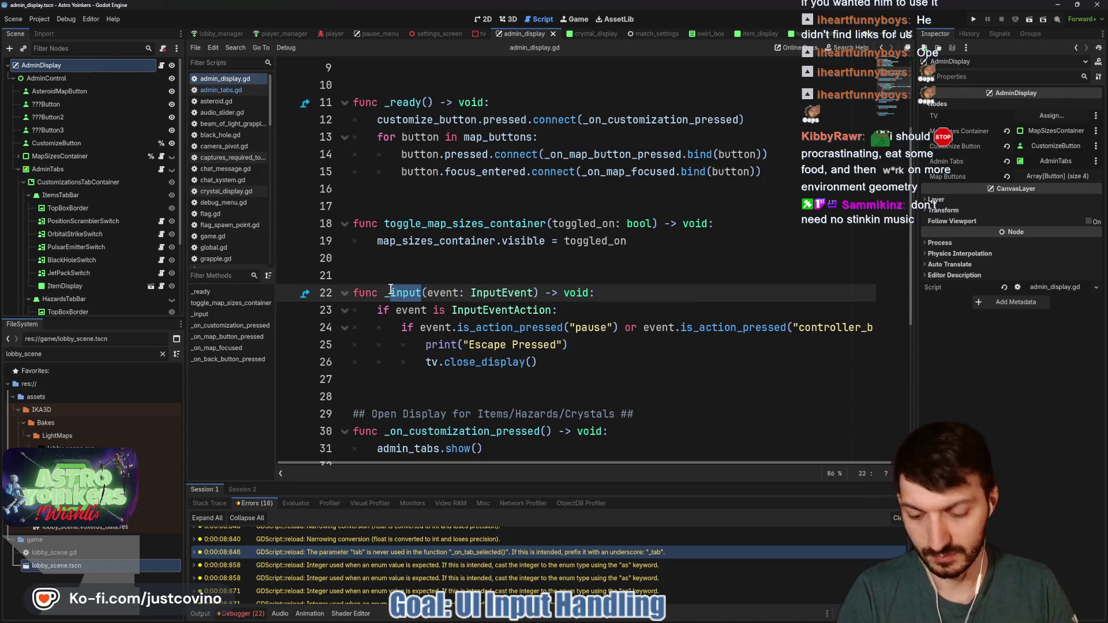
type("_una")
key("Return")
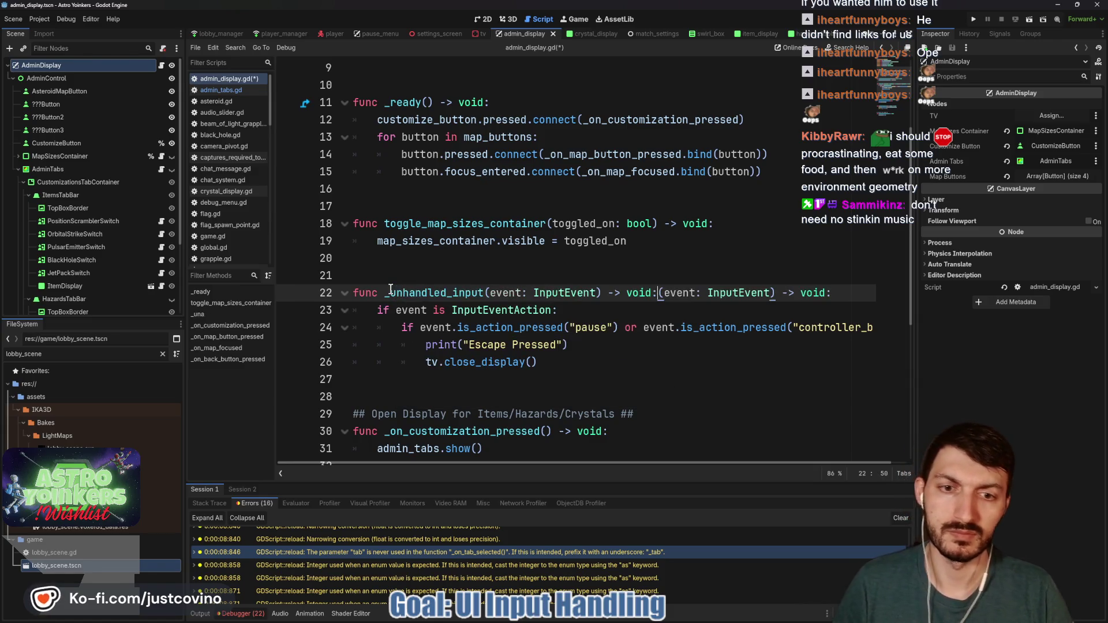
left_click_drag(660, 293, 831, 294)
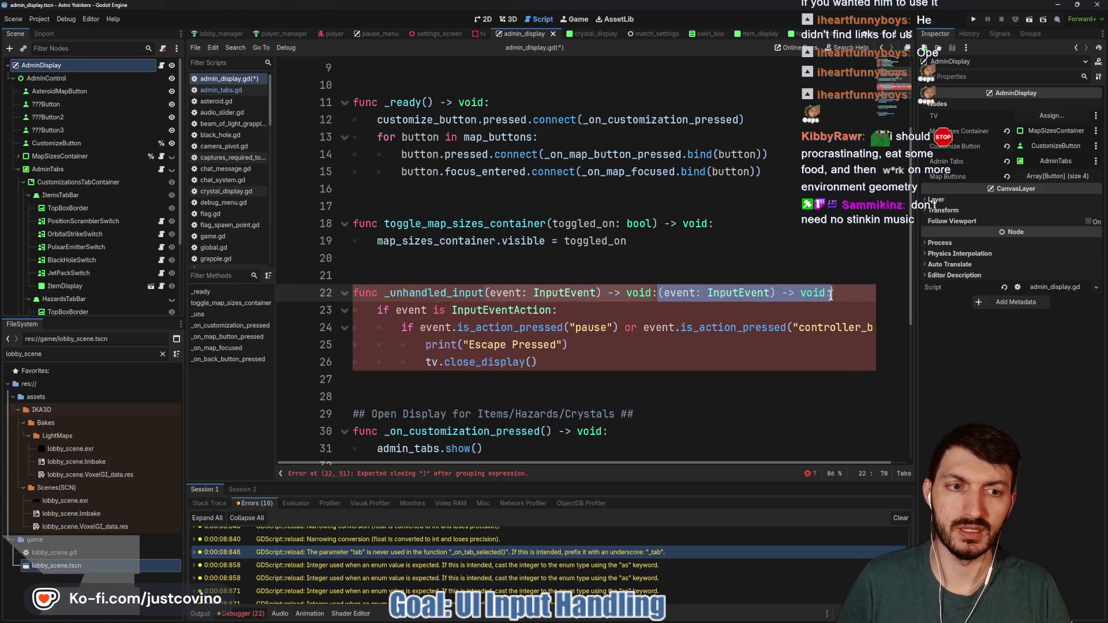
key("BackSpace")
key("ctrl+s")
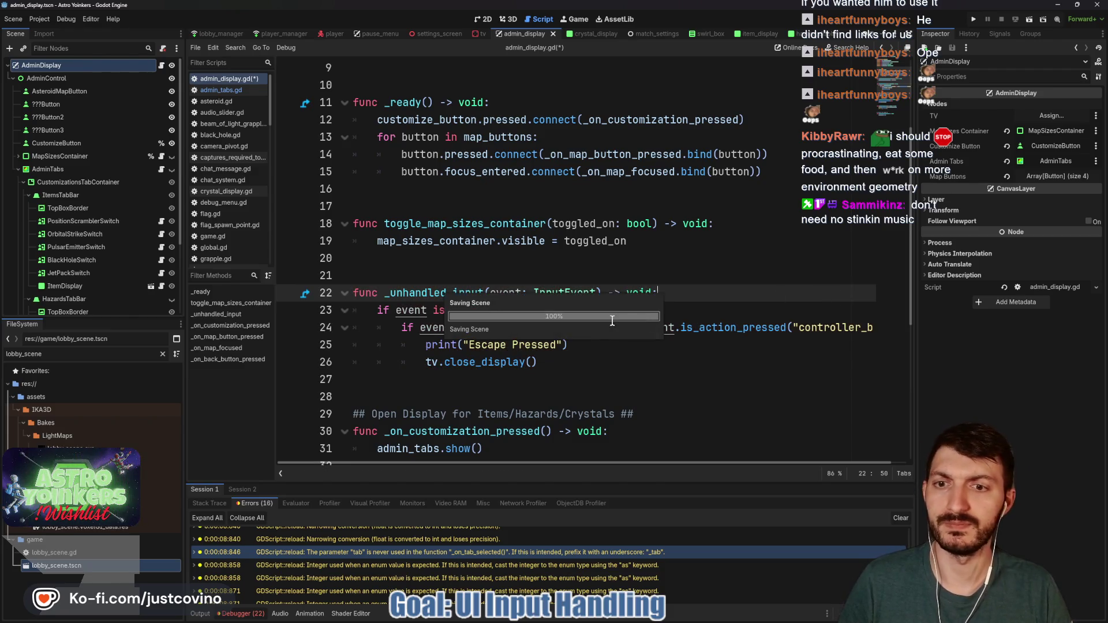
Replace set_process_input with set_process_unhandled_input on lines 143 and 161 of map_customization_tv.gd.
left_click(481, 34)
left_click(539, 223)
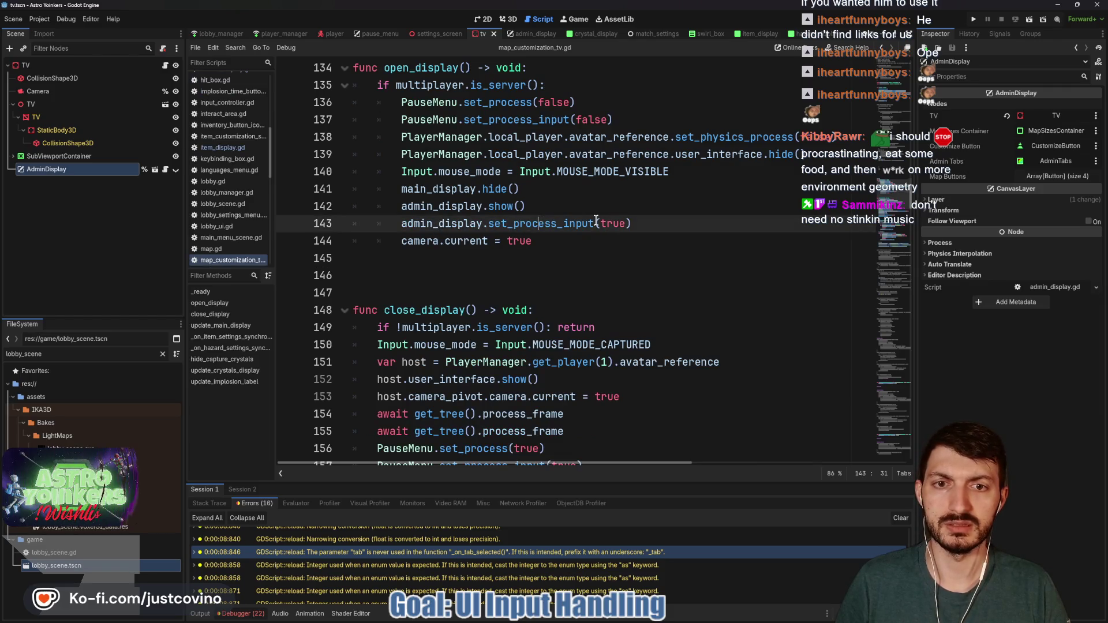
left_click_drag(500, 223, 490, 224)
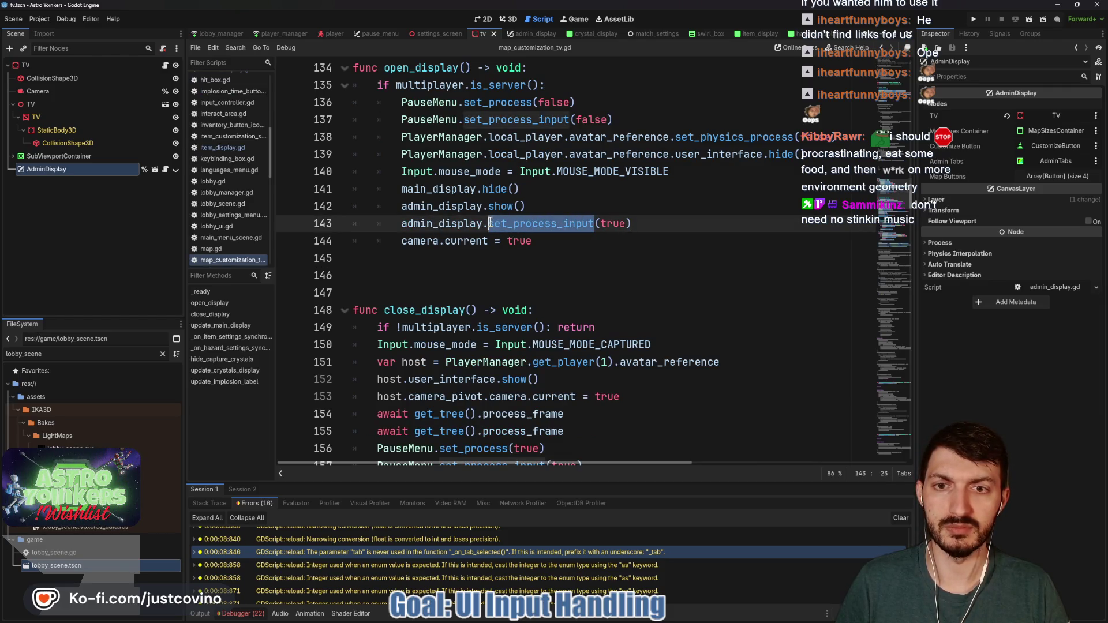
type("set_unh")
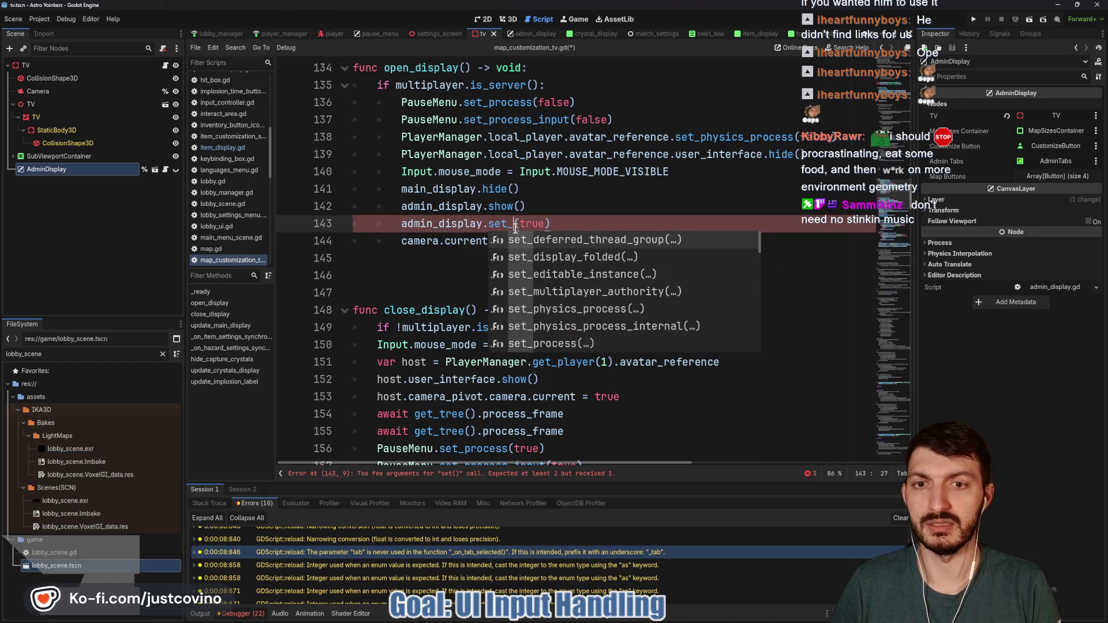
key("Return")
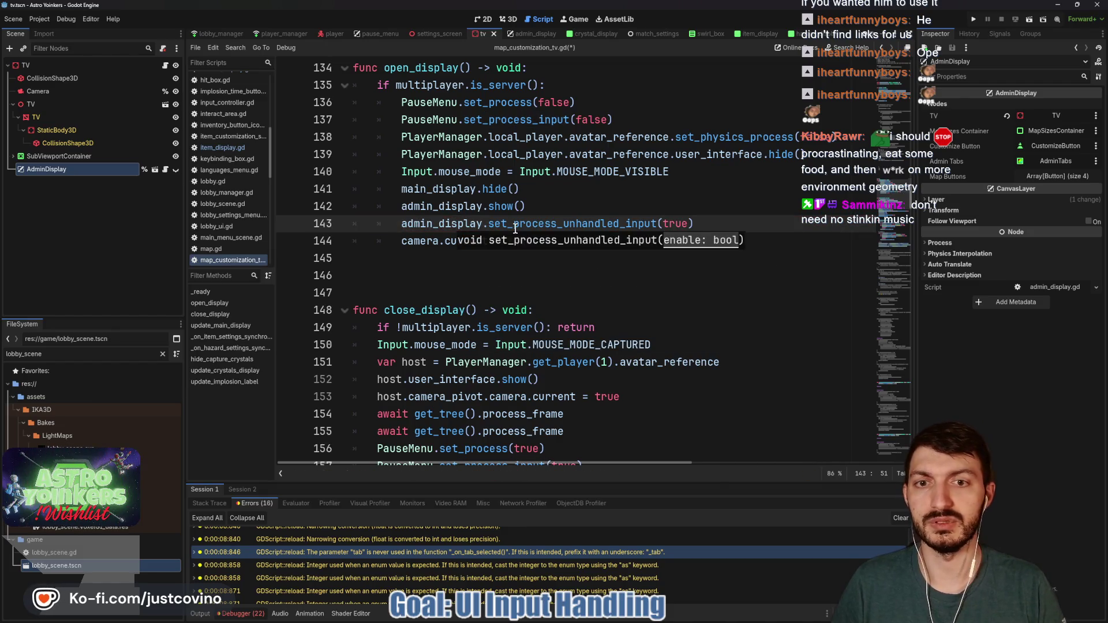
double_click(550, 223)
key("ctrl+c")
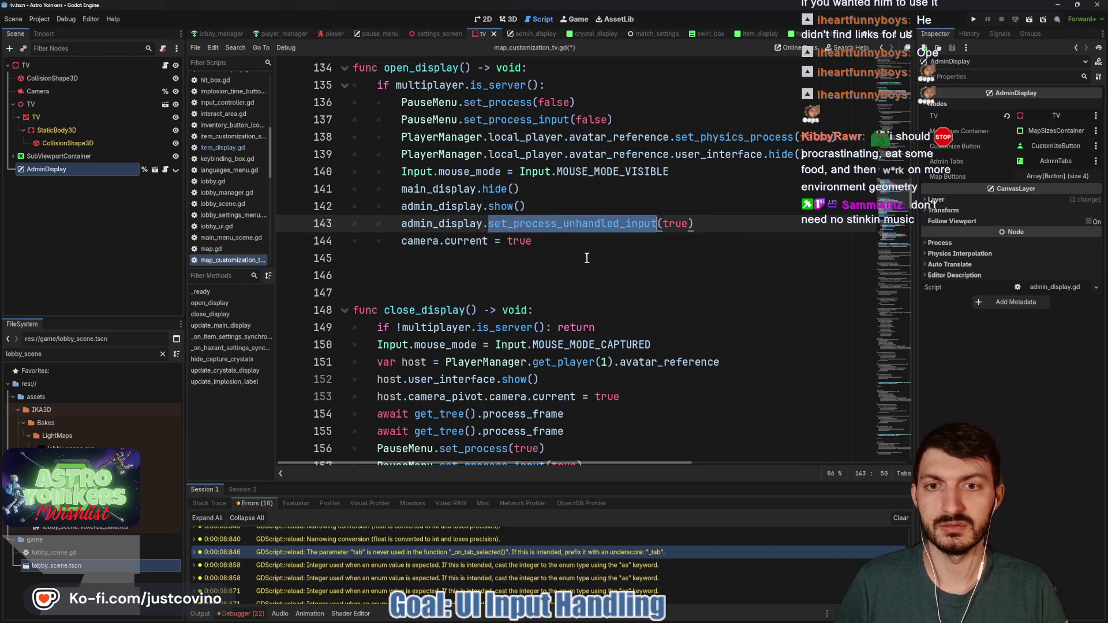
scroll(581, 277, "down", 4)
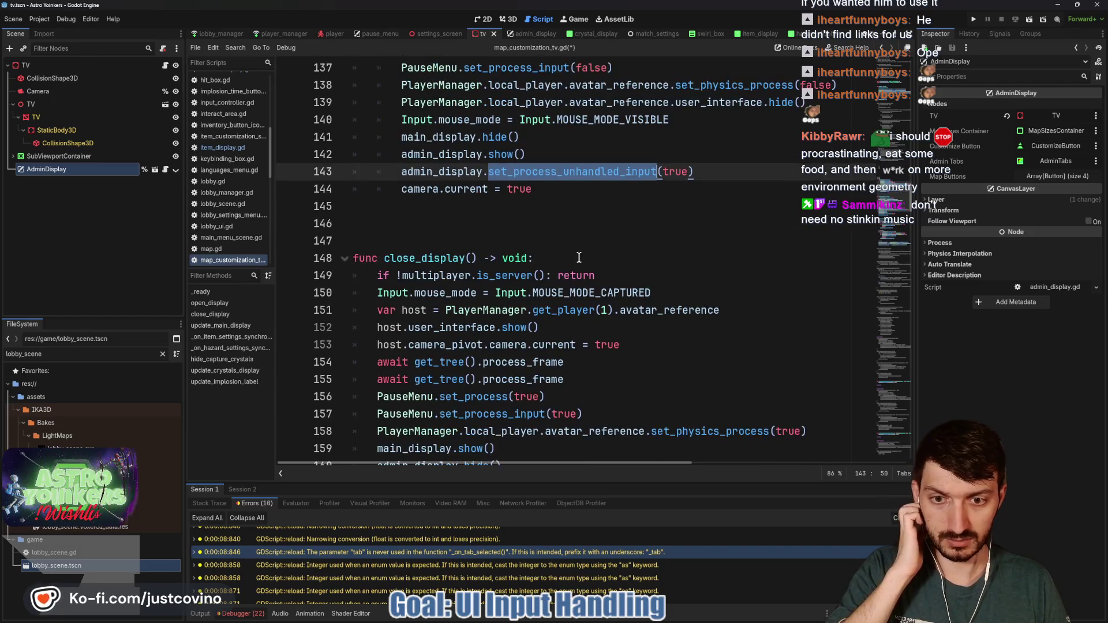
scroll(497, 323, "up", 6)
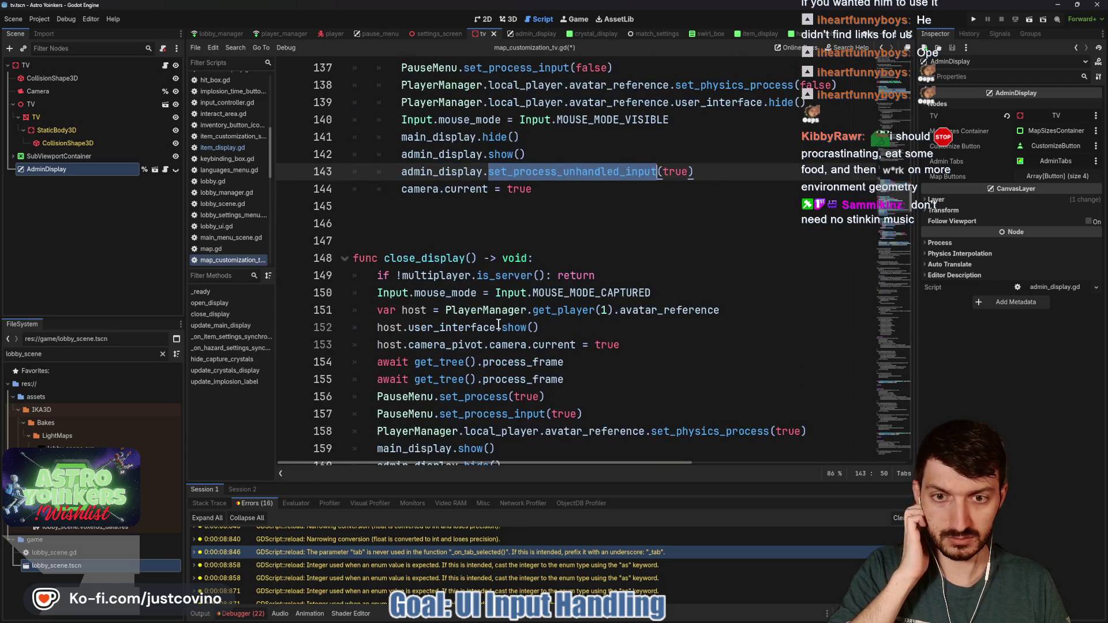
scroll(509, 326, "down", 5)
double_click(531, 381)
key("ctrl+v")
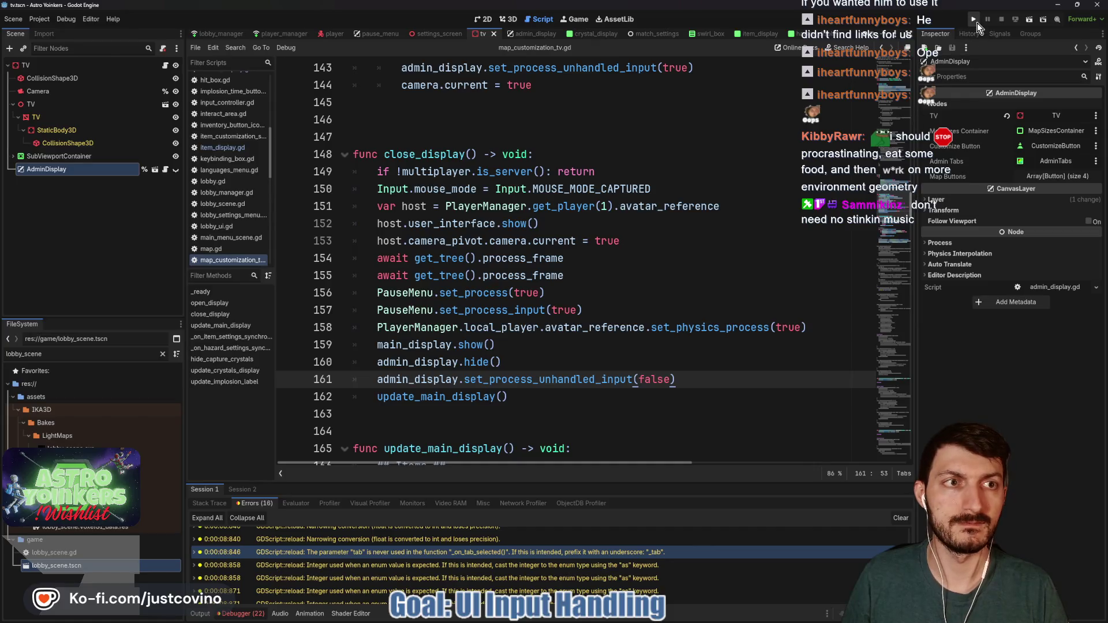
left_click(978, 22)
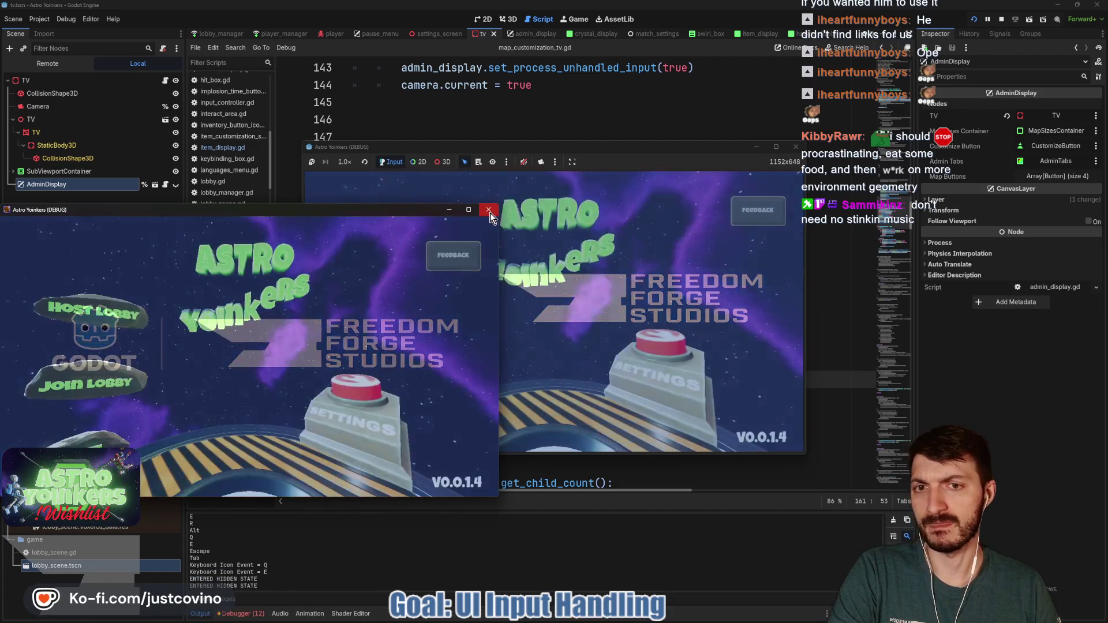
left_click(485, 212)
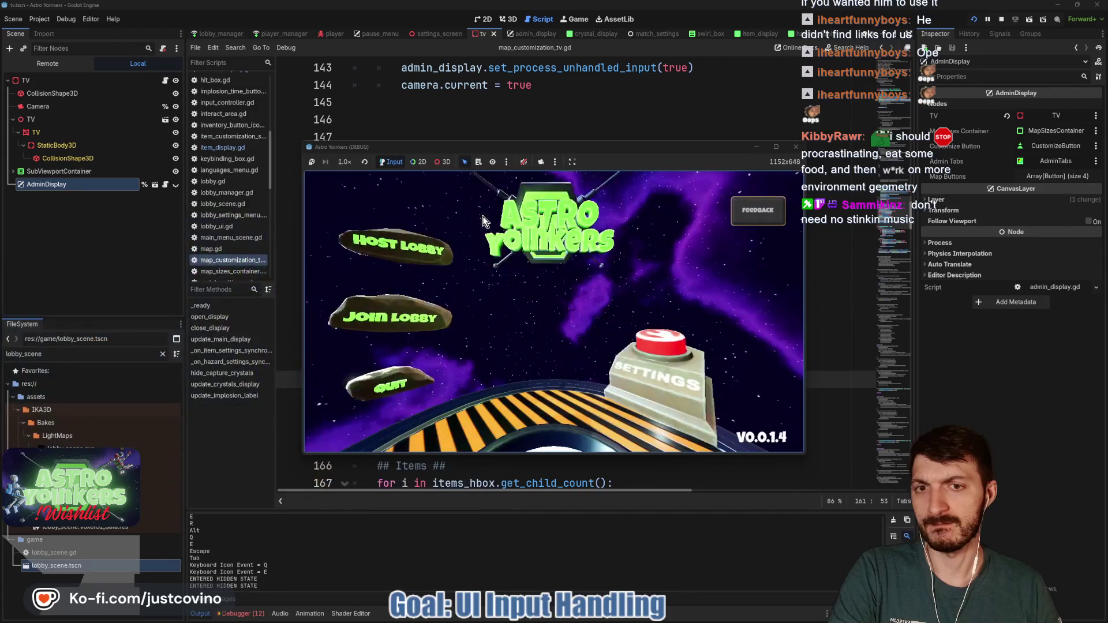
left_click(571, 276)
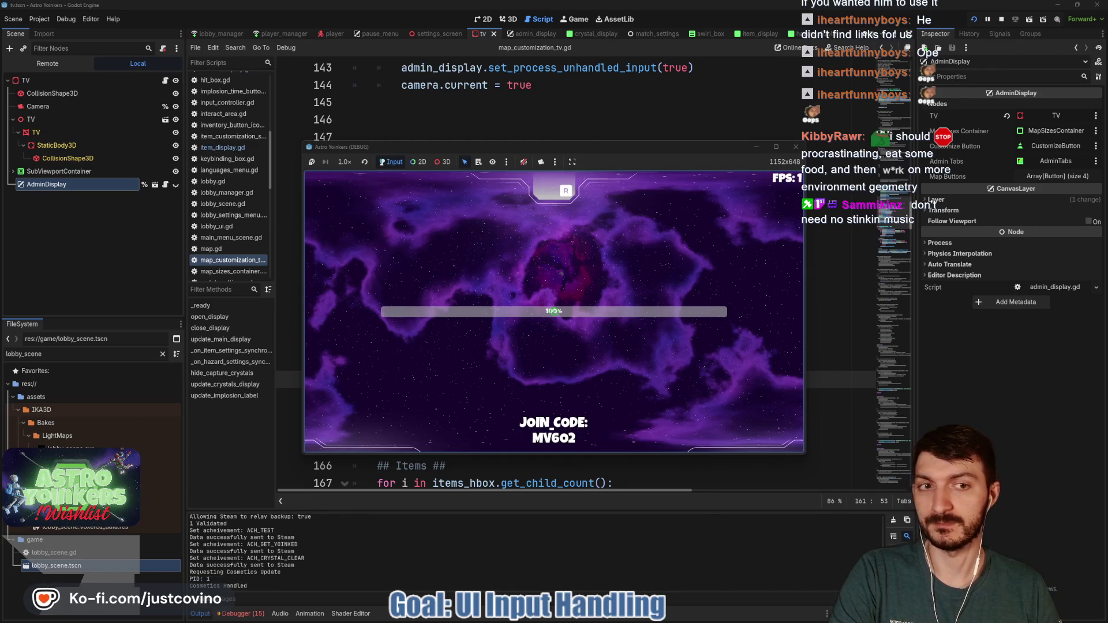
key("Escape")
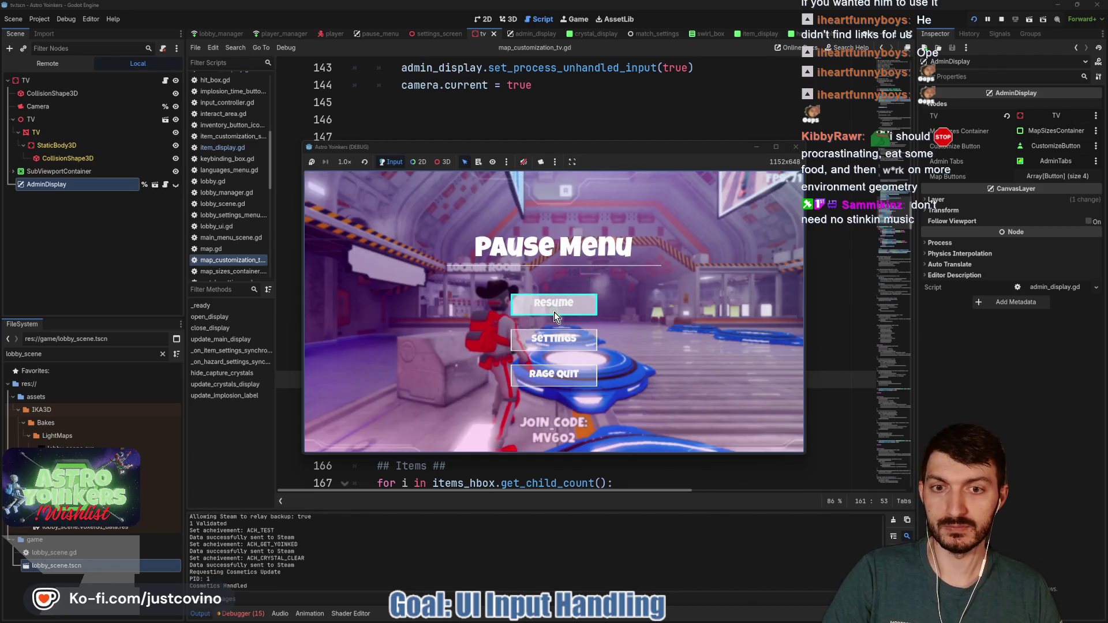
left_click(554, 316)
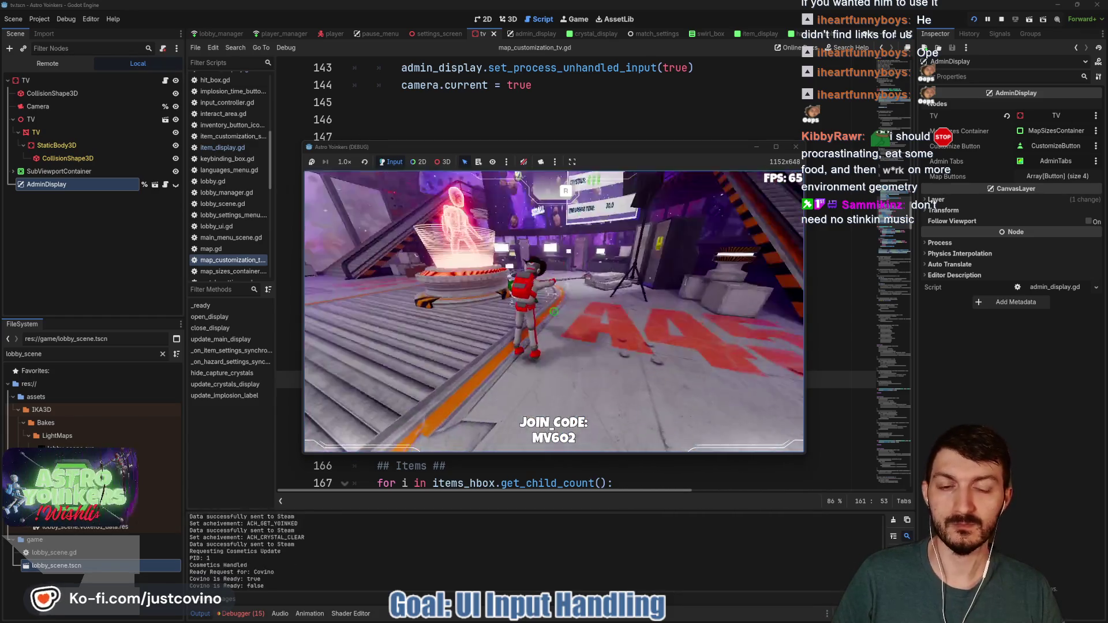
key("w")
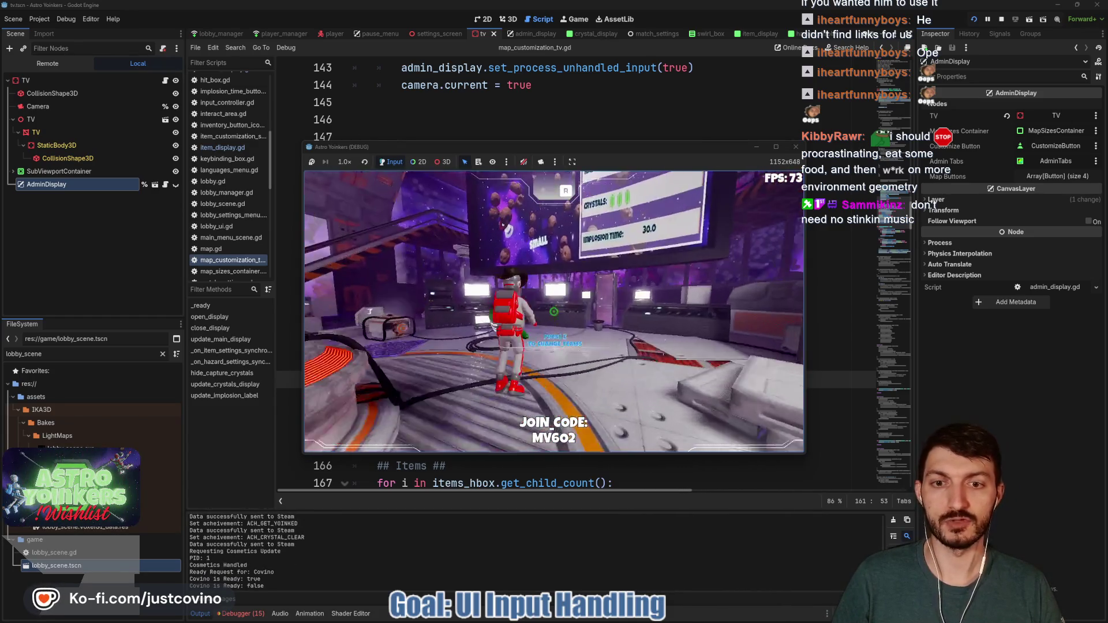
key("w")
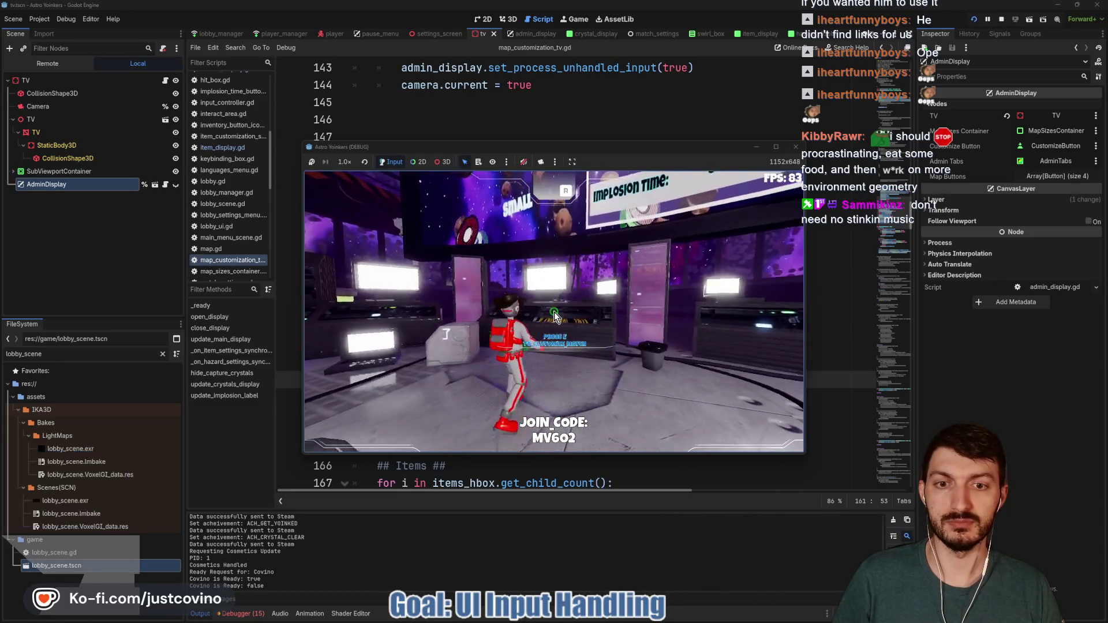
key("e")
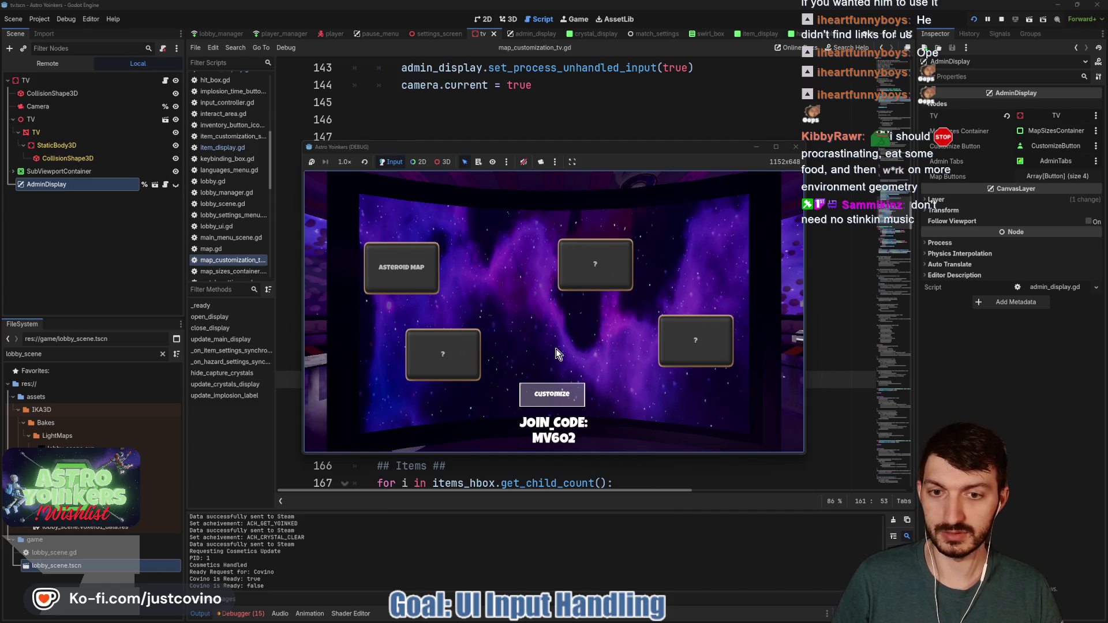
left_click(574, 396)
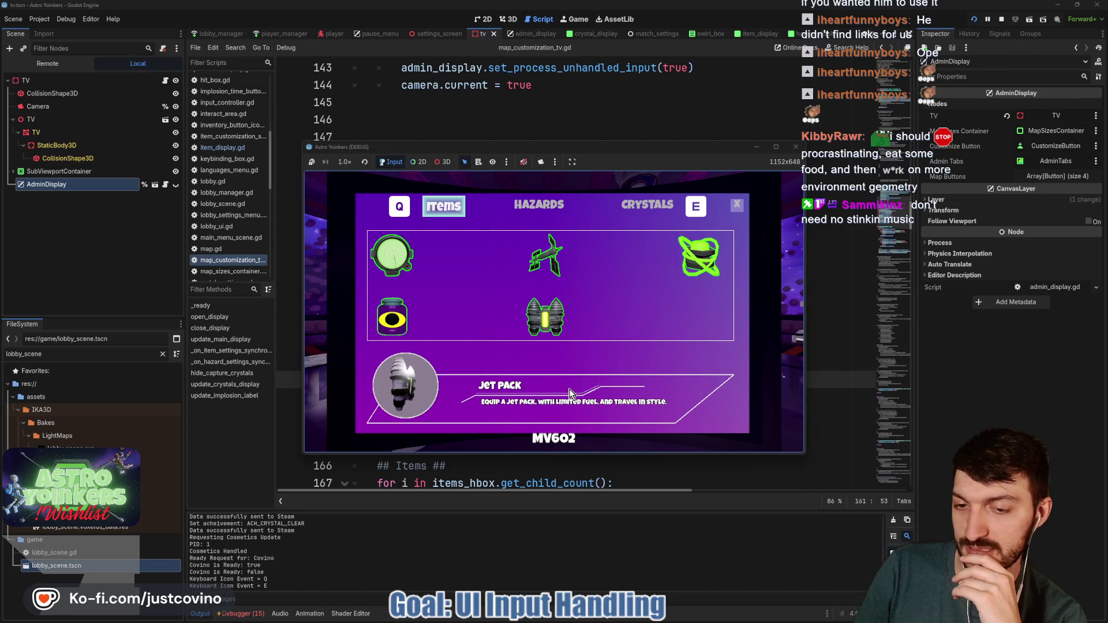
left_click(735, 207)
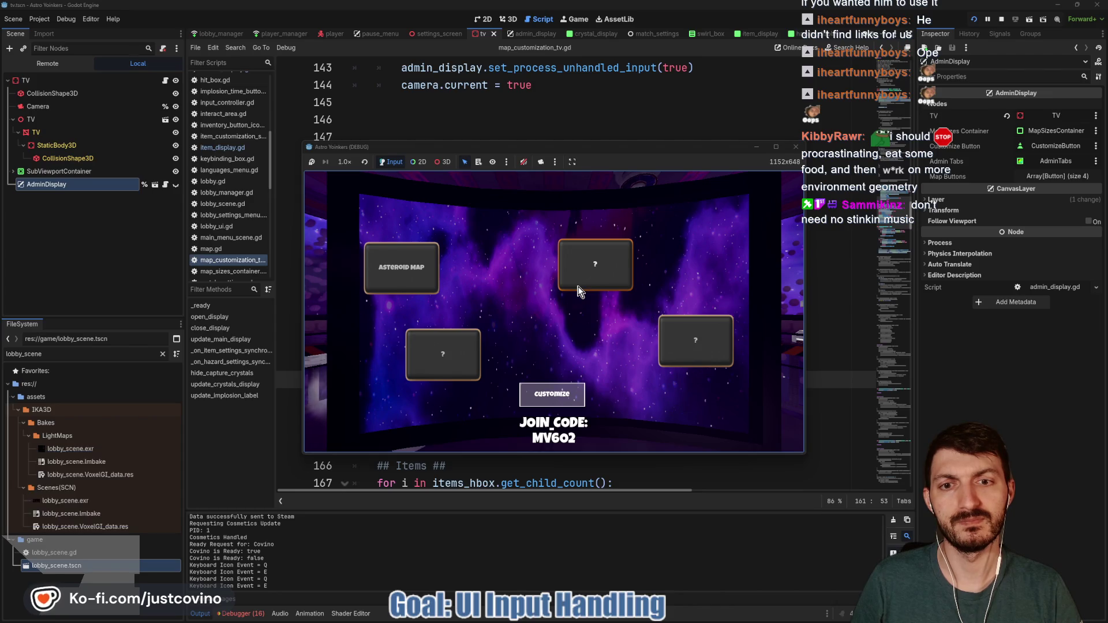
left_click(553, 395)
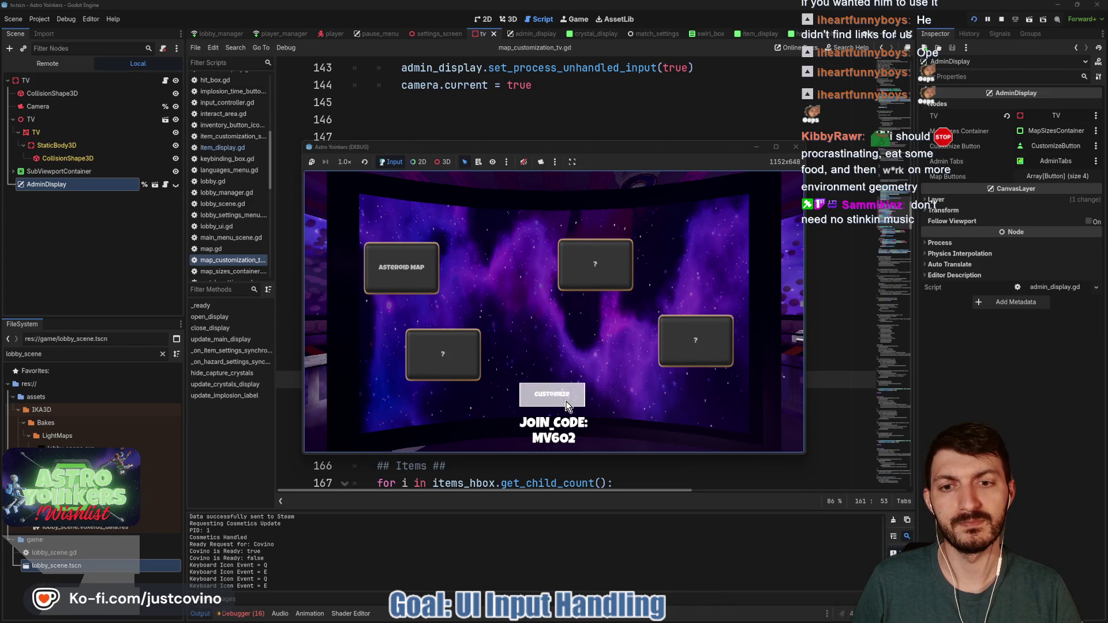
left_click(743, 211)
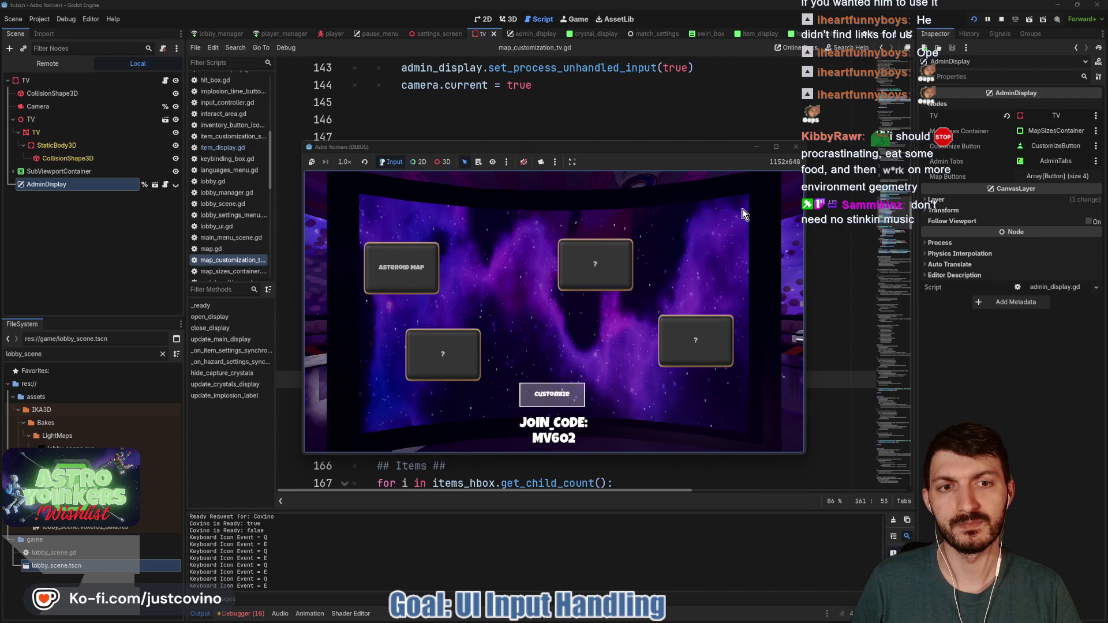
left_click(796, 147)
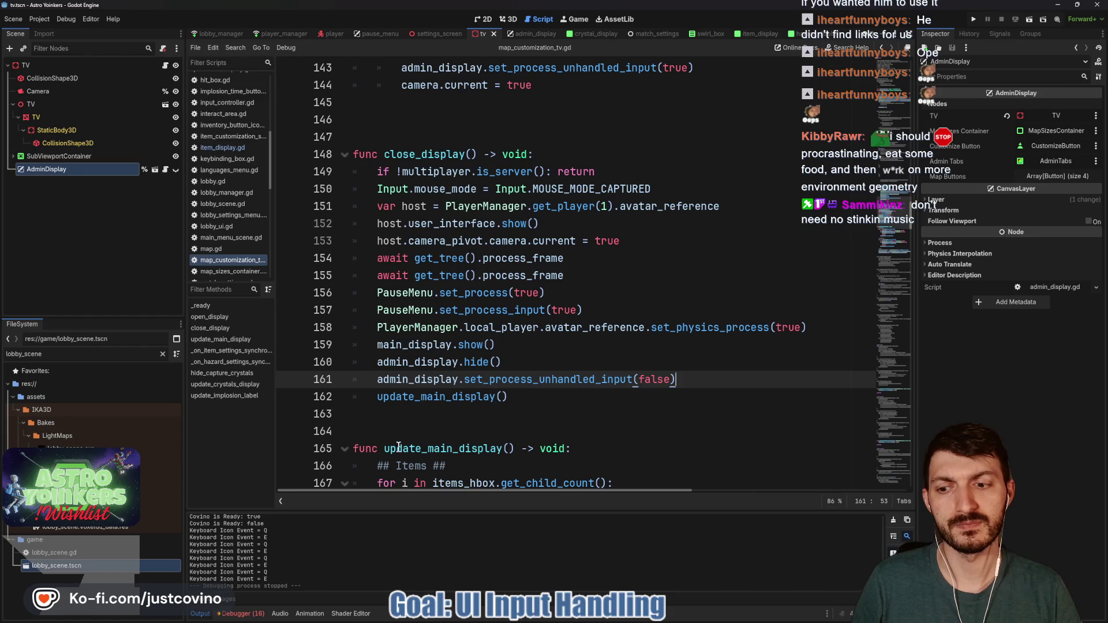
Enlarge the debugger error list and check the second session's errors.
left_click(250, 614)
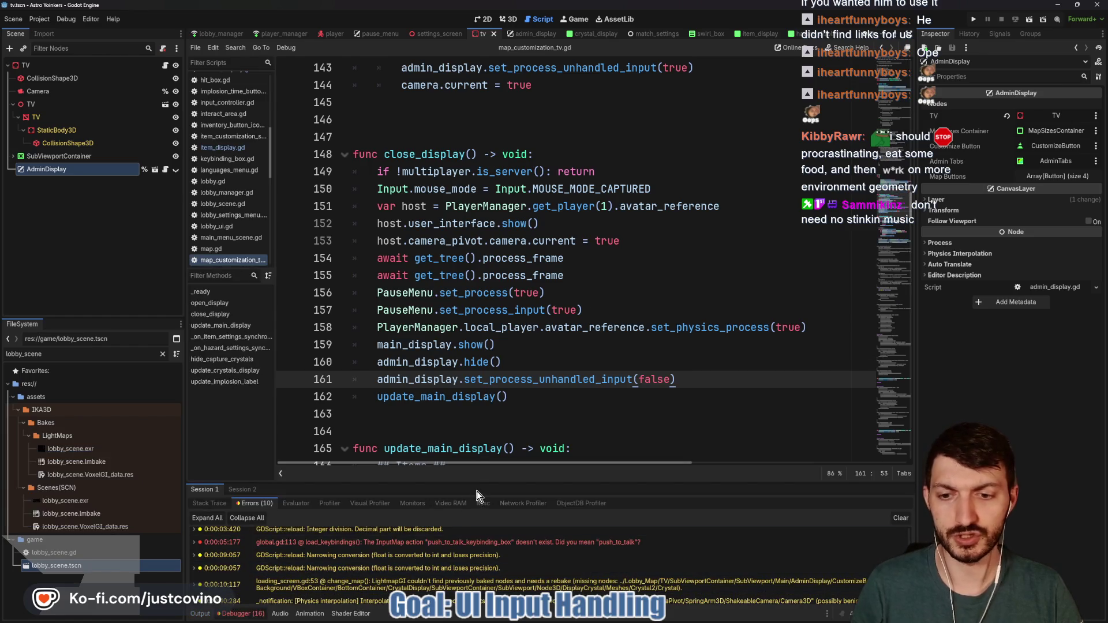
left_click_drag(481, 484, 479, 237)
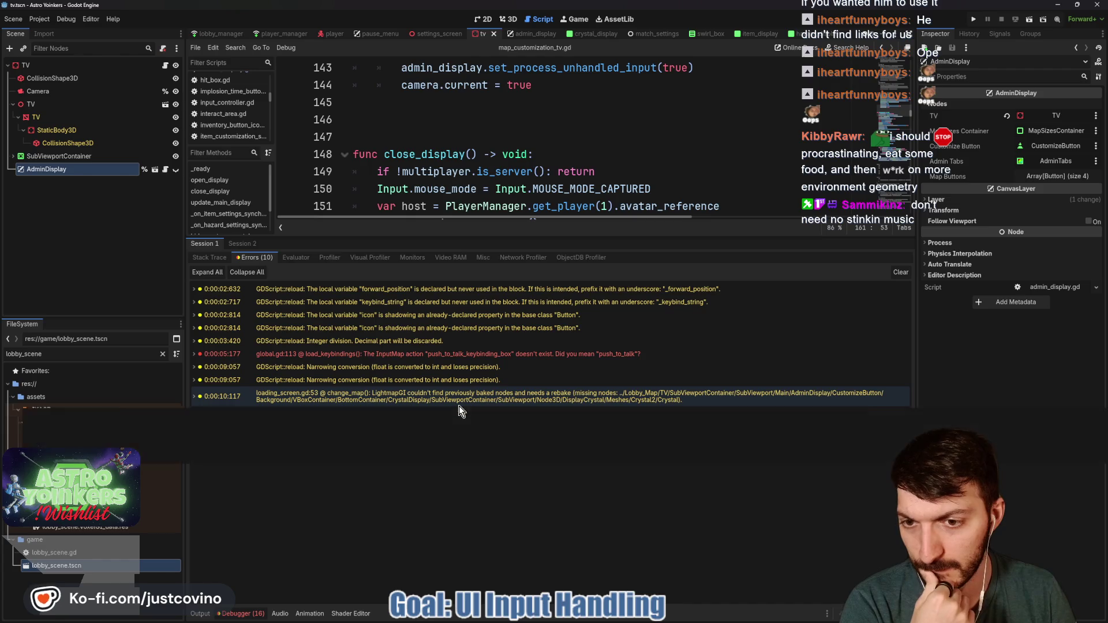
left_click(252, 246)
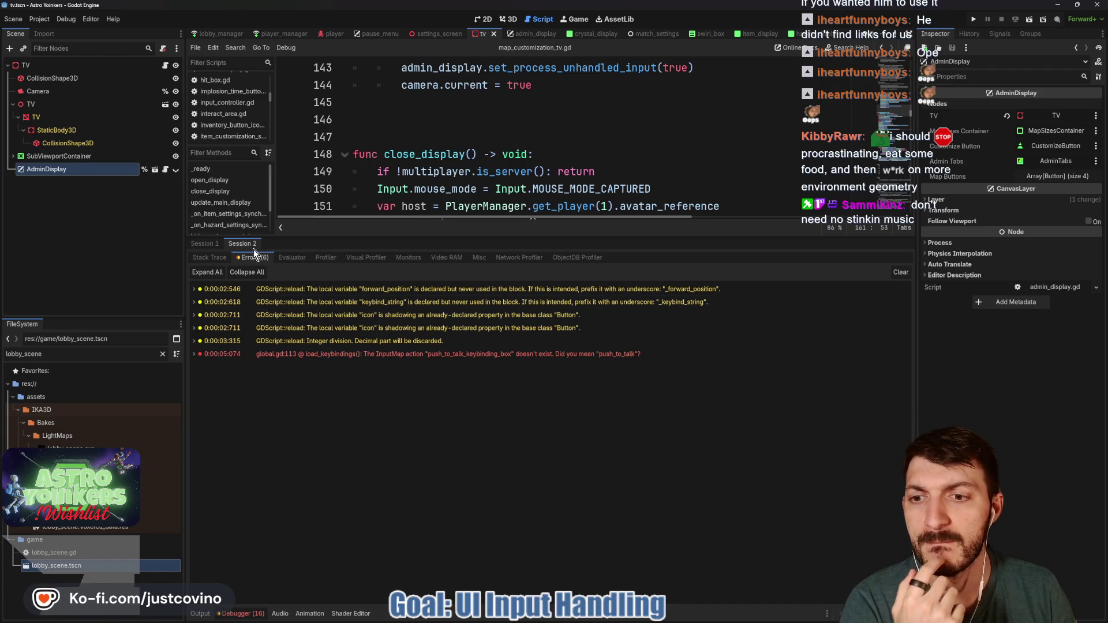
left_click(240, 614)
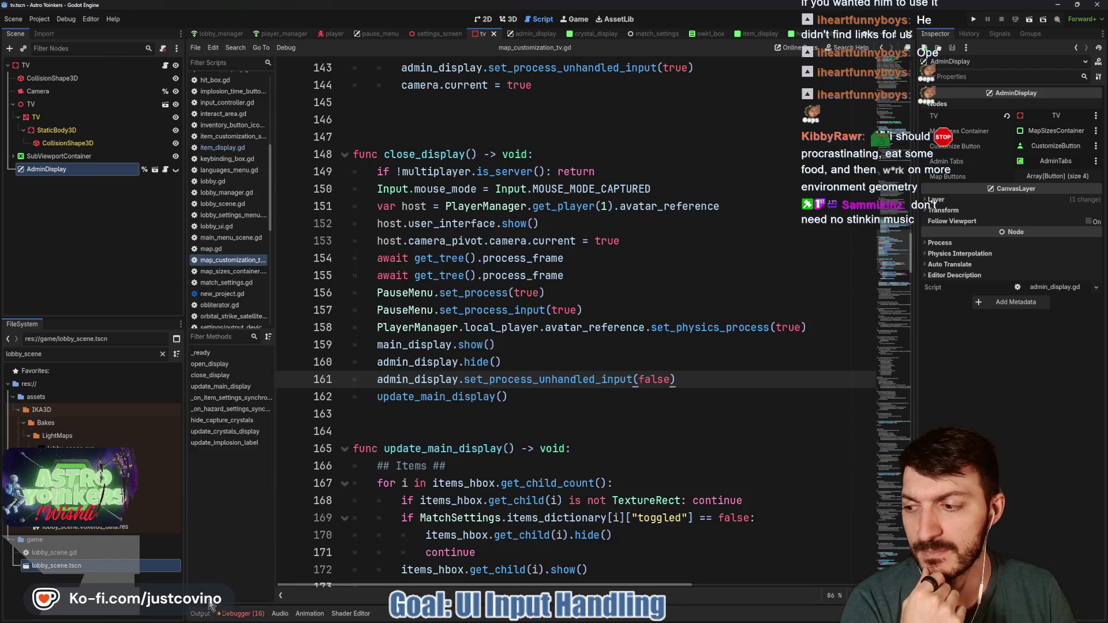
Review the pause action check on line 53 of the pause menu script's _input.
left_click(378, 34)
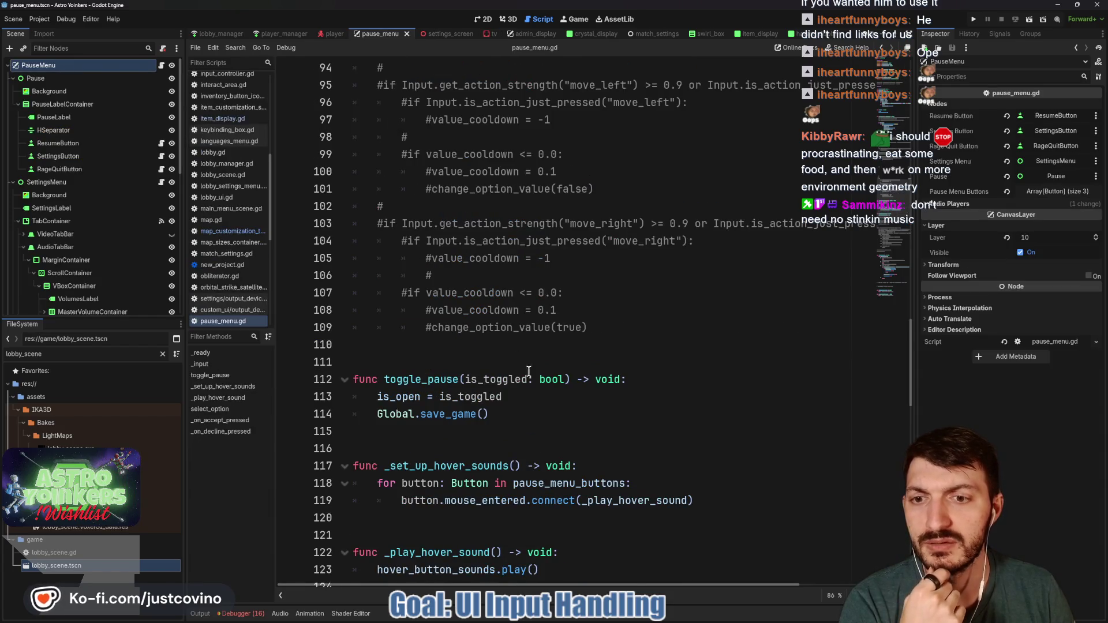
scroll(523, 369, "down", 6)
scroll(521, 362, "down", 15)
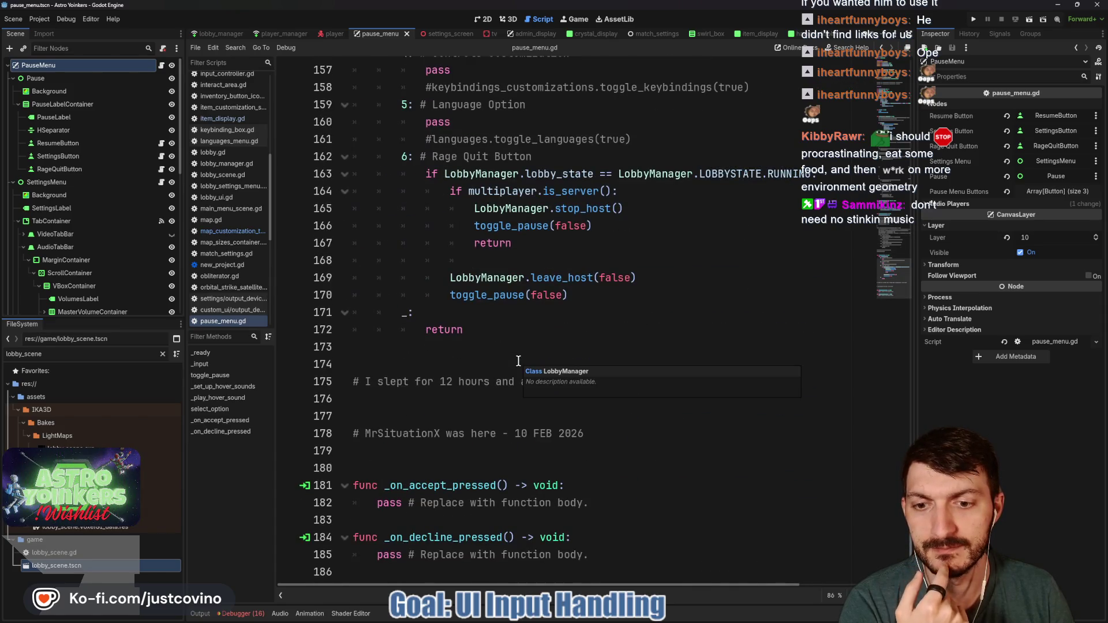
scroll(519, 362, "up", 18)
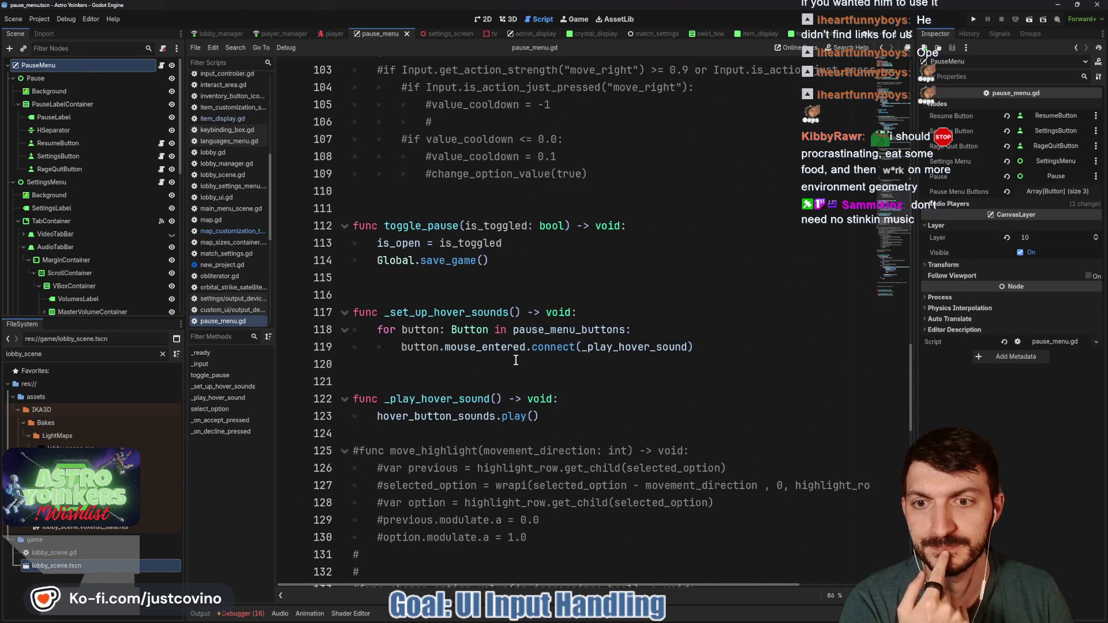
scroll(516, 360, "up", 20)
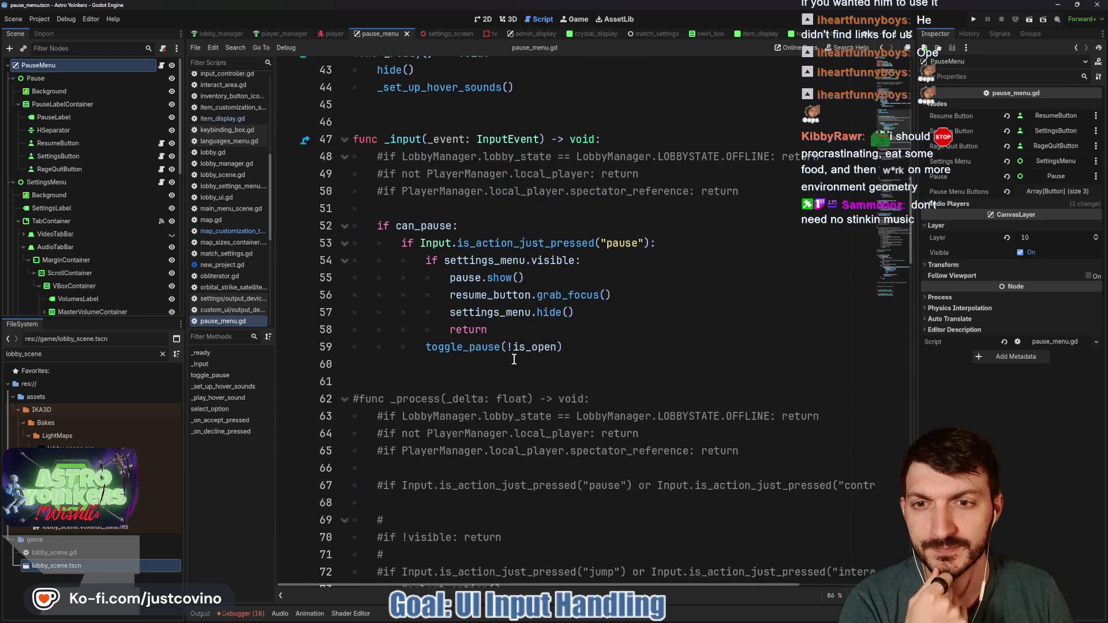
mouse_move(541, 242)
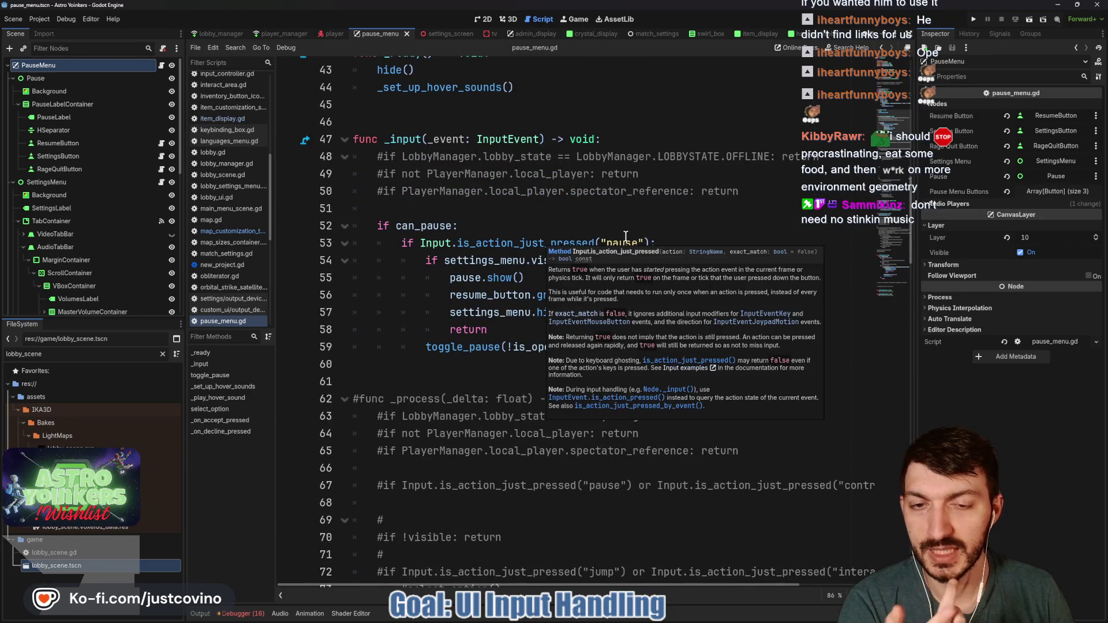
triple_click(683, 241)
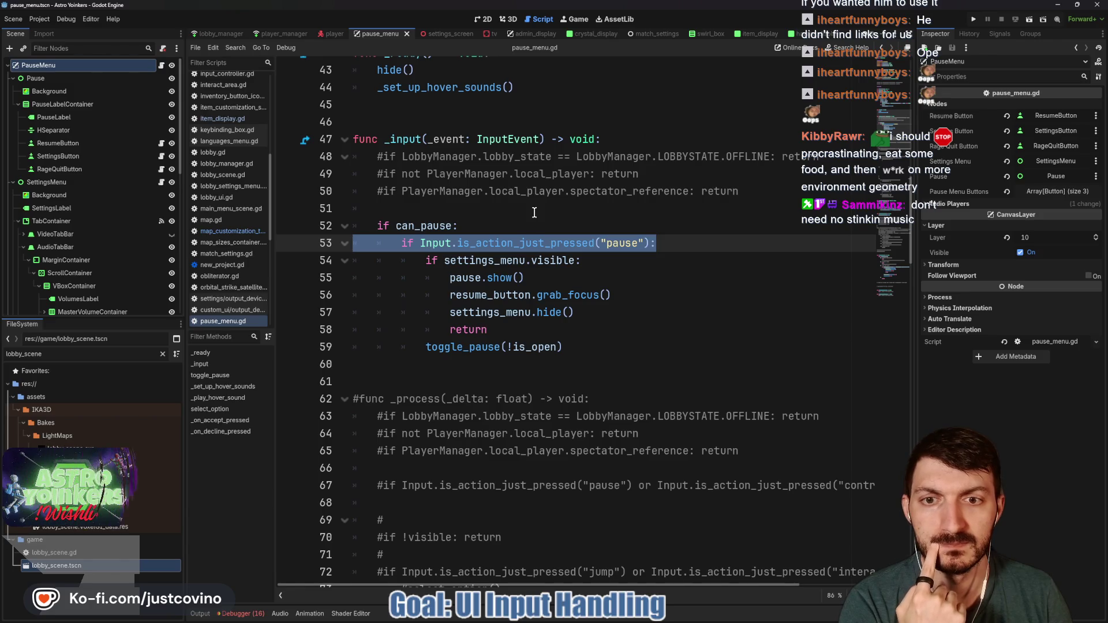
left_click(525, 34)
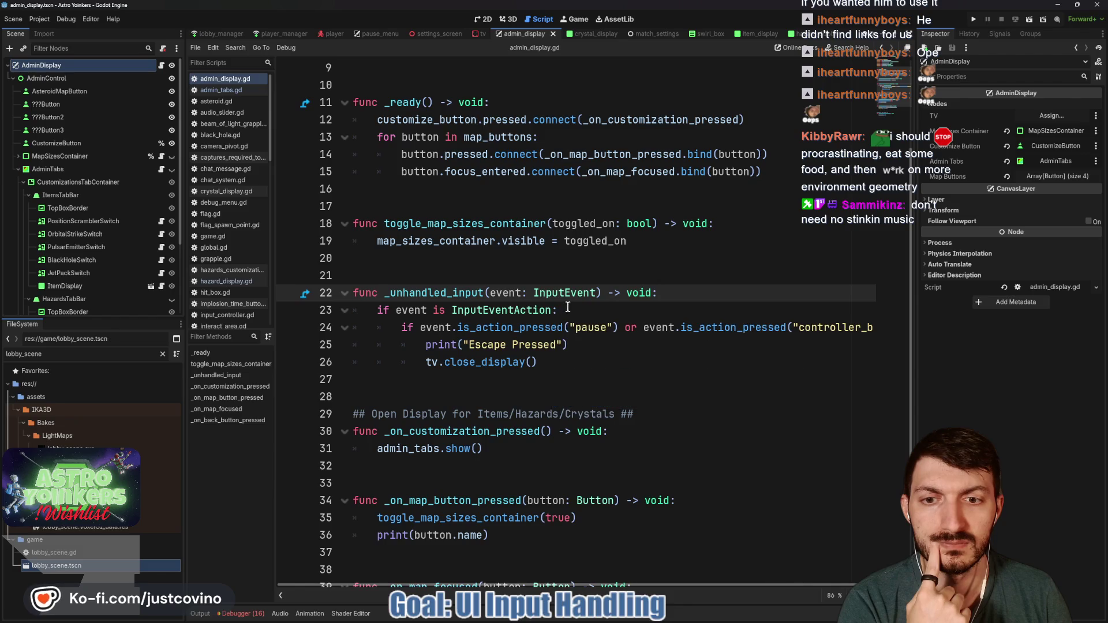
Delete the 'if event is InputEventAction:' line in admin_display.gd and outdent the pause check below it.
left_click_drag(557, 312, 330, 309)
key("BackSpace")
key("Delete")
key("Delete")
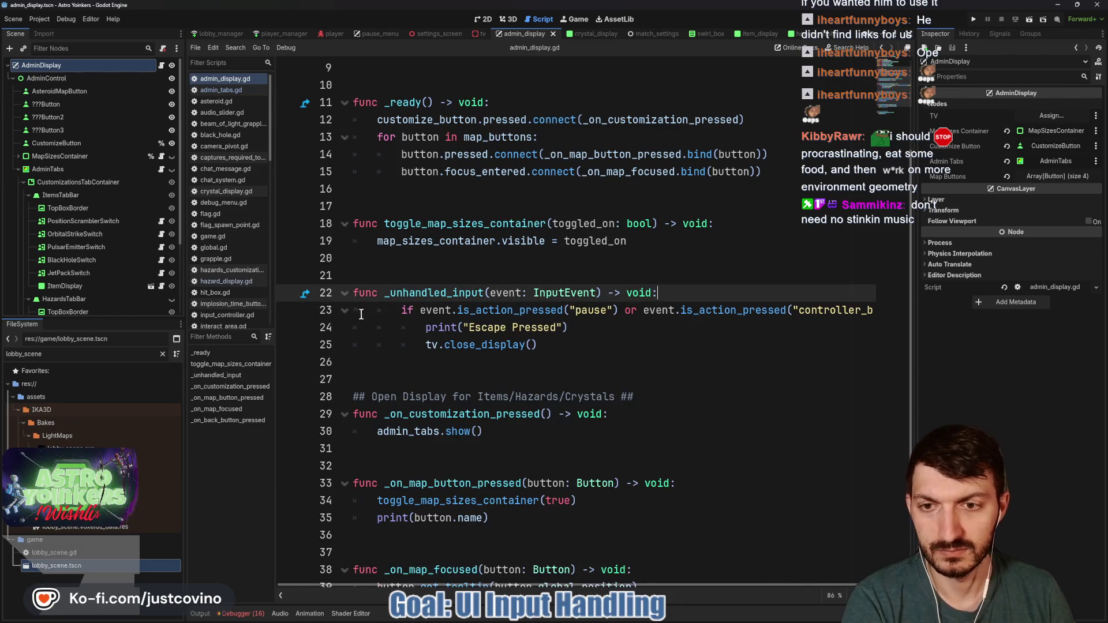
left_click(422, 328)
key("BackSpace")
left_click(420, 347)
key("BackSpace")
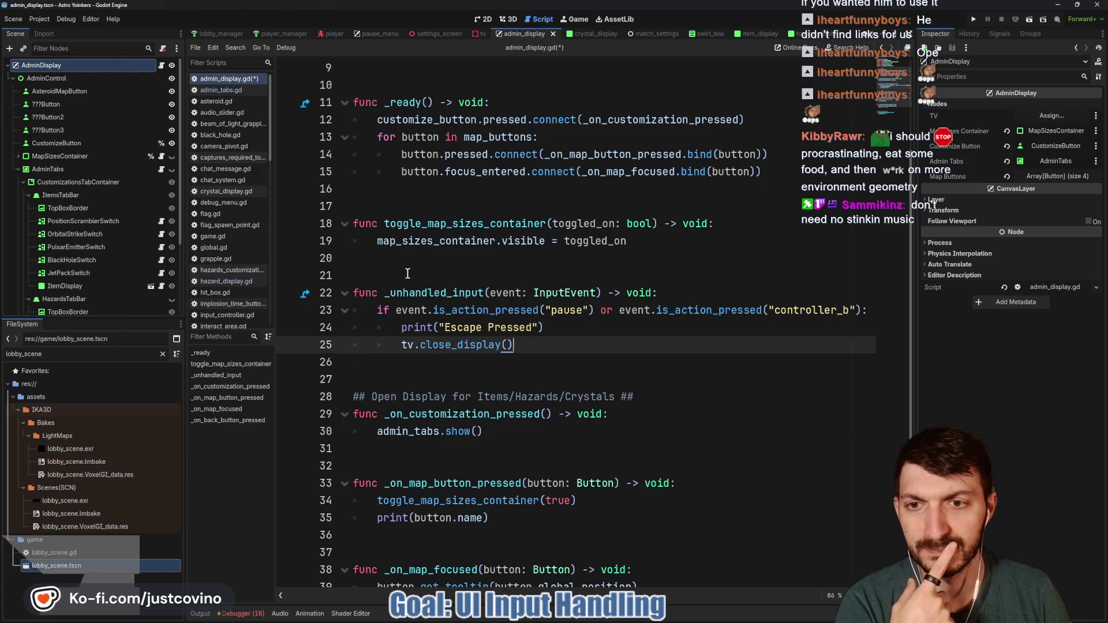
left_click(346, 272)
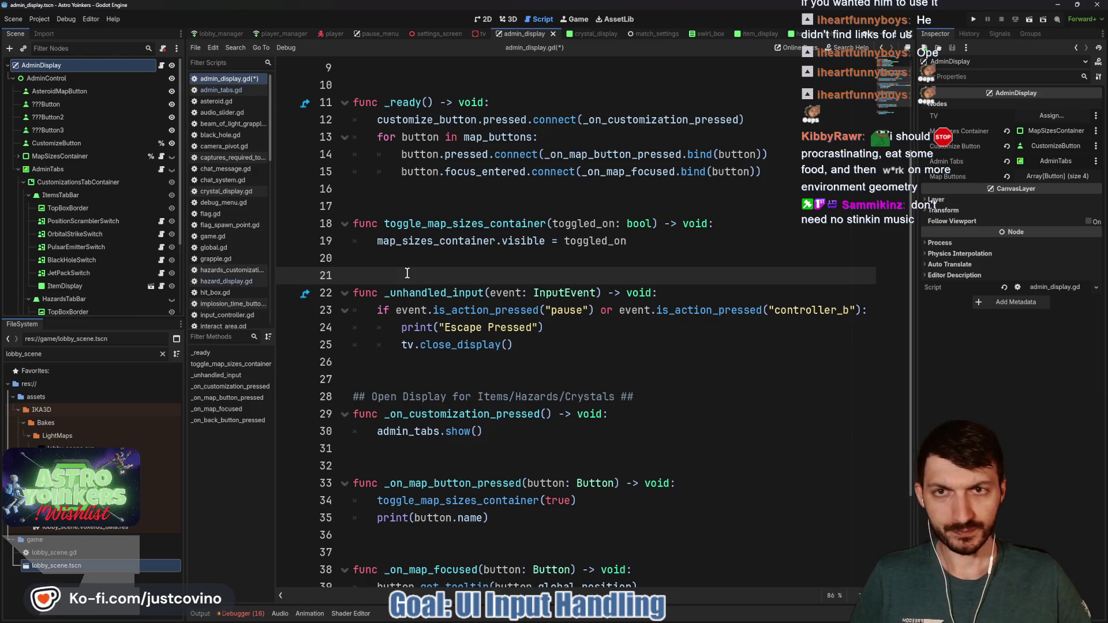
left_click(482, 35)
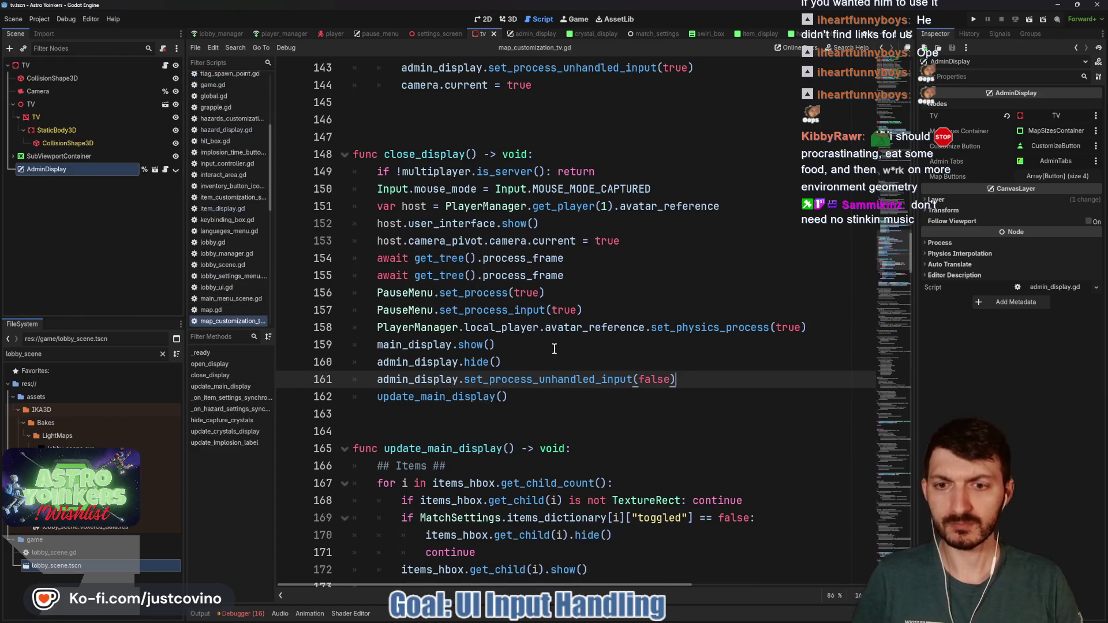
Add a print("display open") line after the is_server check in open_display.
scroll(517, 176, "up", 6)
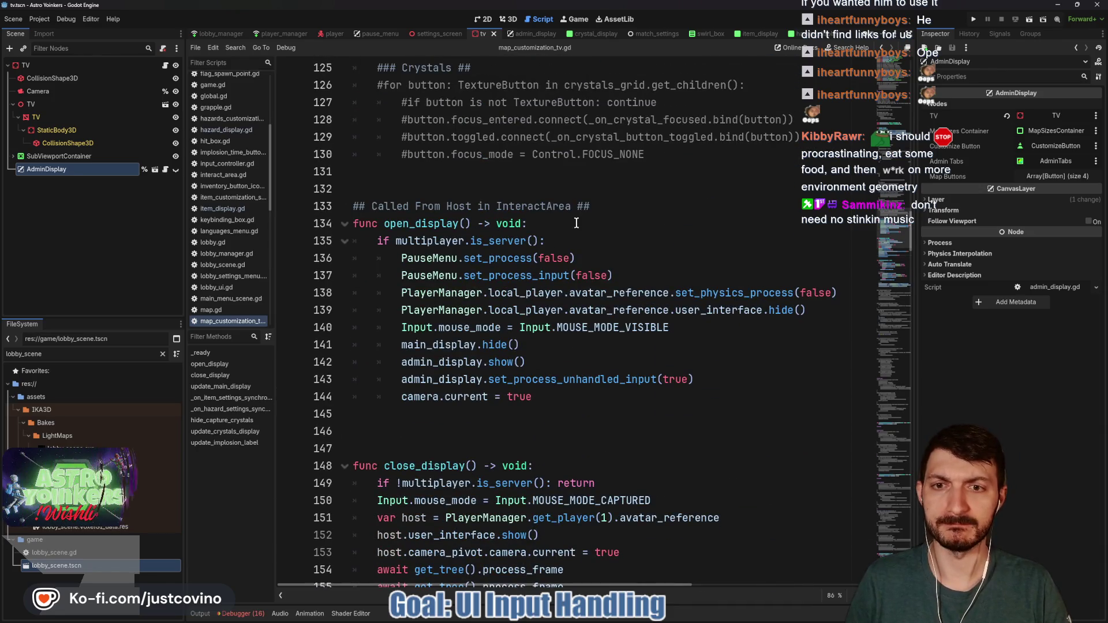
left_click(573, 240)
key("Return")
type("print(Dosp")
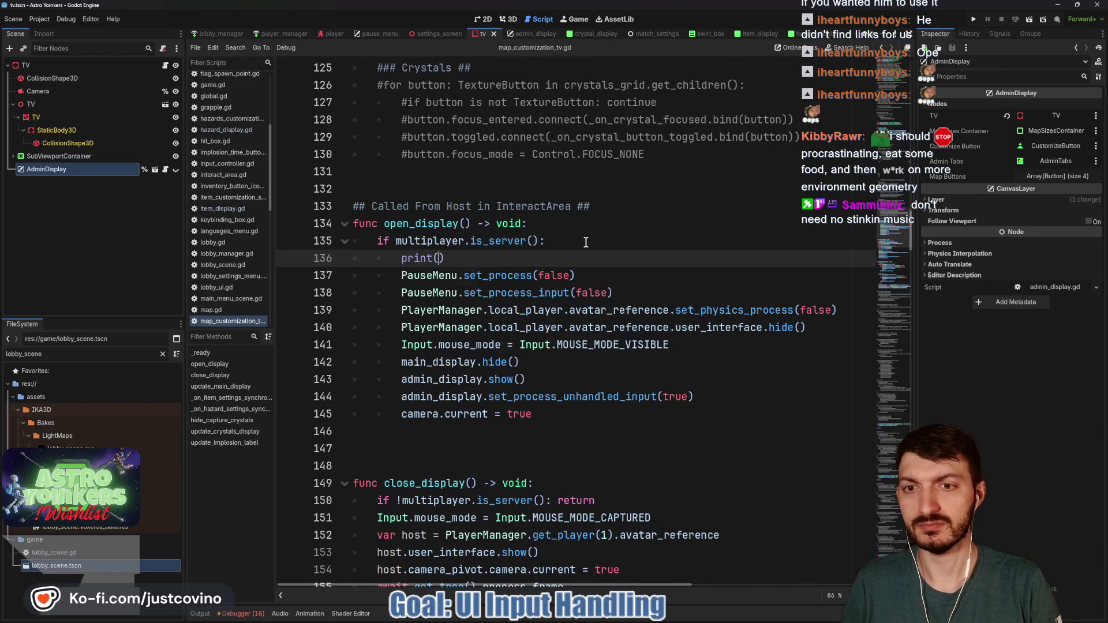
key("BackSpace")
key("BackSpace")
key("BackSpace")
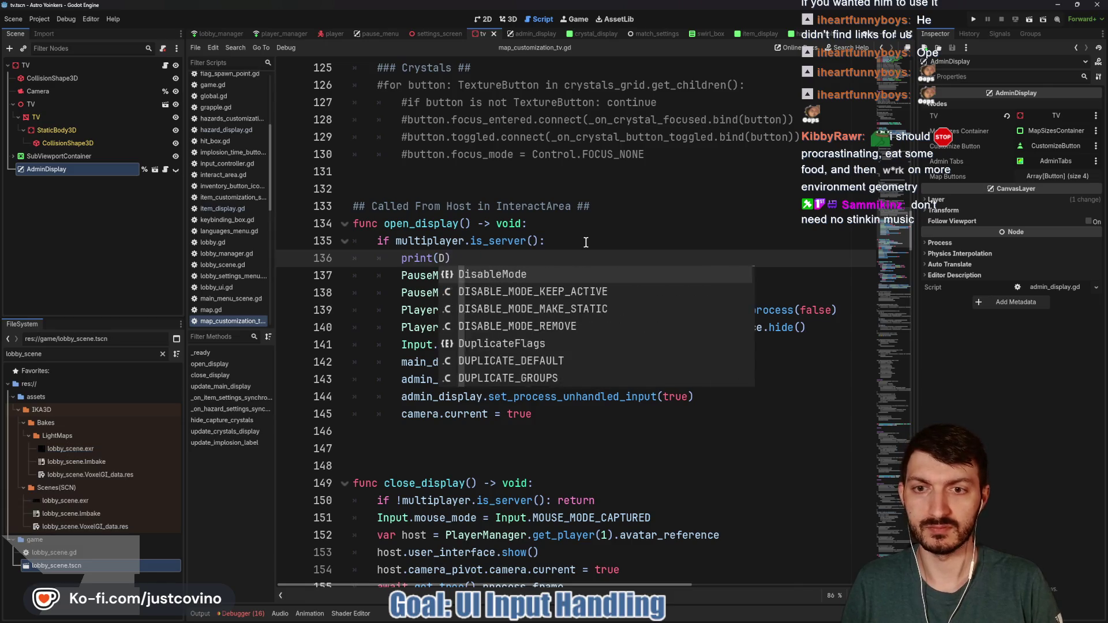
type("\"display open")
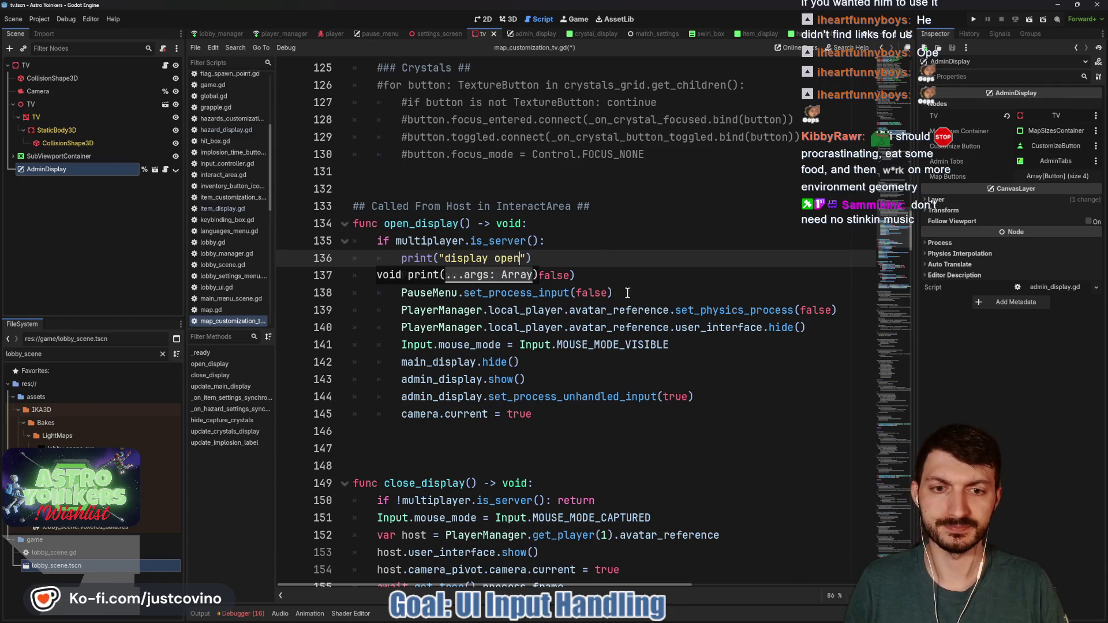
Print "Admin Display Process: " with admin_display.is_processing_unhandled_input() after enabling input, and save.
left_click(716, 399)
key("Return")
type("print(\"A")
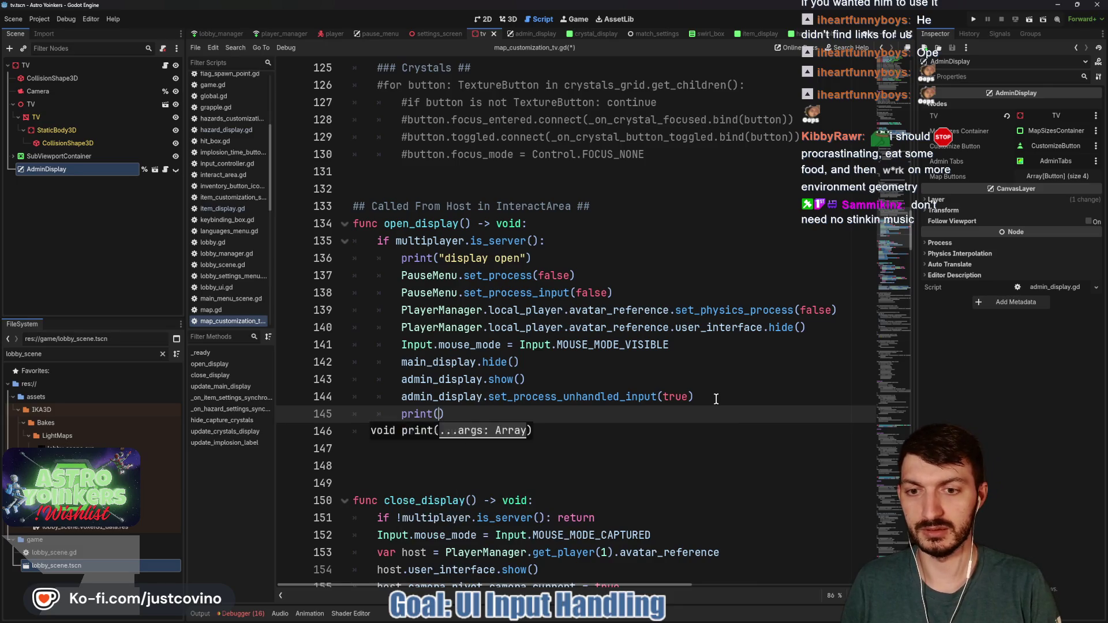
type("dmin Display Process: \"")
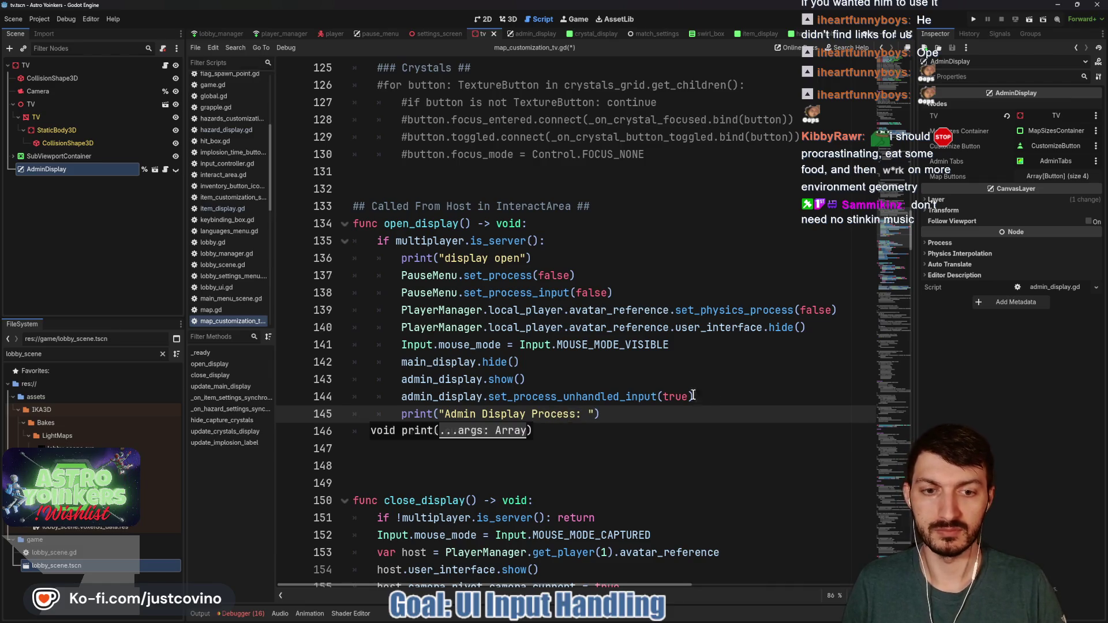
type(", ")
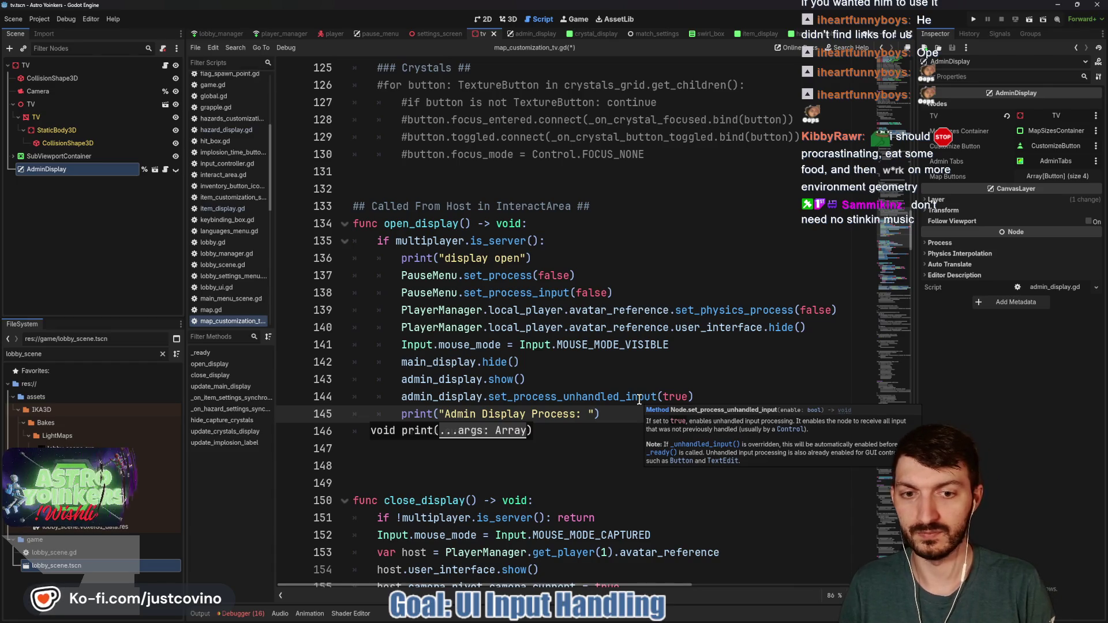
type("ad")
key("Return")
type(".")
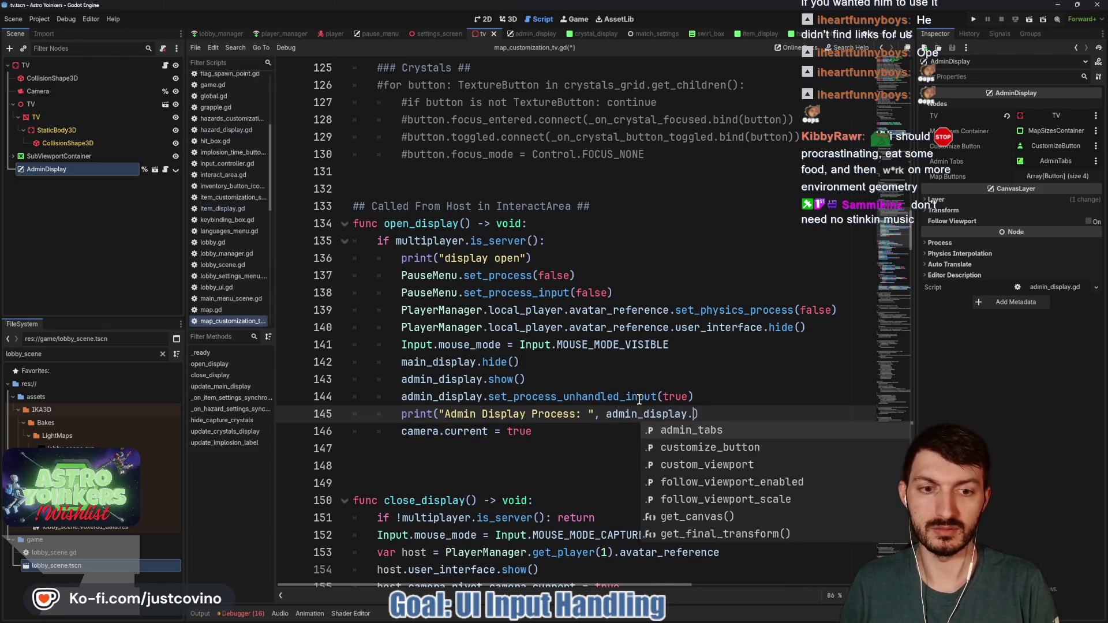
type("get_proce")
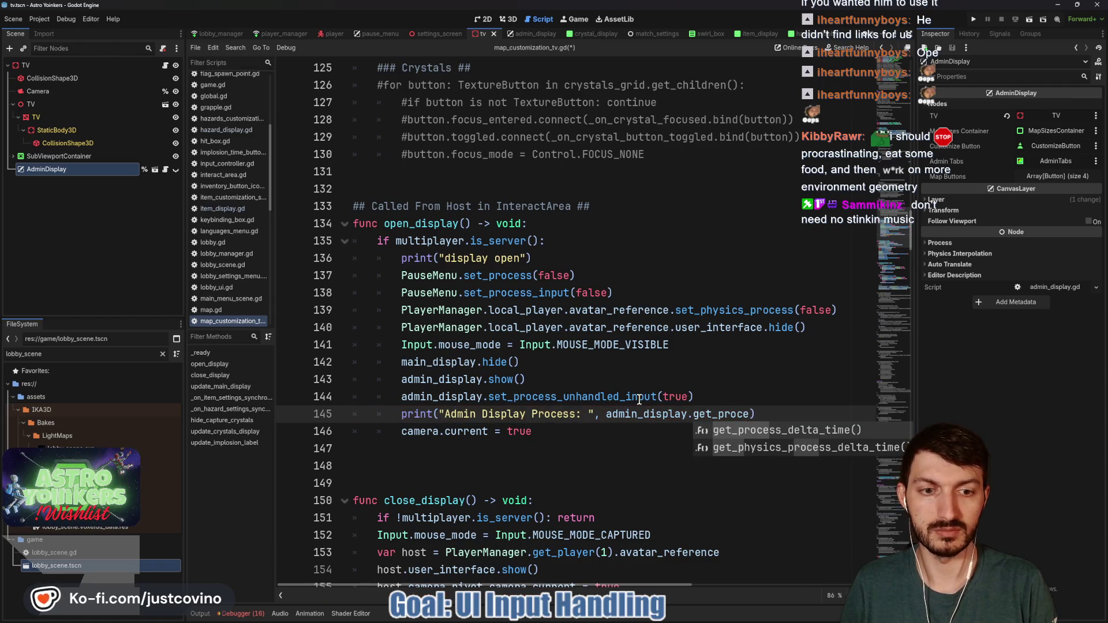
key("BackSpace")
key("BackSpace")
key("BackSpace")
type("process")
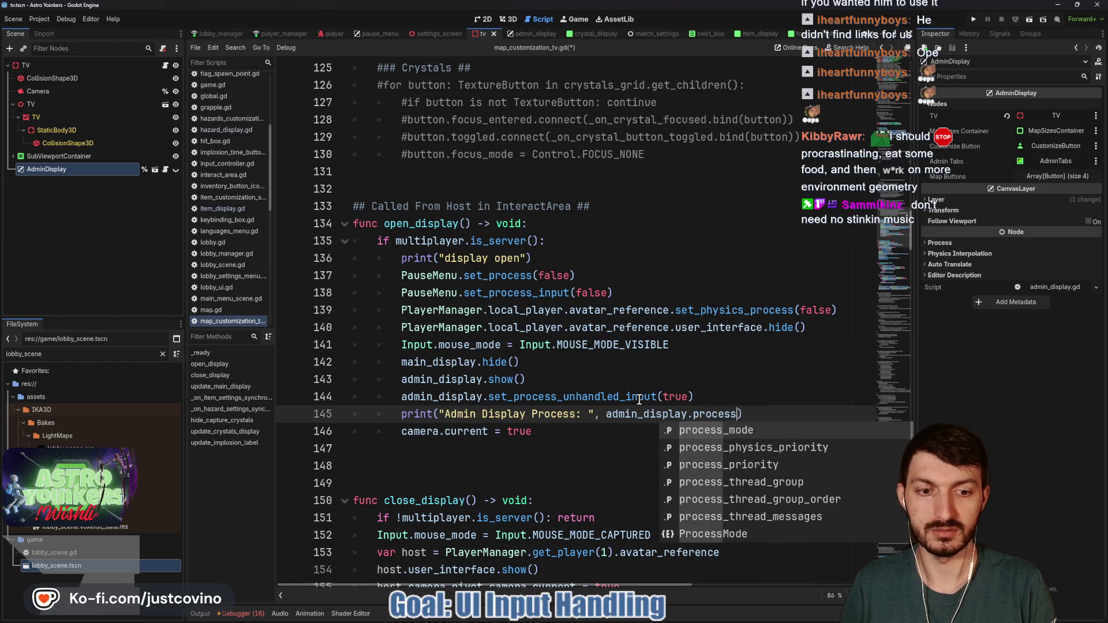
type("_un")
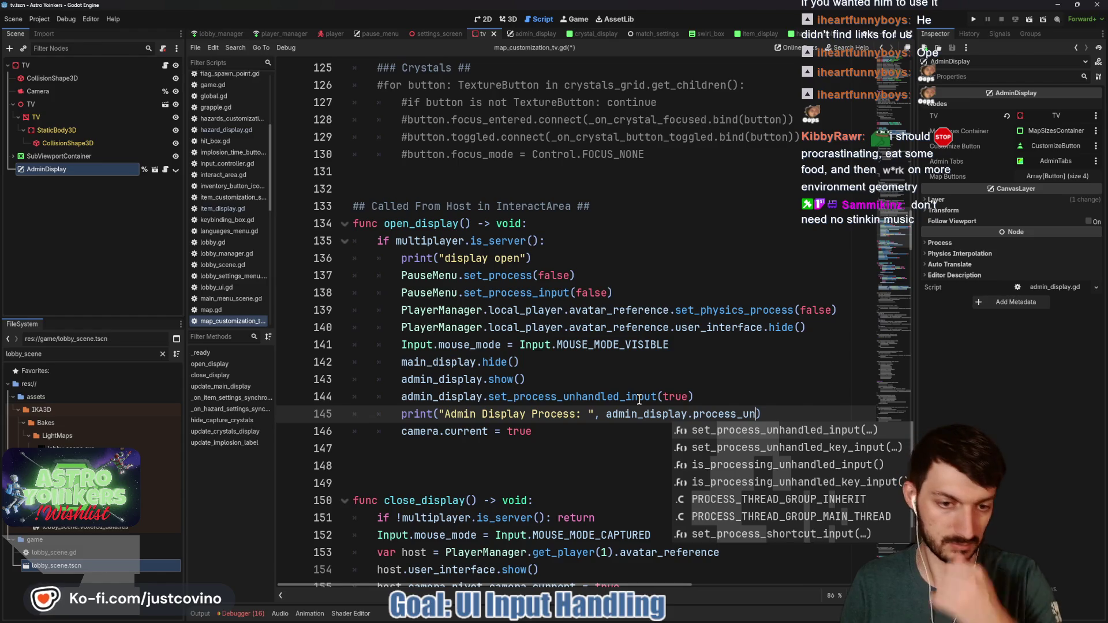
key("Down")
key("Down")
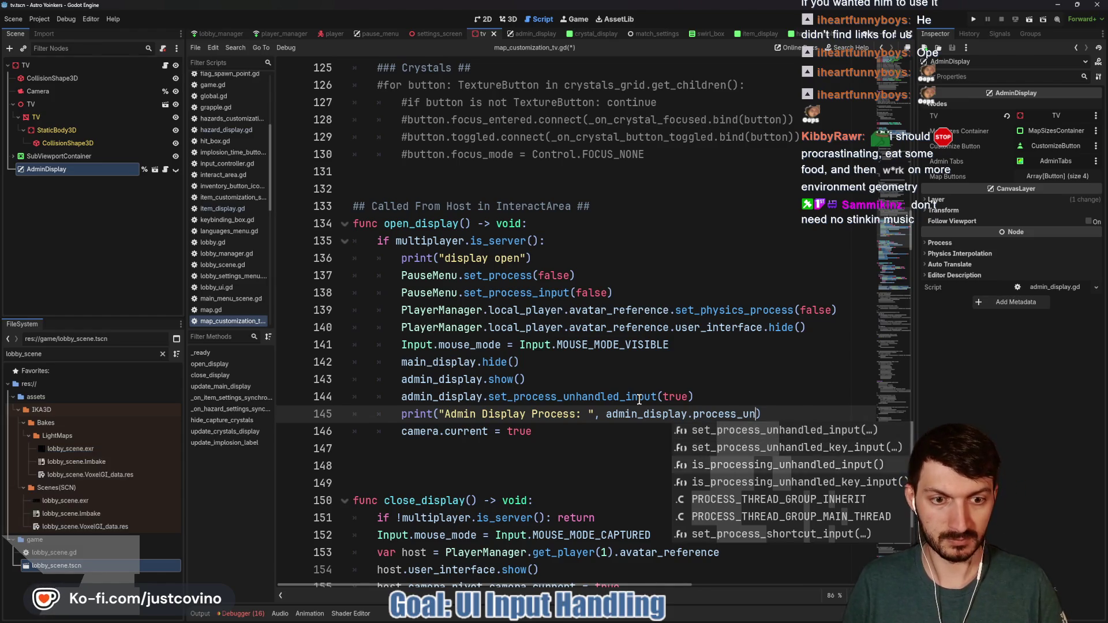
key("Return")
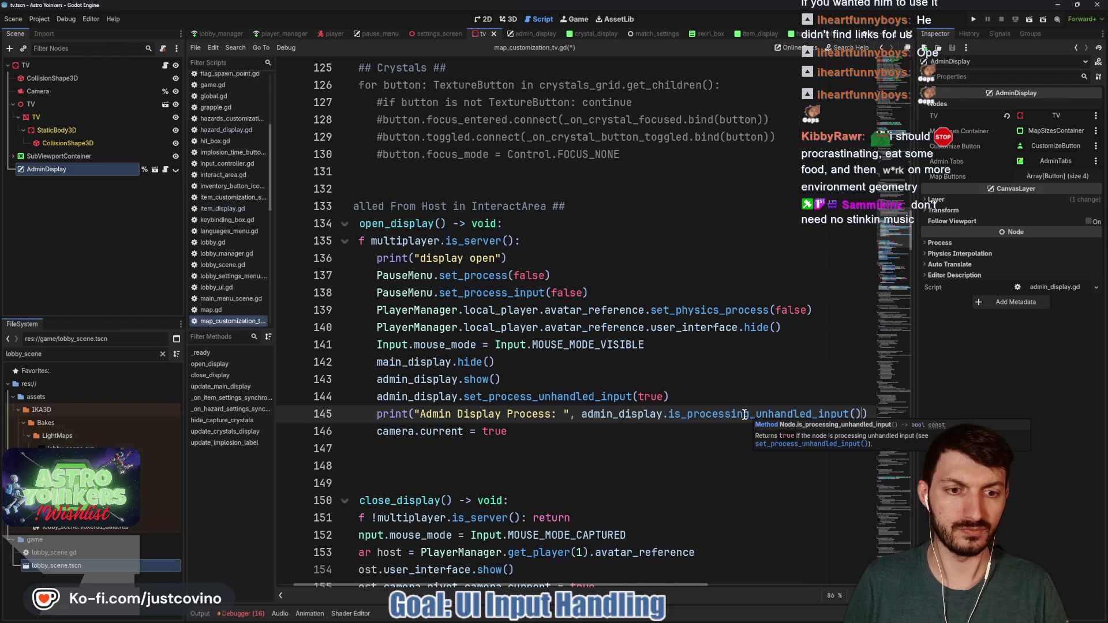
left_click(698, 399)
key("ctrl+s")
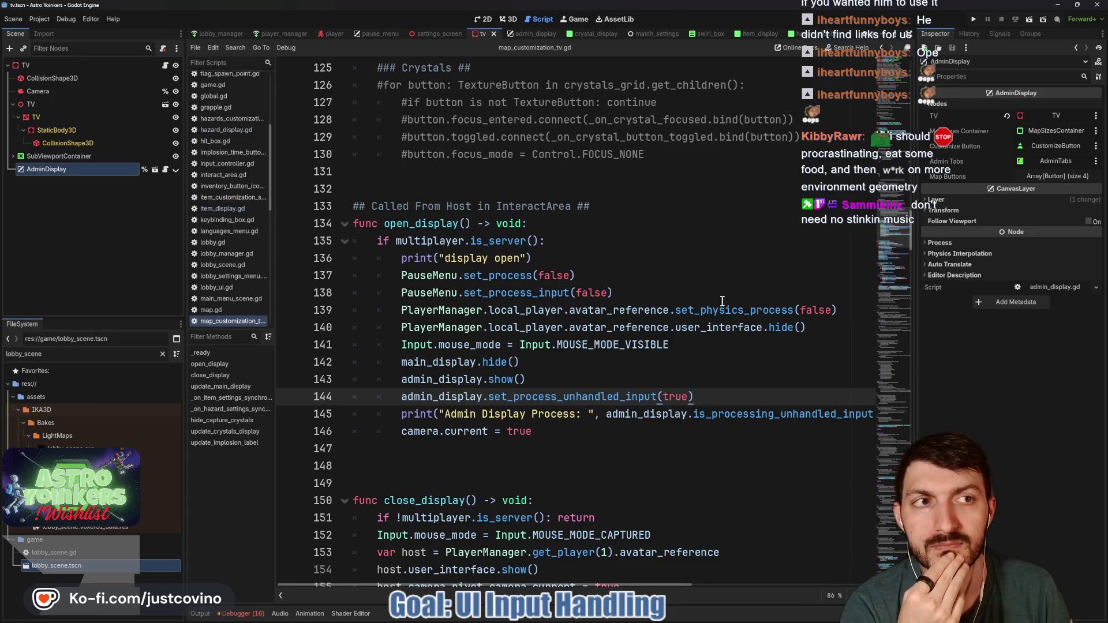
Add a "Close Display Called" print in close_display and save the script.
left_click(612, 510)
key("Return")
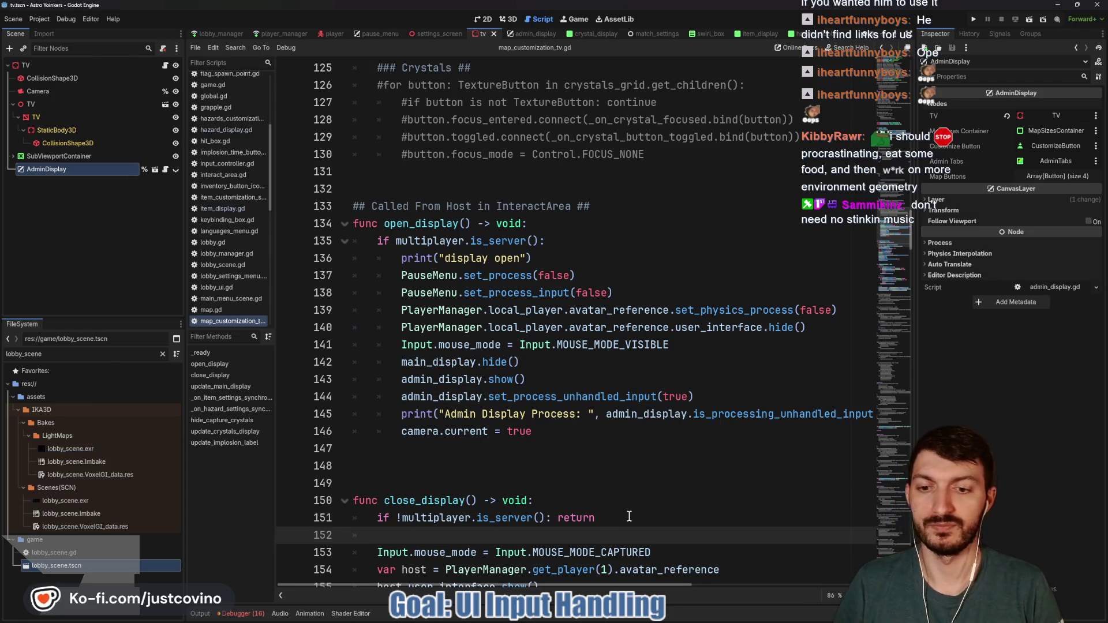
type("print(\"Close Display Called")
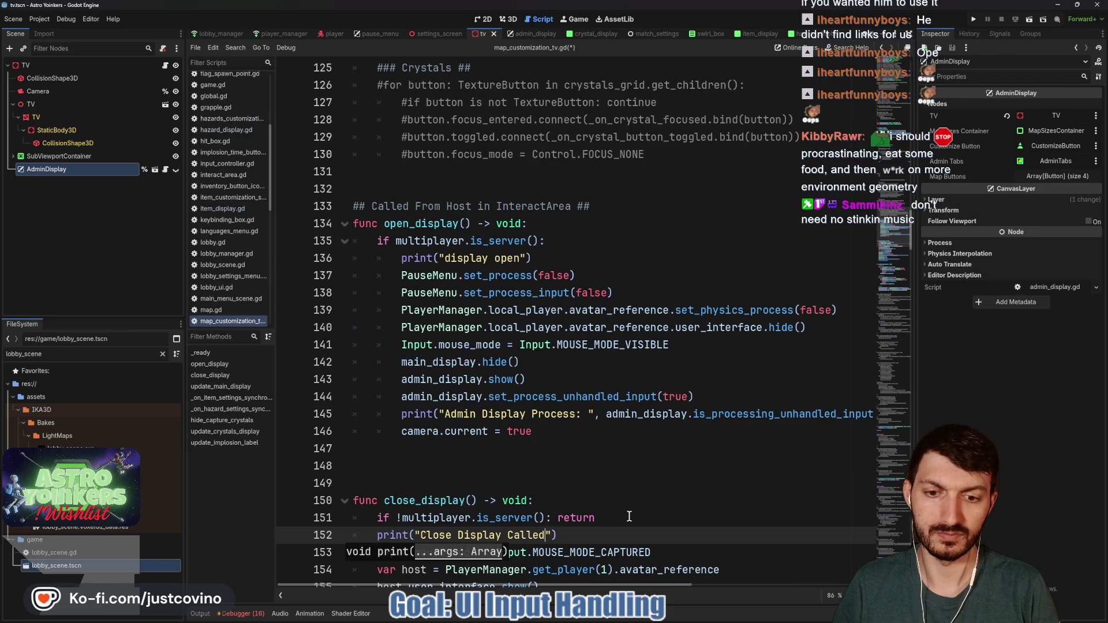
key("ctrl+s")
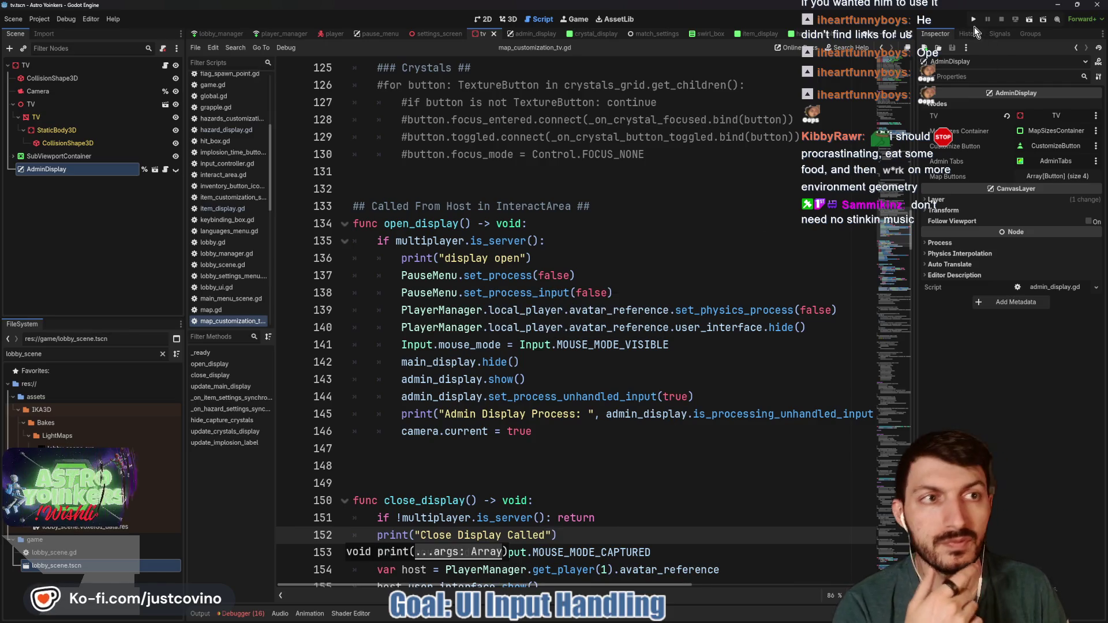
left_click(972, 20)
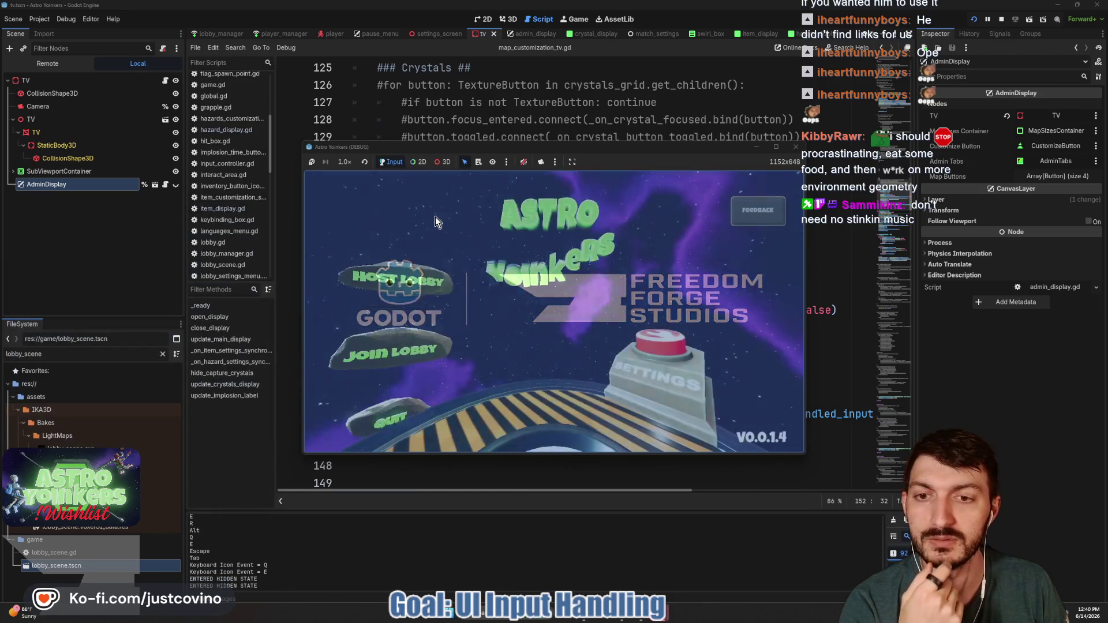
Host a lobby, walk to the admin console and open the admin display.
left_click(404, 261)
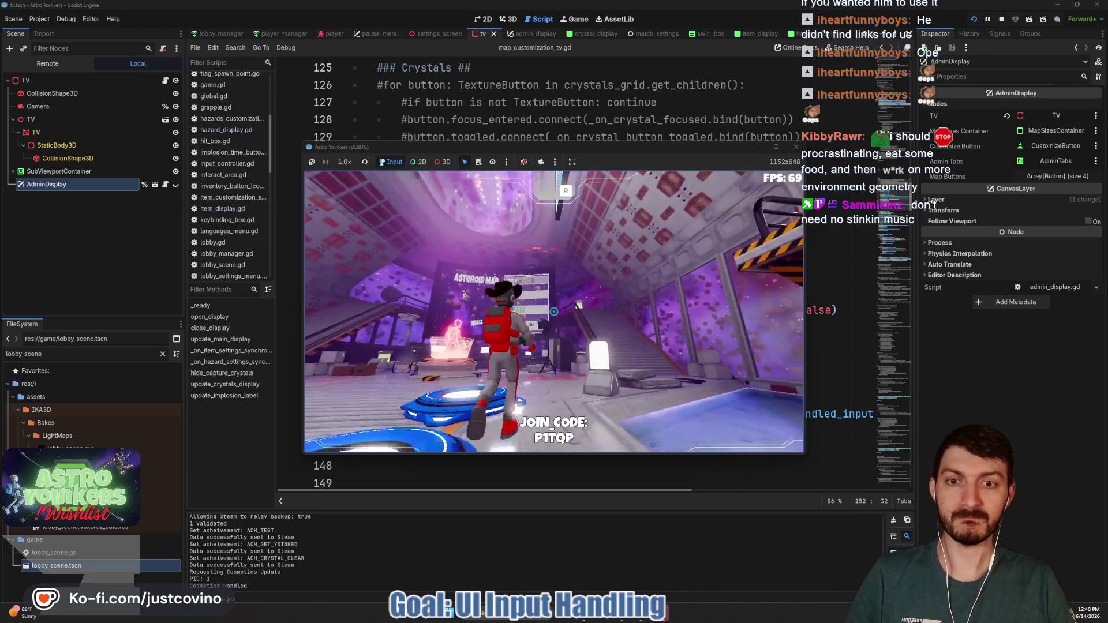
key("w")
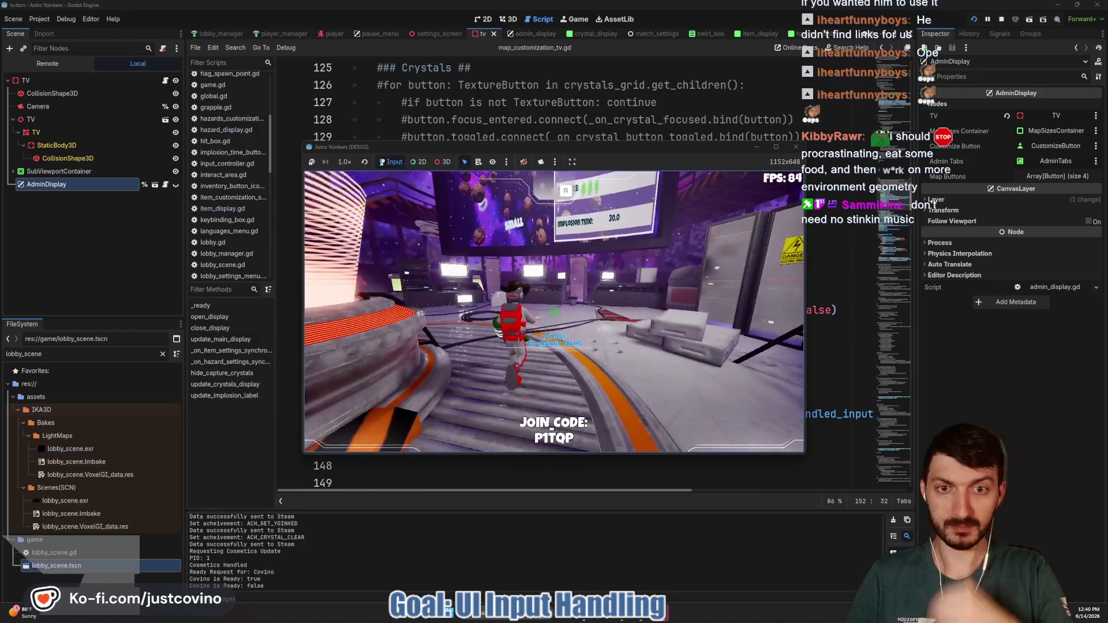
key("w")
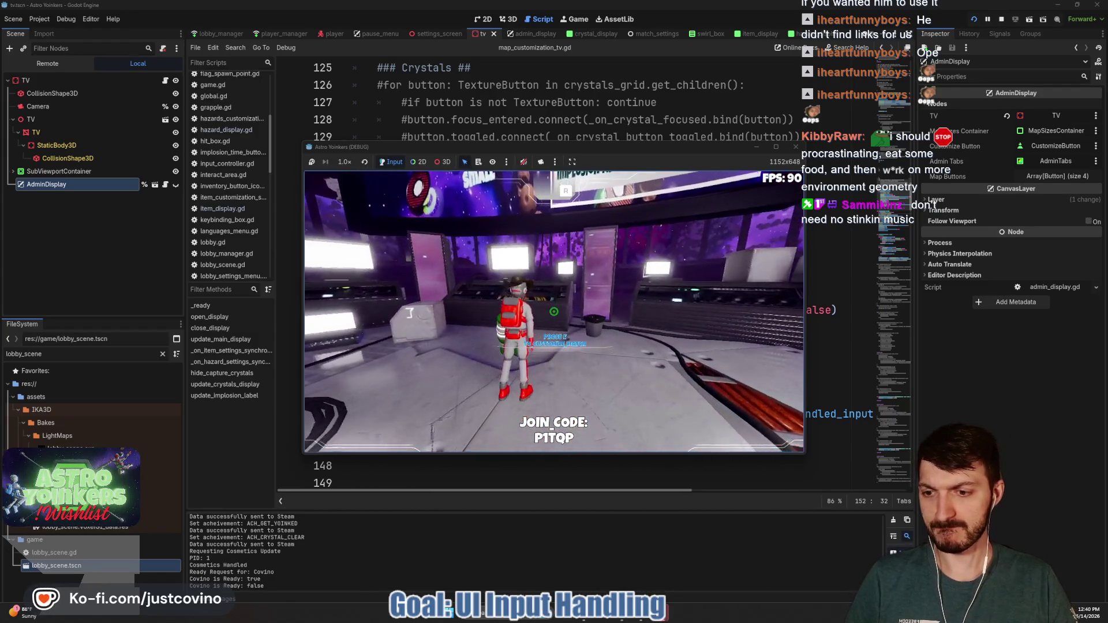
key("e")
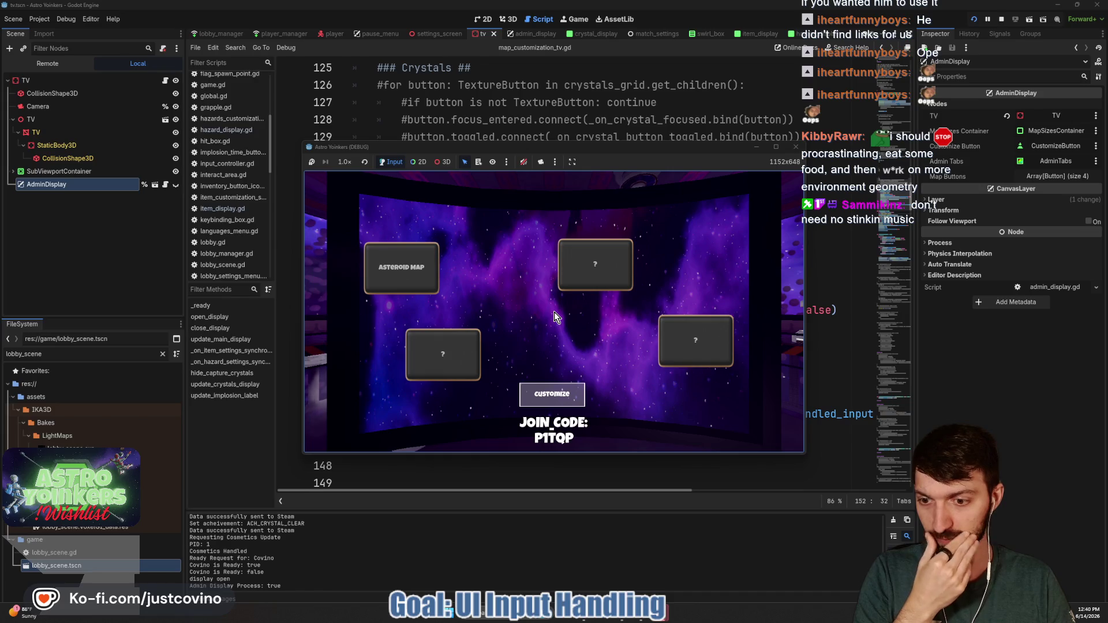
Repeatedly open the admin display with E and close it with Escape, resuming from the pause menu.
key("Escape")
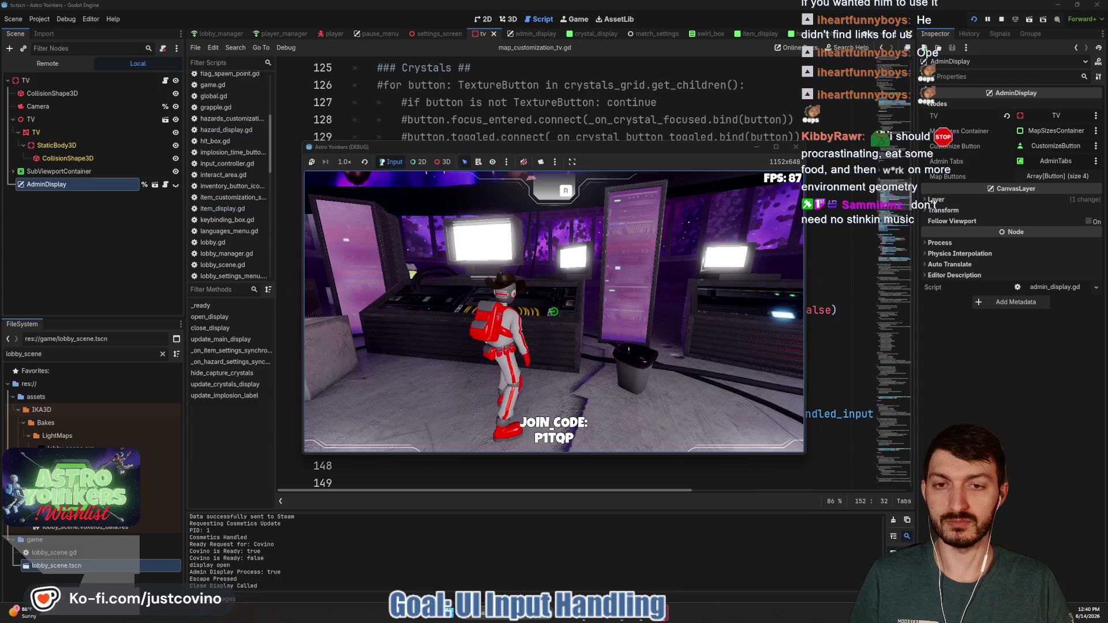
key("e")
key("Escape")
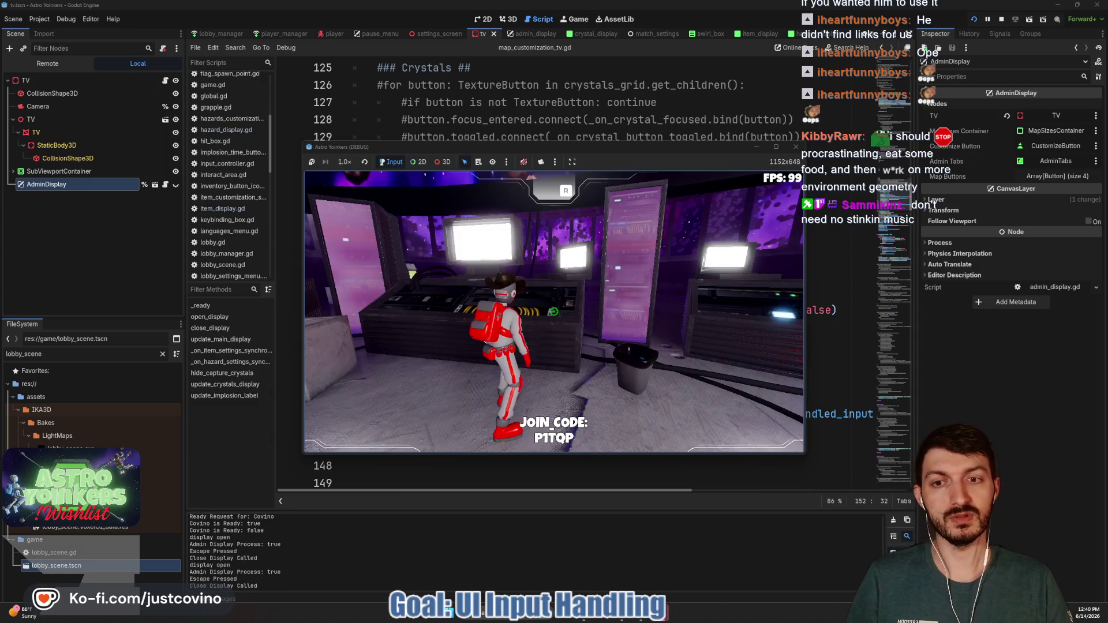
key("e")
key("Escape")
key("e")
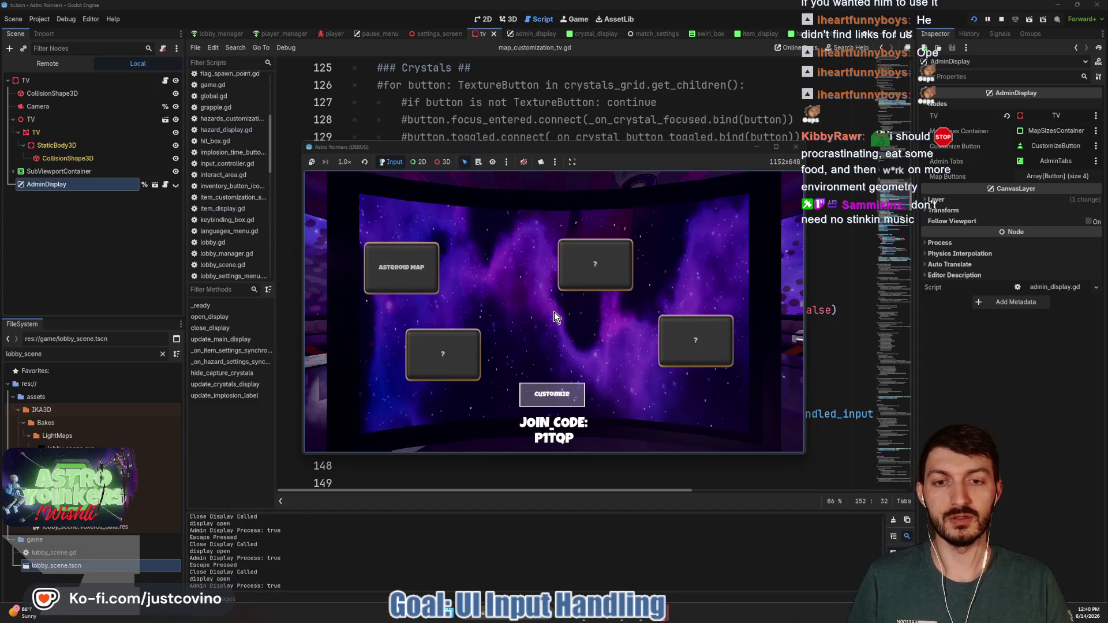
key("Escape")
key("e")
key("Escape")
key("Escape")
left_click(554, 311)
key("e")
key("Escape")
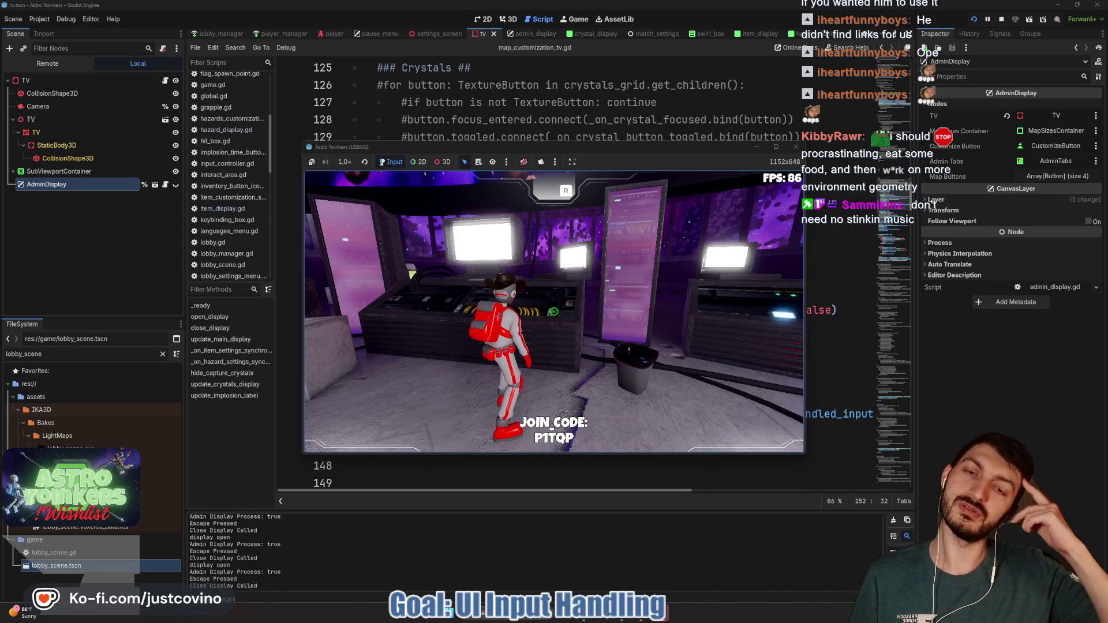
key("e")
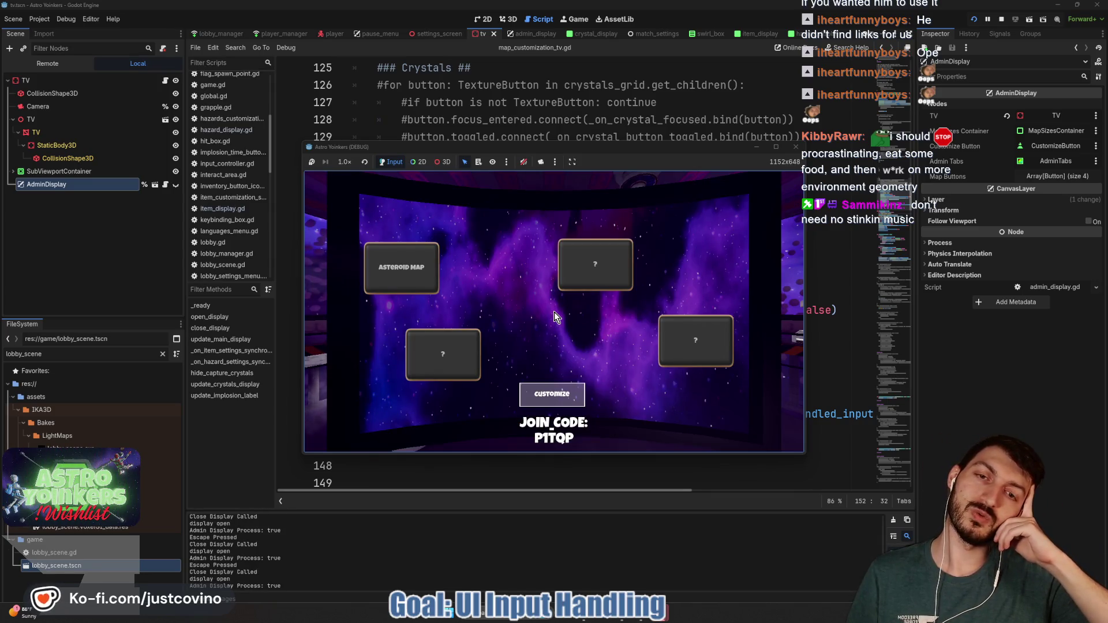
key("Escape")
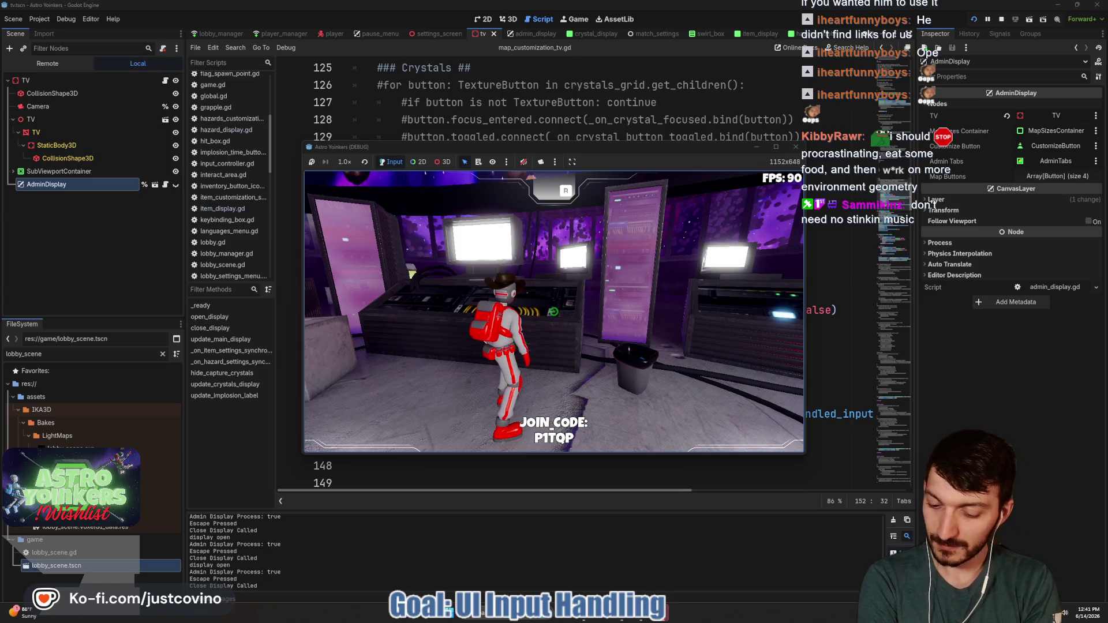
Test Escape closing the item customization tabs several times, then stop the game with F8.
key("e")
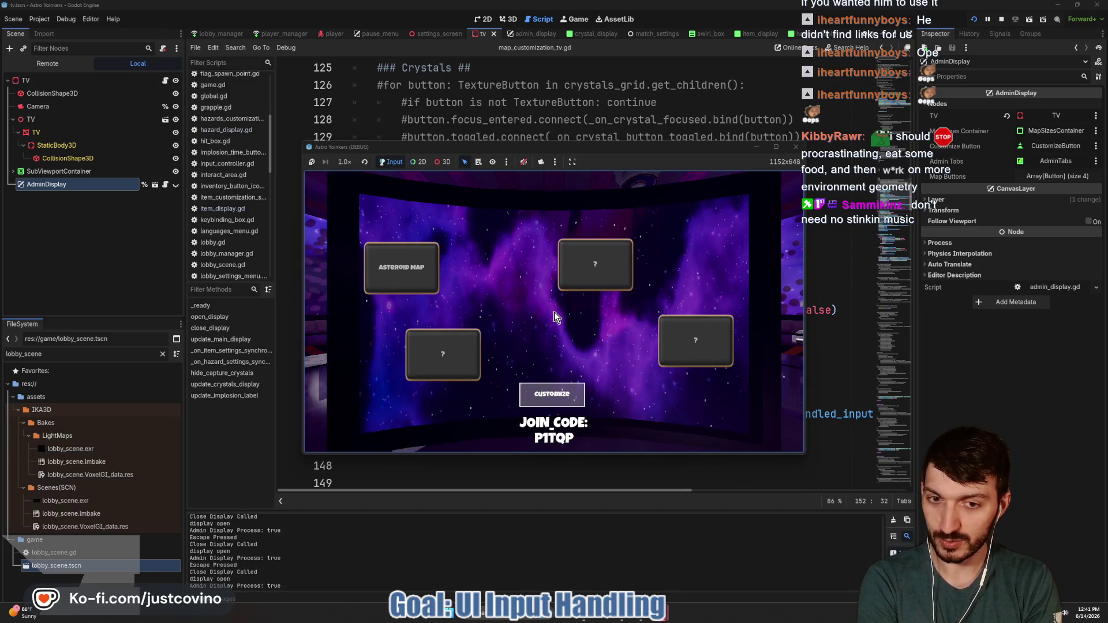
left_click(546, 402)
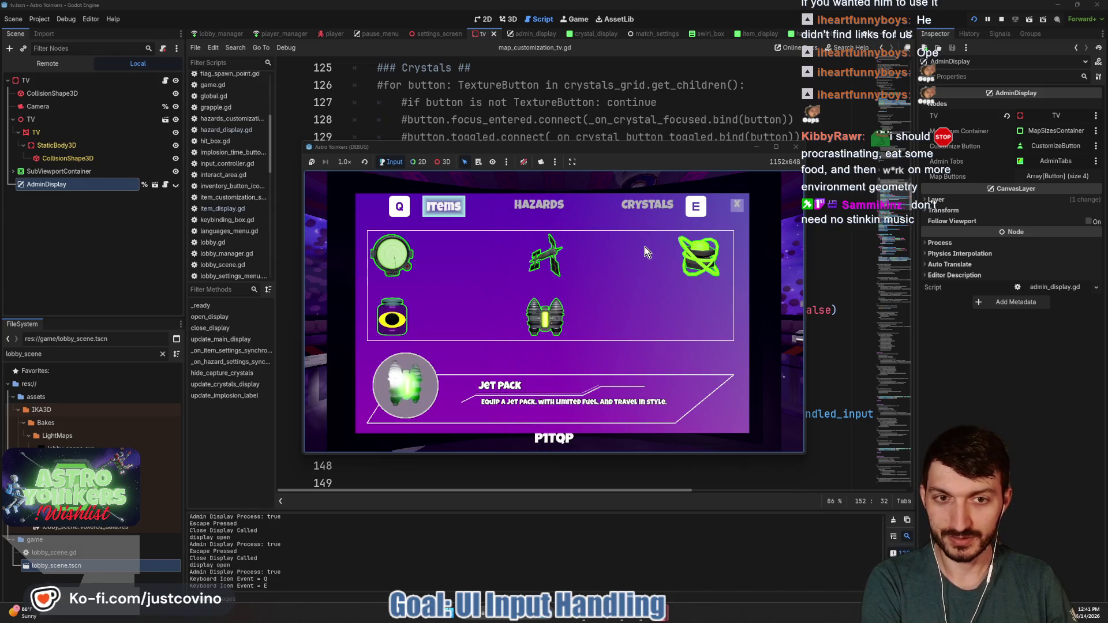
key("Escape")
key("Escape")
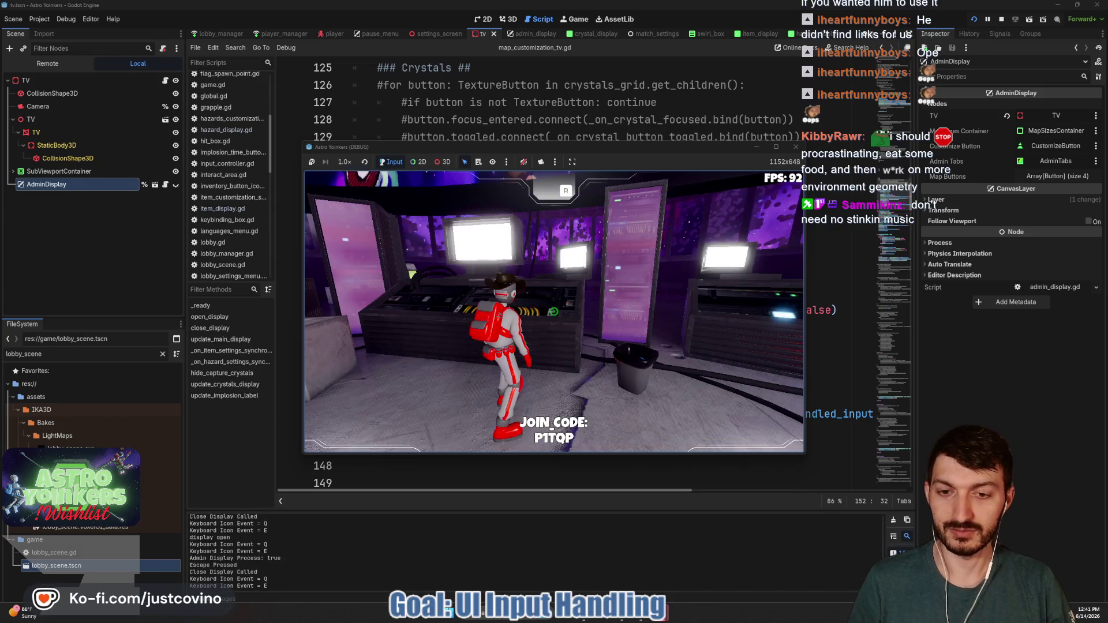
key("e")
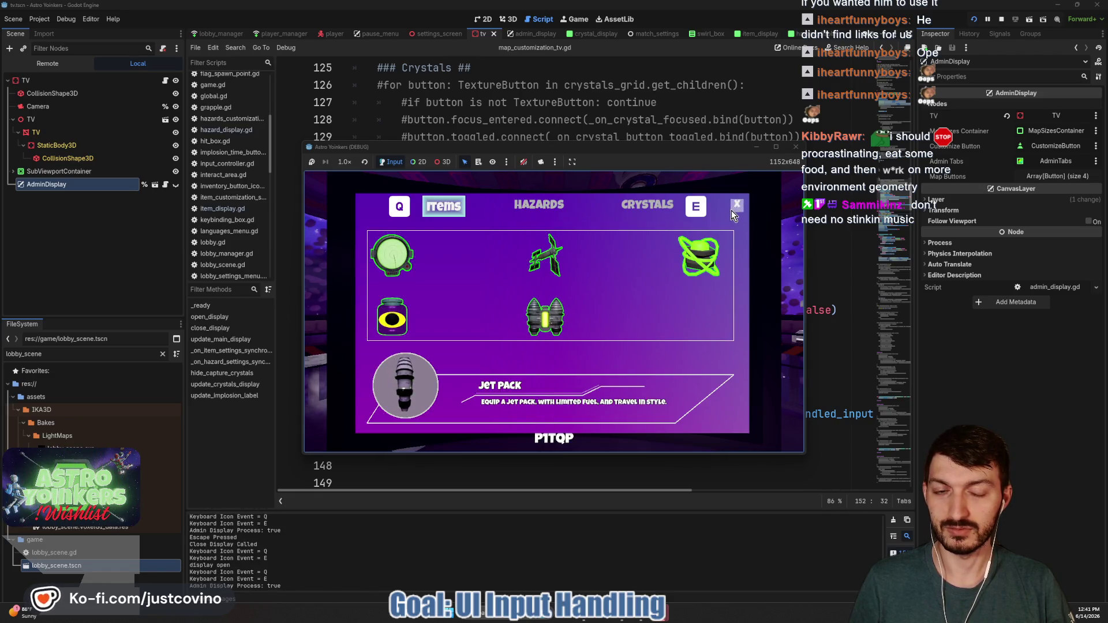
key("Escape")
key("e")
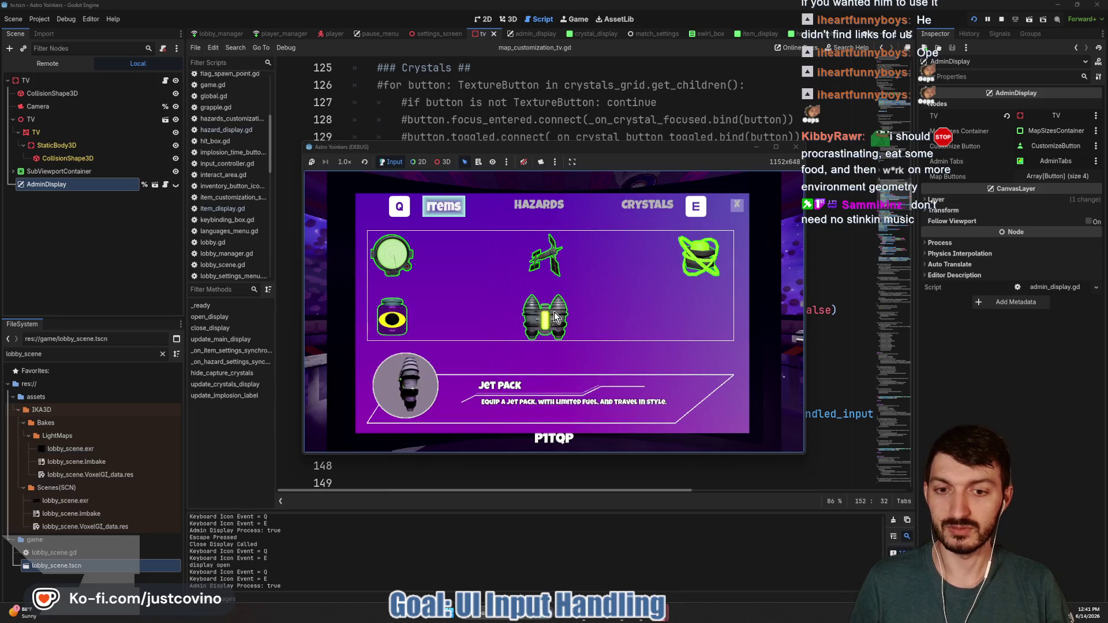
key("Escape")
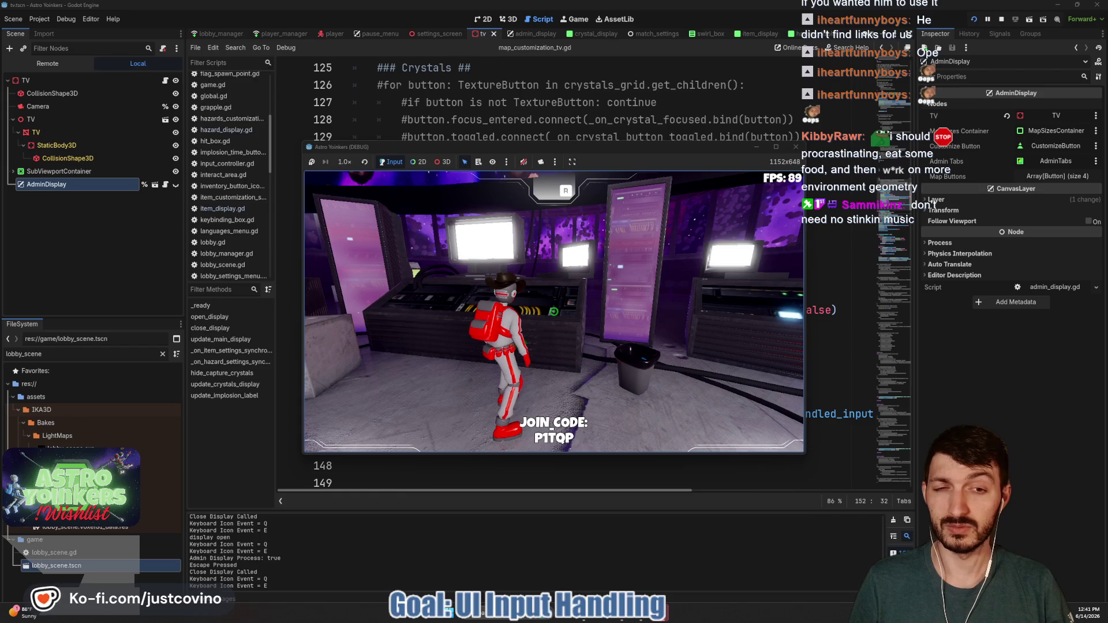
key("F8")
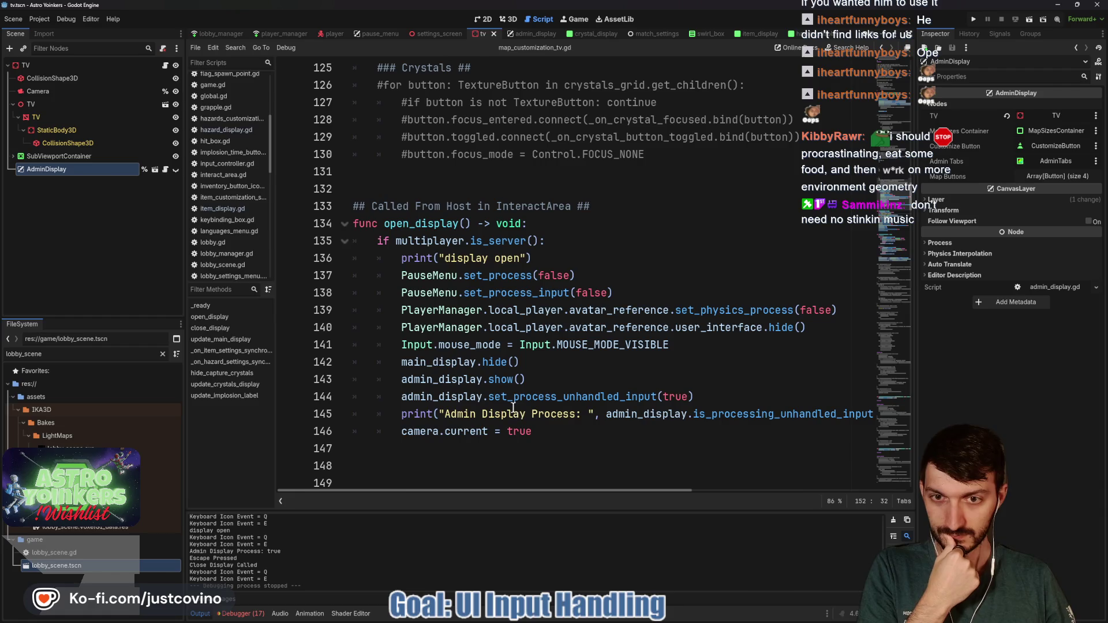
Comment out the display-open and Admin Display Process prints on lines 136 and 145 of tv.gd.
left_click(402, 258)
type("#")
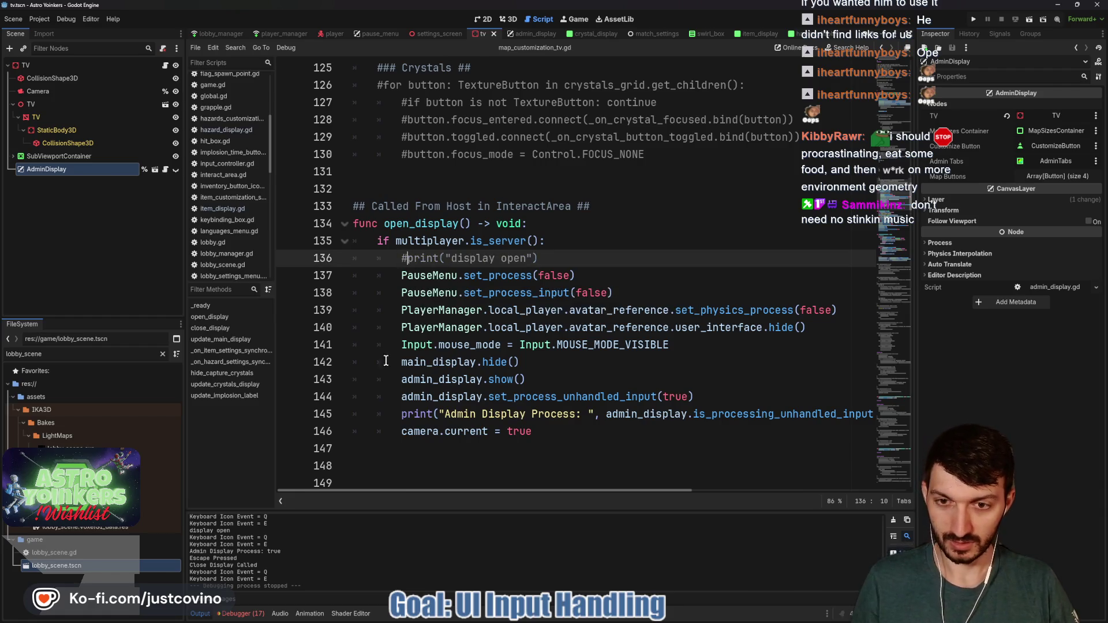
left_click(402, 414)
type("#")
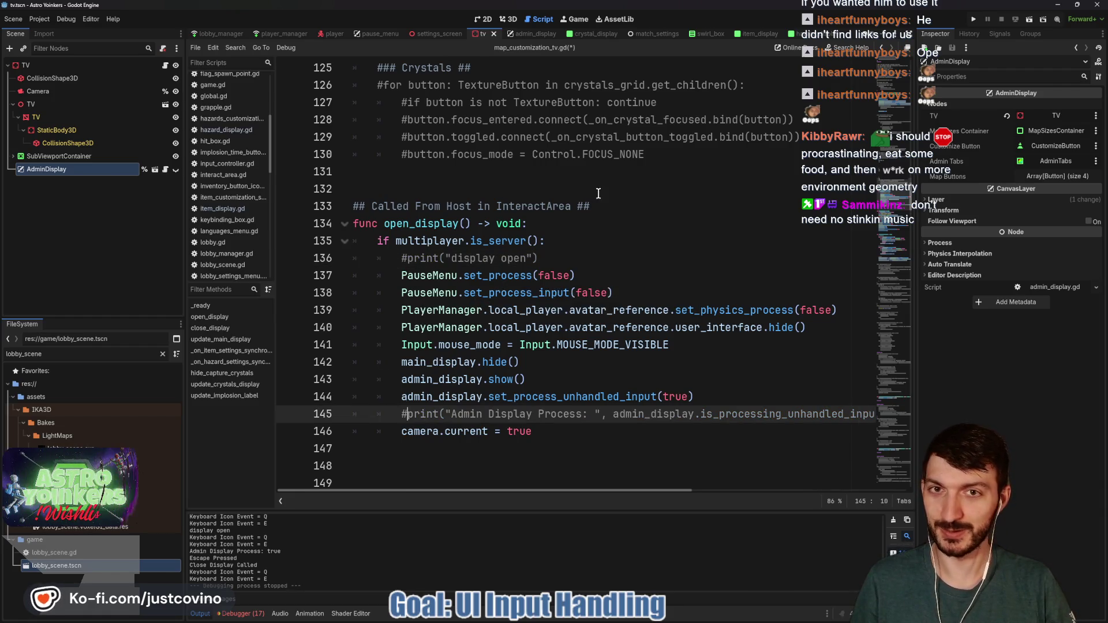
Comment out the Escape Pressed print on line 24 of admin_display.gd, save, and run the game.
left_click(533, 34)
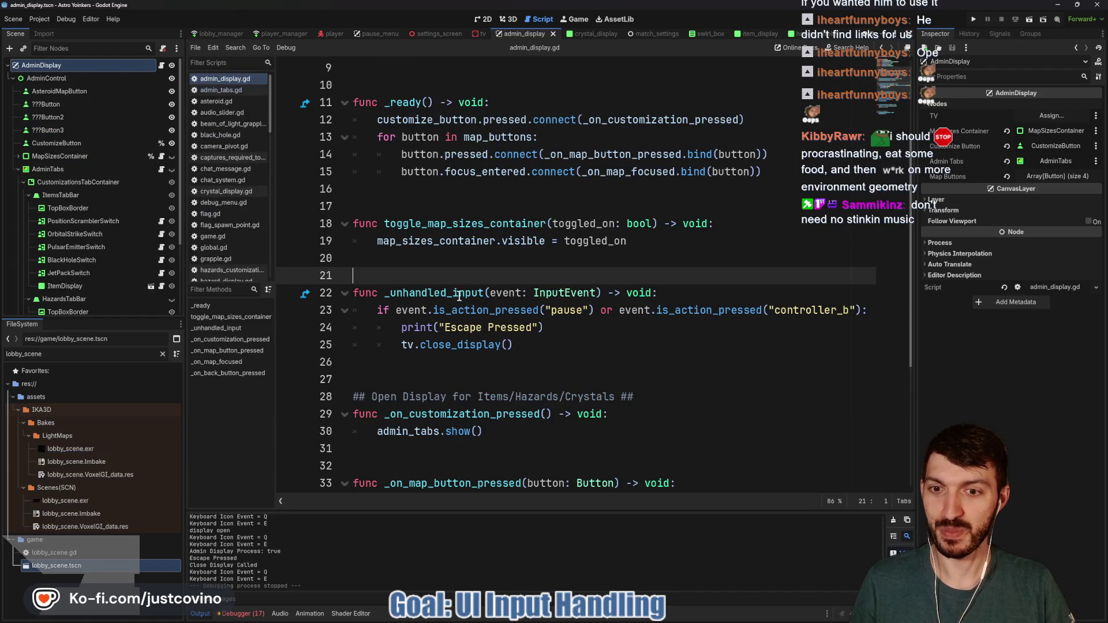
left_click(398, 327)
type("#")
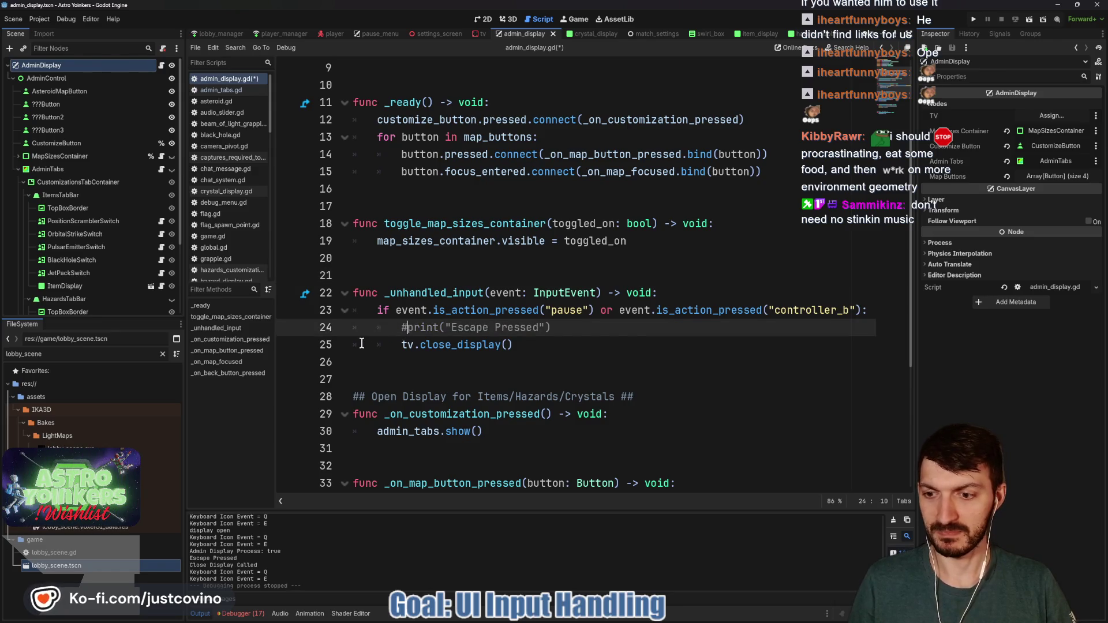
key("ctrl+s")
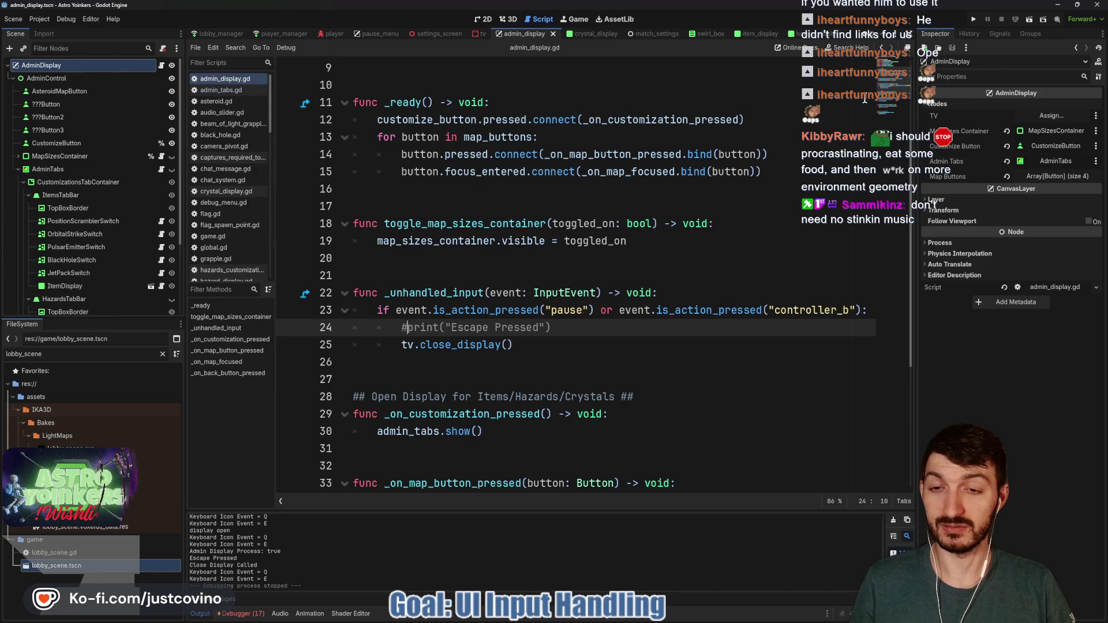
key("F5")
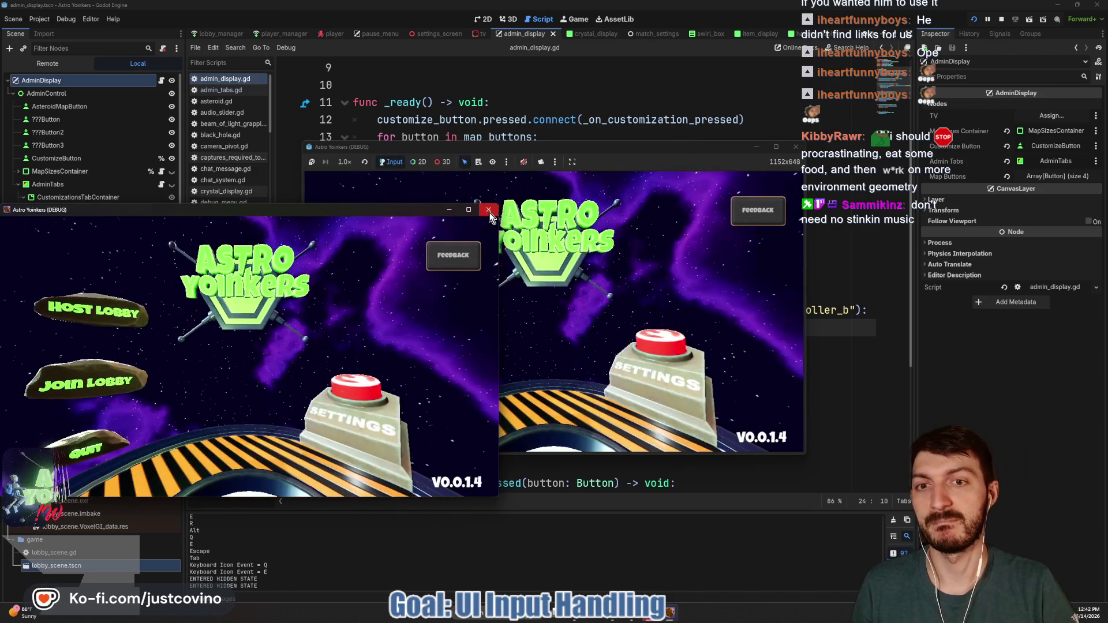
Close the extra game window, host a lobby, and toggle the pause menu with Escape.
left_click(488, 210)
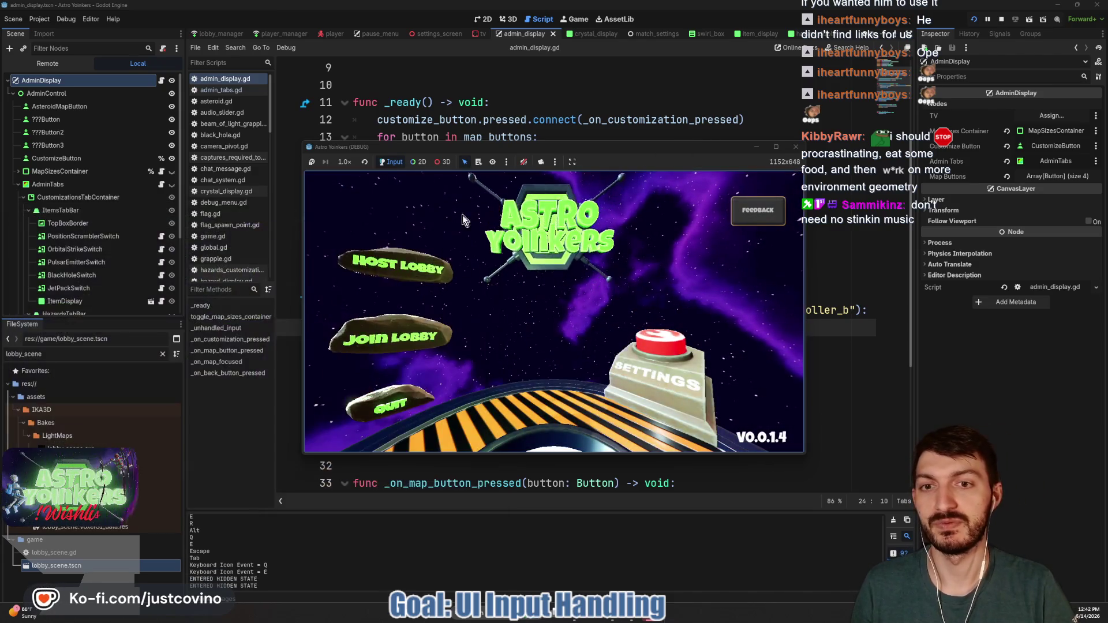
left_click(387, 265)
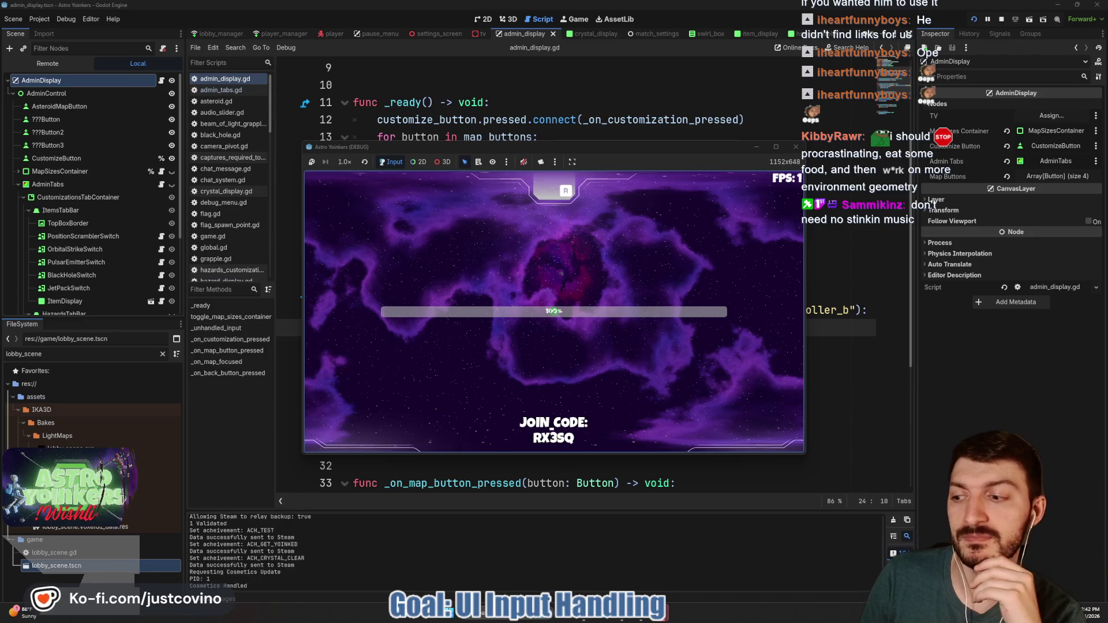
key("Escape")
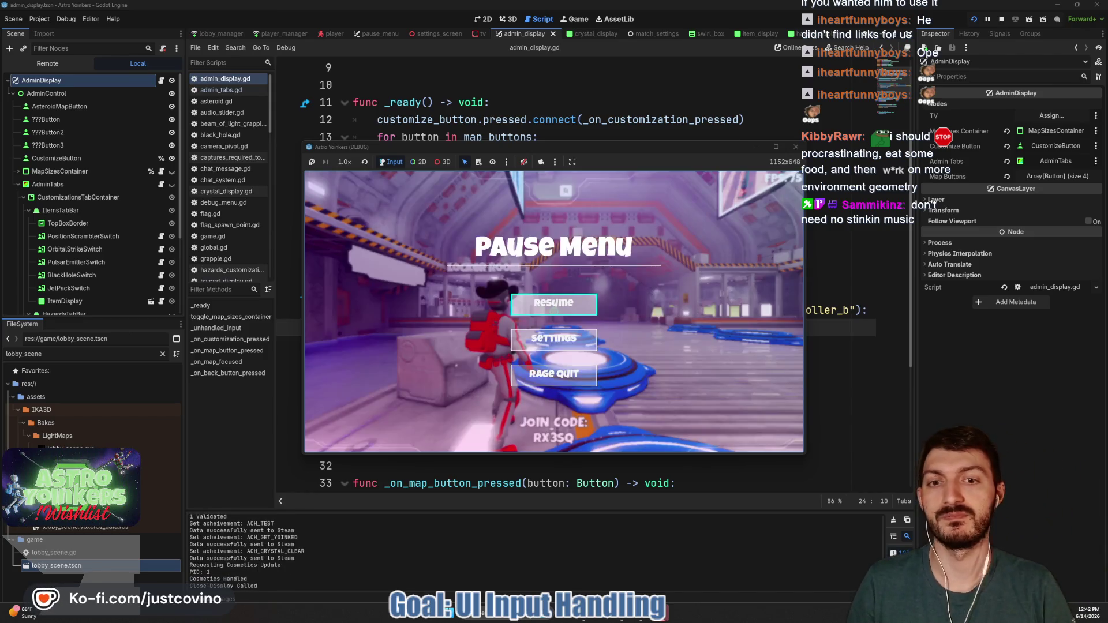
key("Escape")
key("Escape")
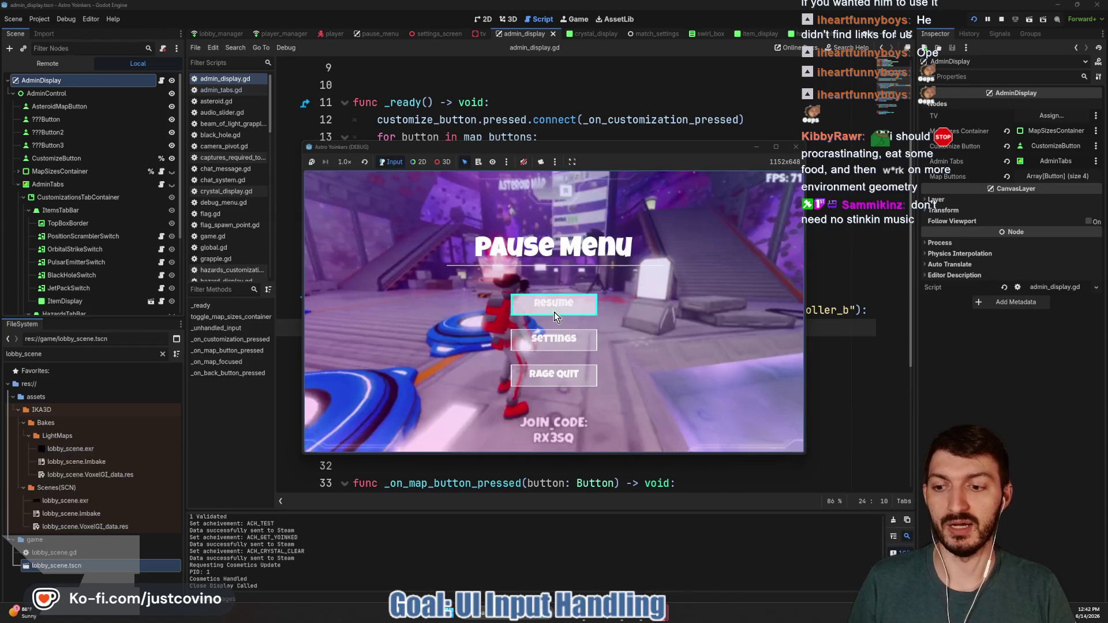
key("Escape")
Walk to the admin console, toggle the admin display with E and Escape, then stop the game.
key("w")
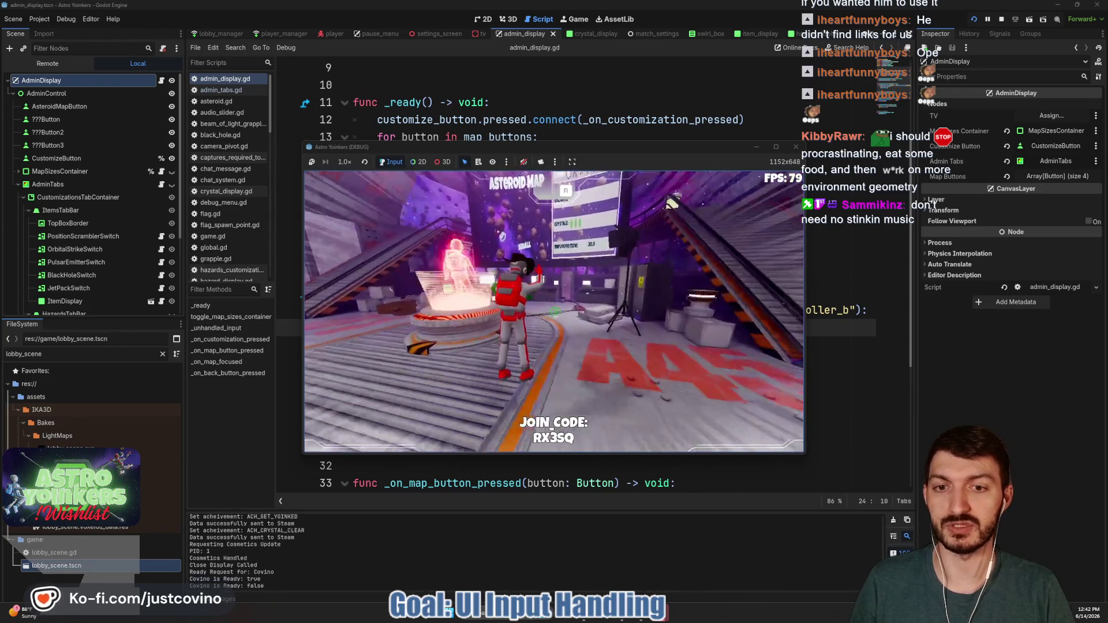
key("w")
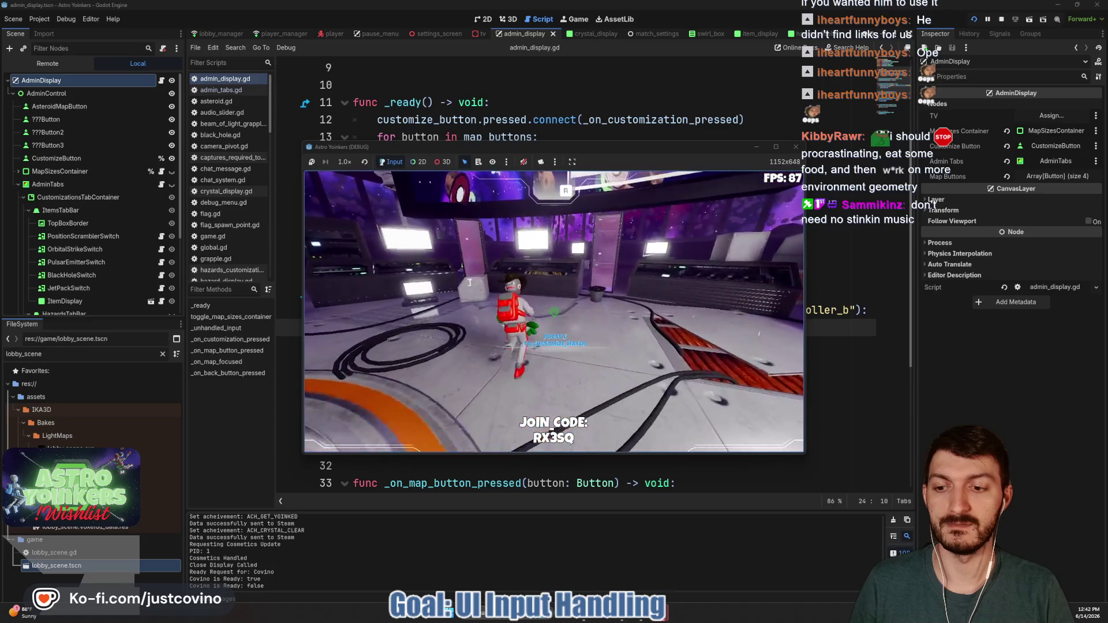
key("e")
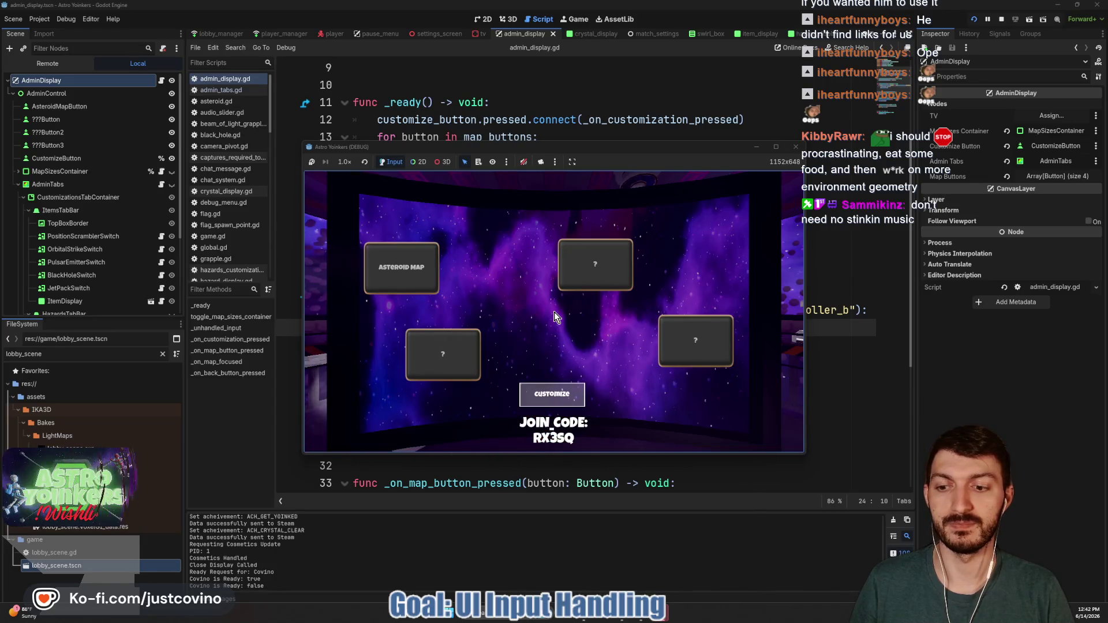
key("Escape")
key("e")
key("Escape")
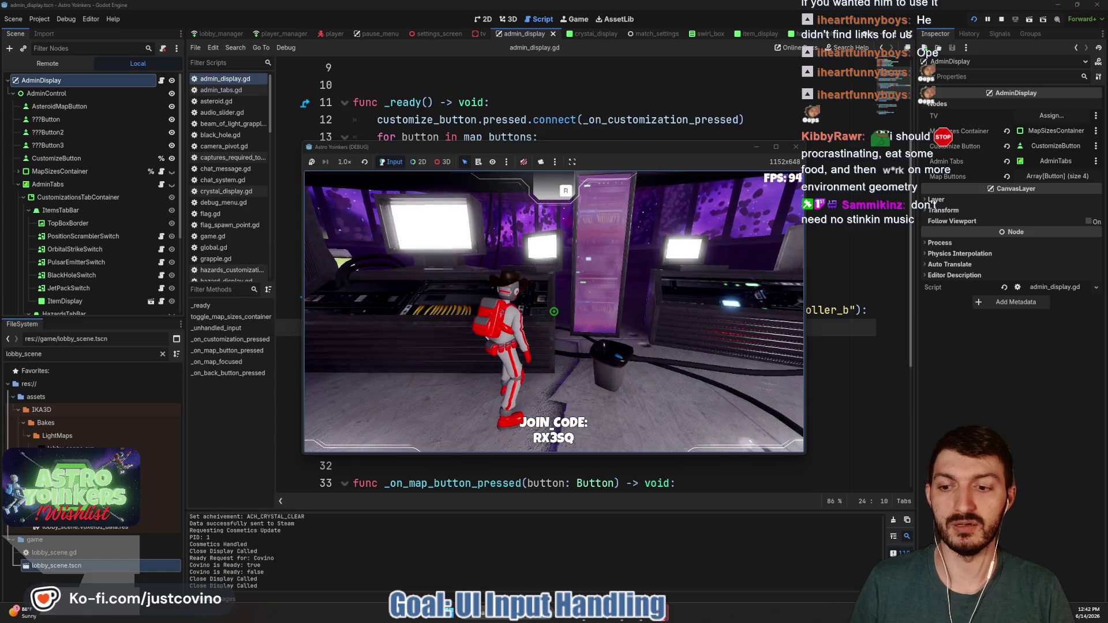
key("F8")
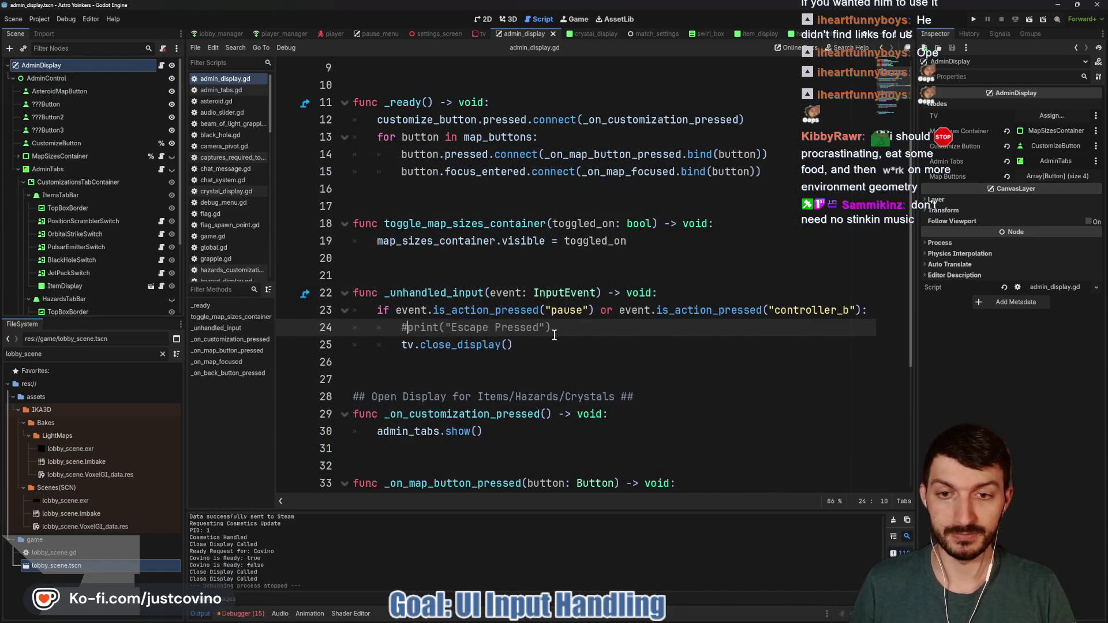
Delete the commented Escape Pressed print from admin_display.gd and save.
left_click_drag(552, 327, 353, 328)
key("BackSpace")
key("BackSpace")
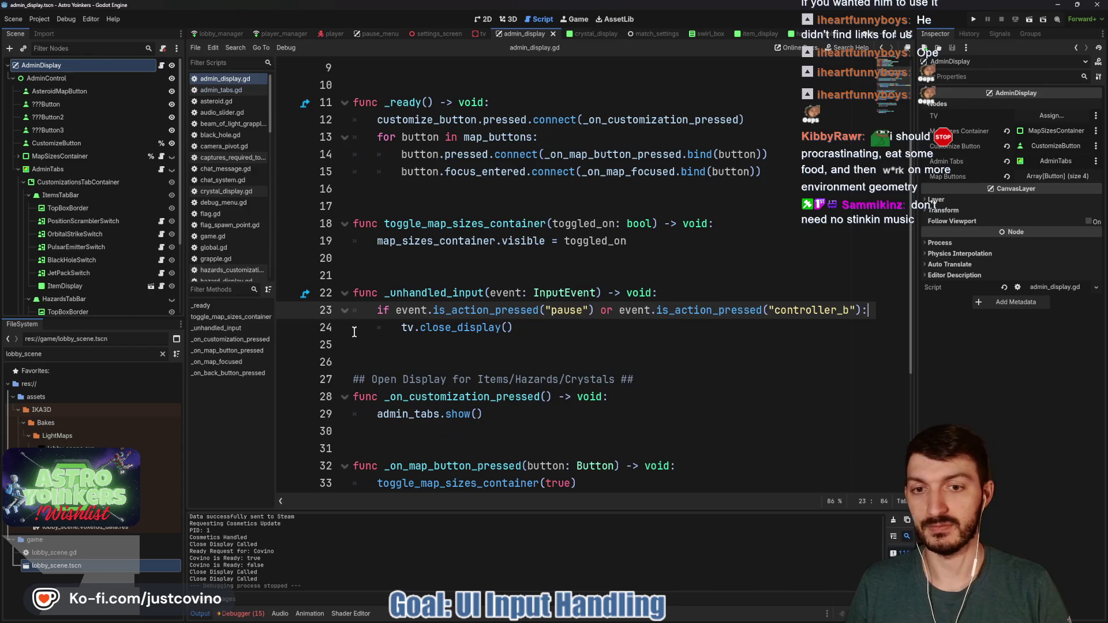
left_click(544, 332)
key("ctrl+s")
Add set_process_unhandled_input(false) at the top of _ready and save.
scroll(538, 231, "up", 1)
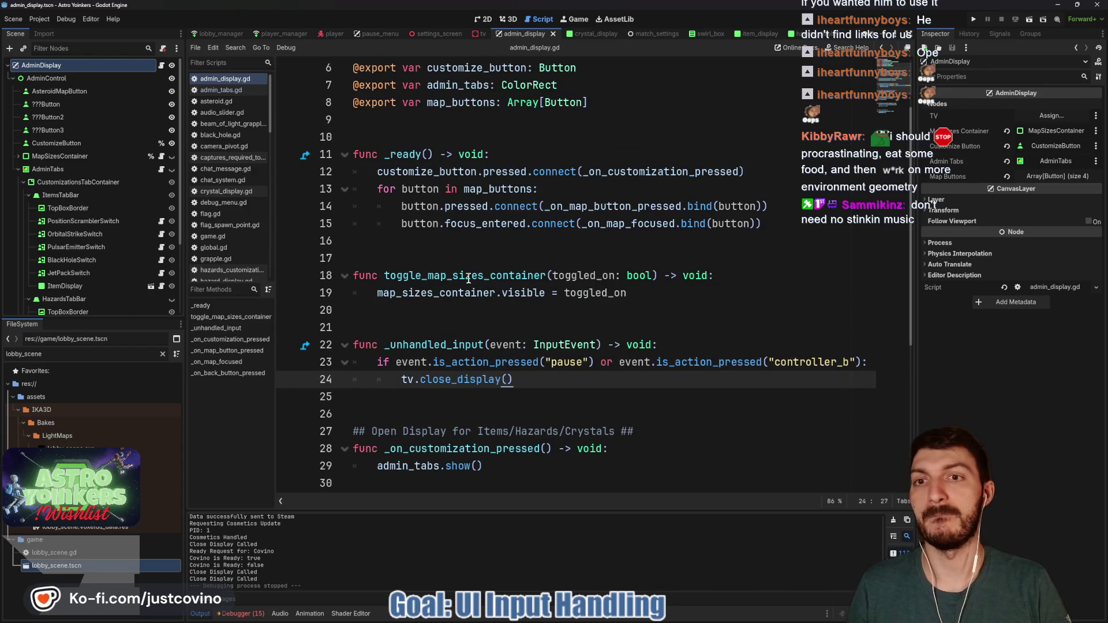
left_click(536, 151)
key("Return")
type("set_un")
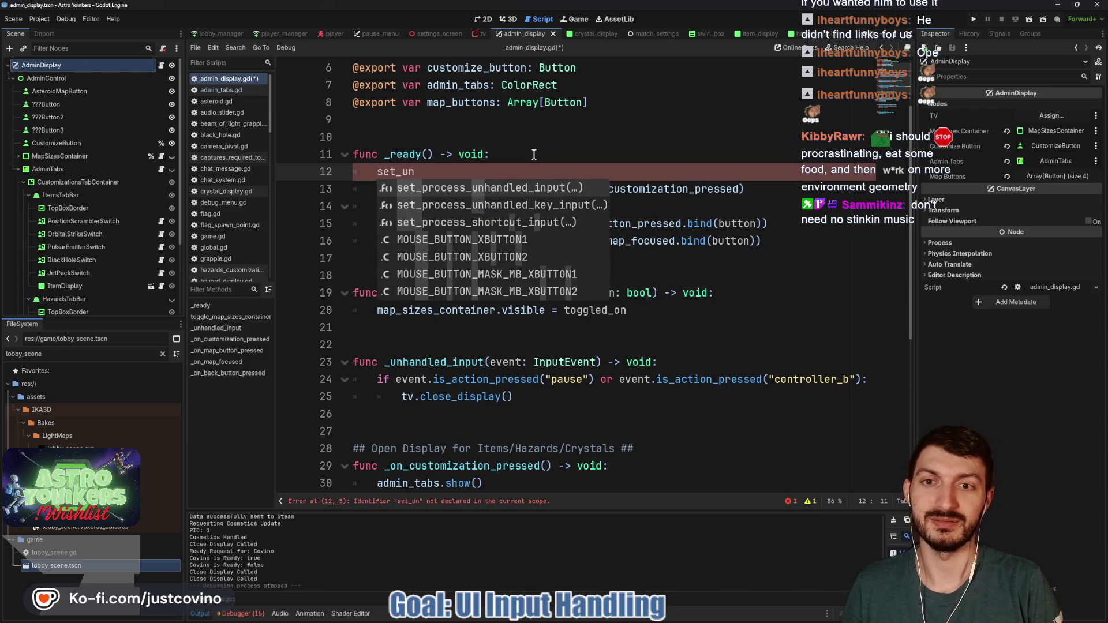
key("Return")
type("false)")
key("ctrl+s")
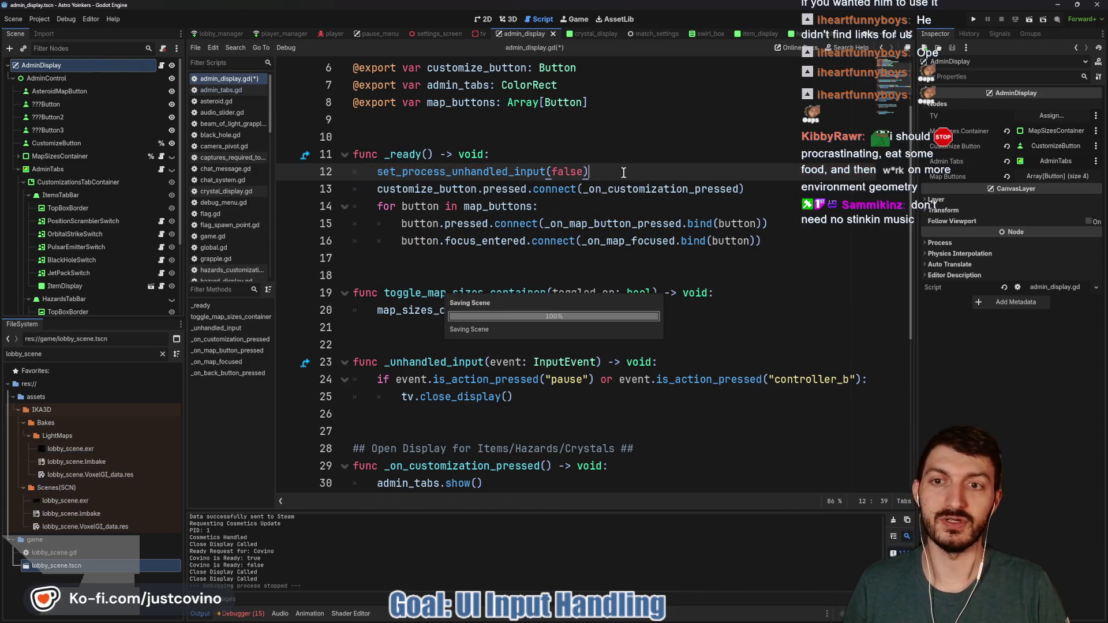
Delete the commented display-open and Admin Display Process prints from the tv script and save.
scroll(554, 302, "down", 3)
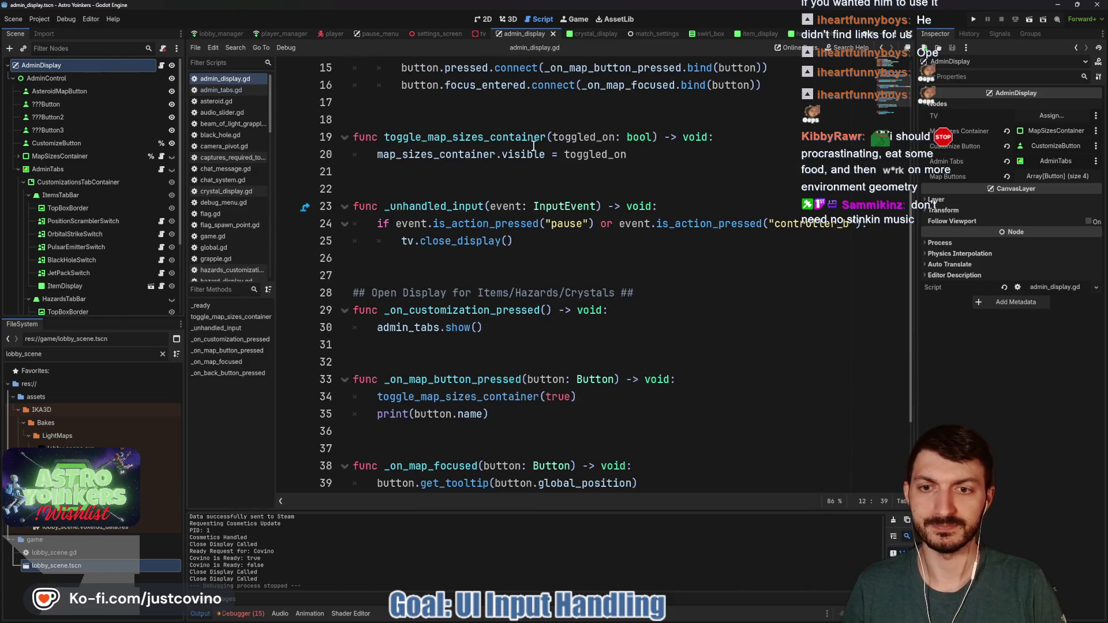
left_click(480, 34)
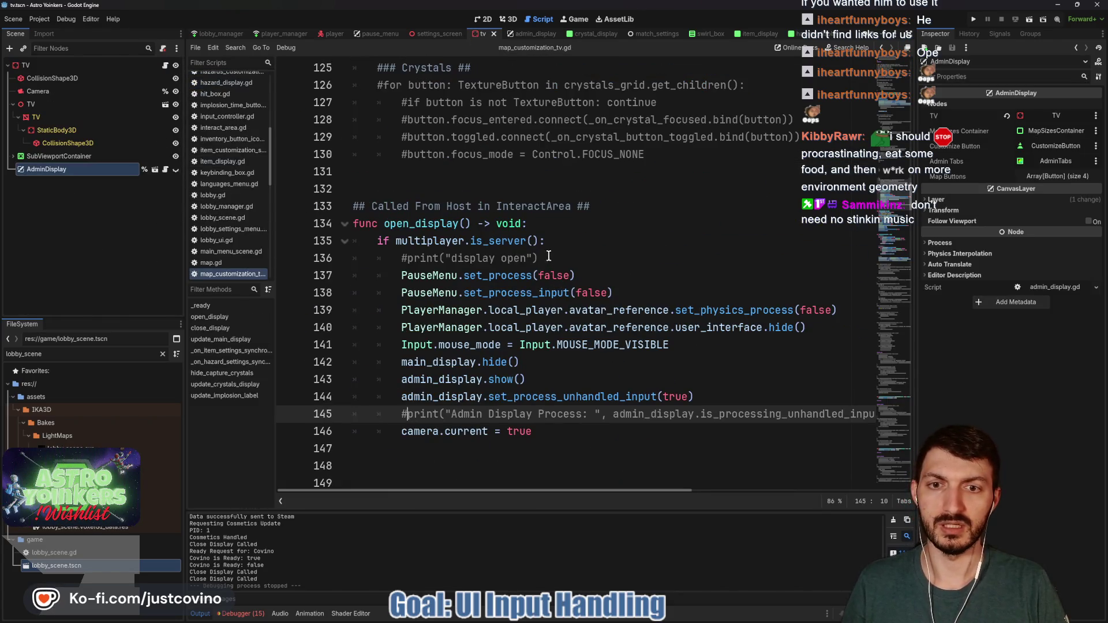
left_click_drag(549, 257, 402, 258)
key("BackSpace")
key("BackSpace")
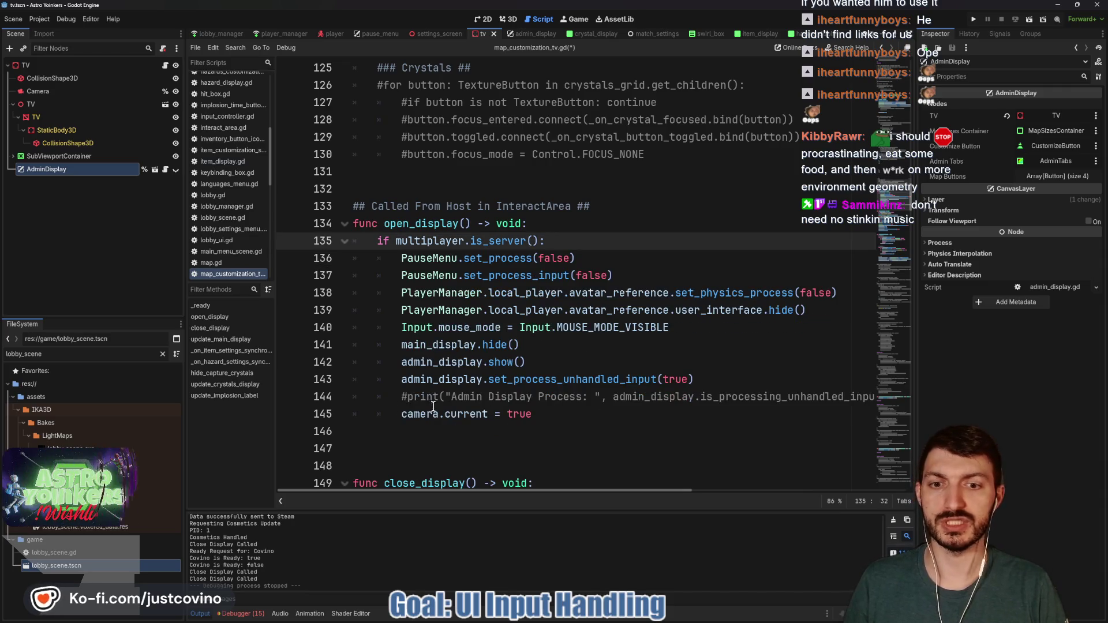
left_click_drag(401, 397, 903, 399)
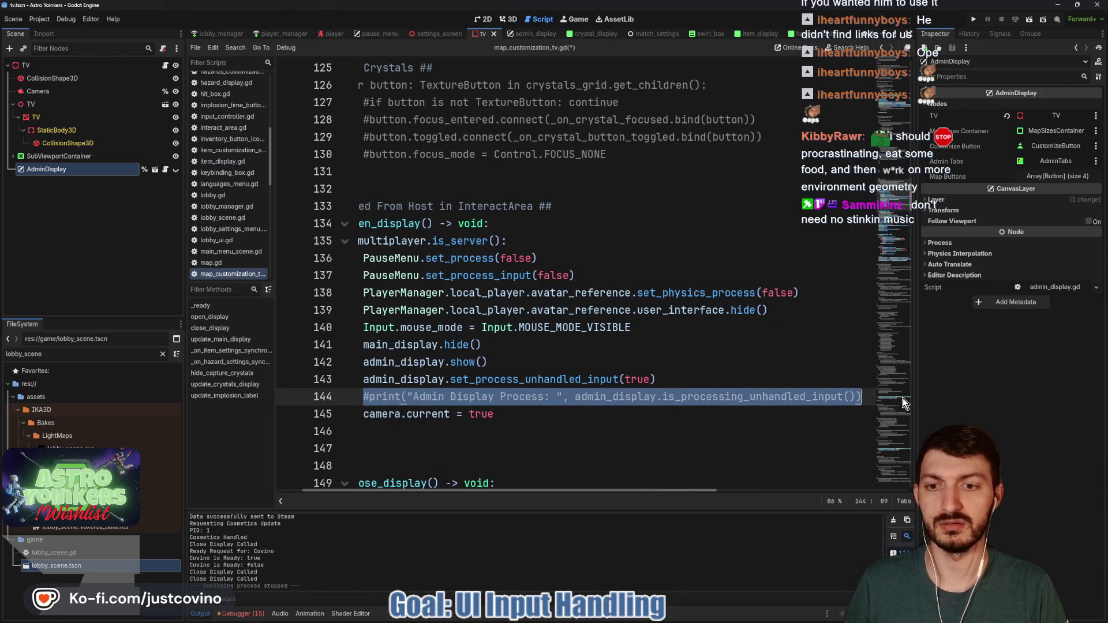
key("BackSpace")
key("BackSpace")
key("ctrl+s")
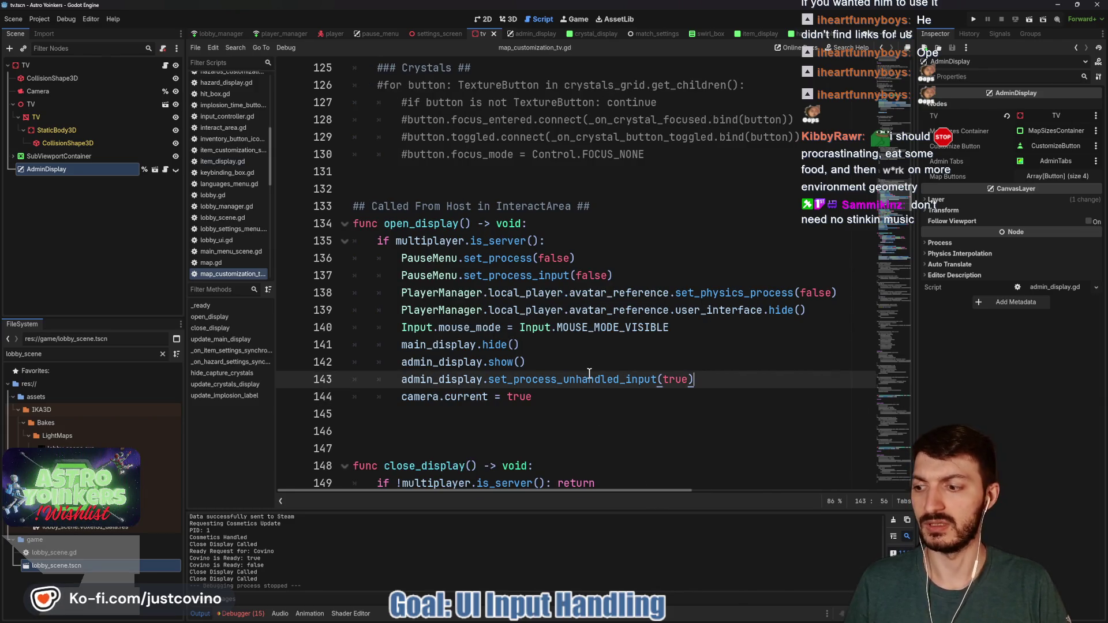
Insert an 'if admin_tabs.visible:' condition above the close_display call in admin_display.gd.
left_click(522, 34)
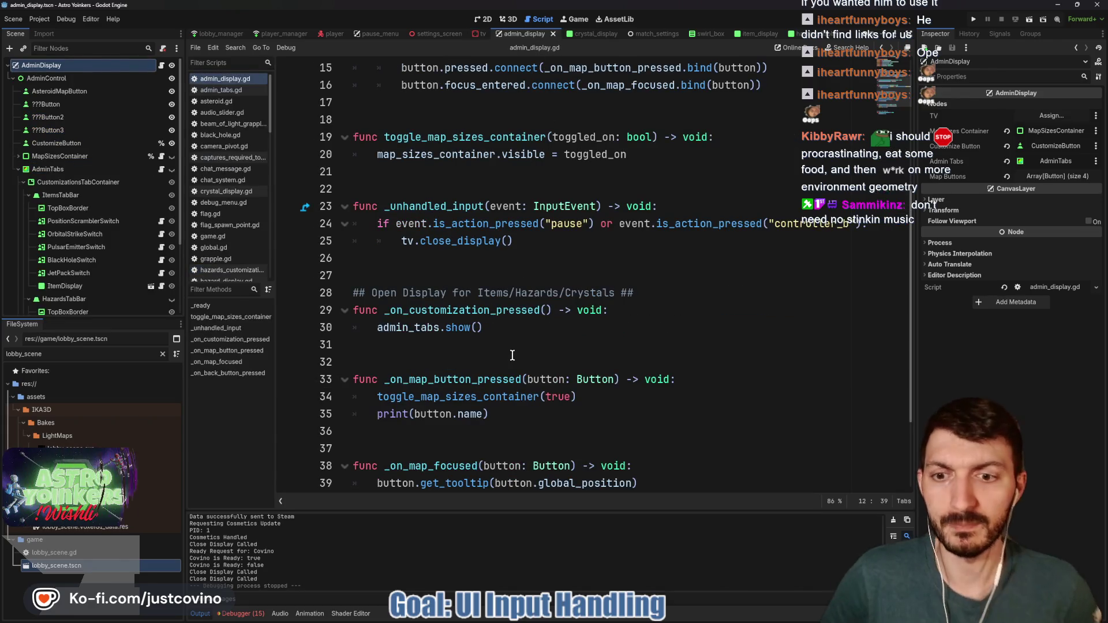
double_click(479, 241)
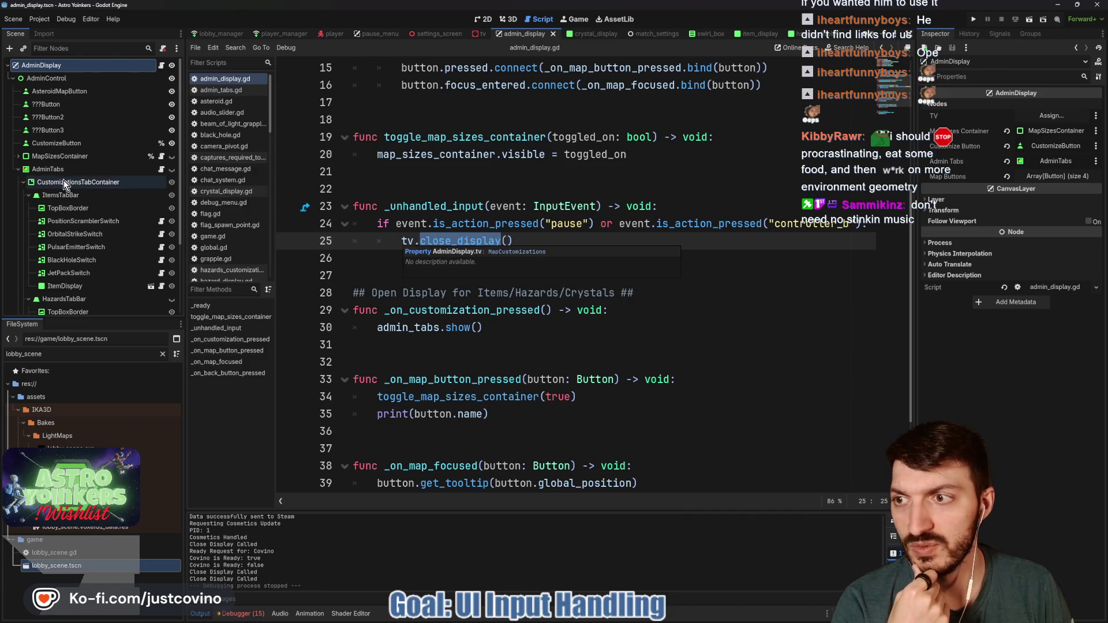
left_click(394, 242)
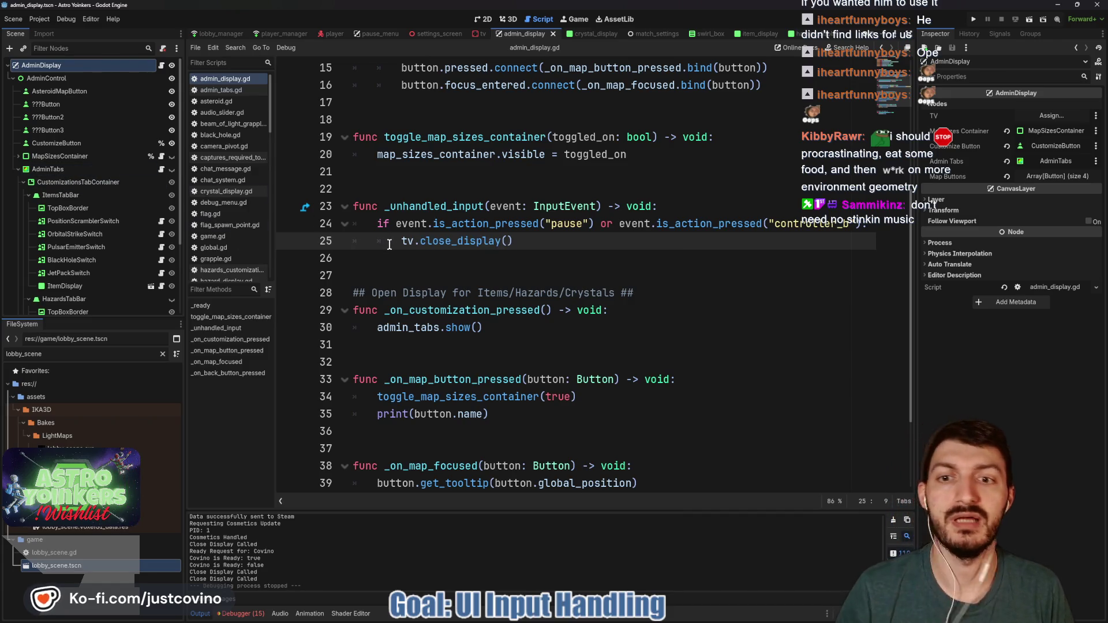
key("Return")
left_click(390, 244)
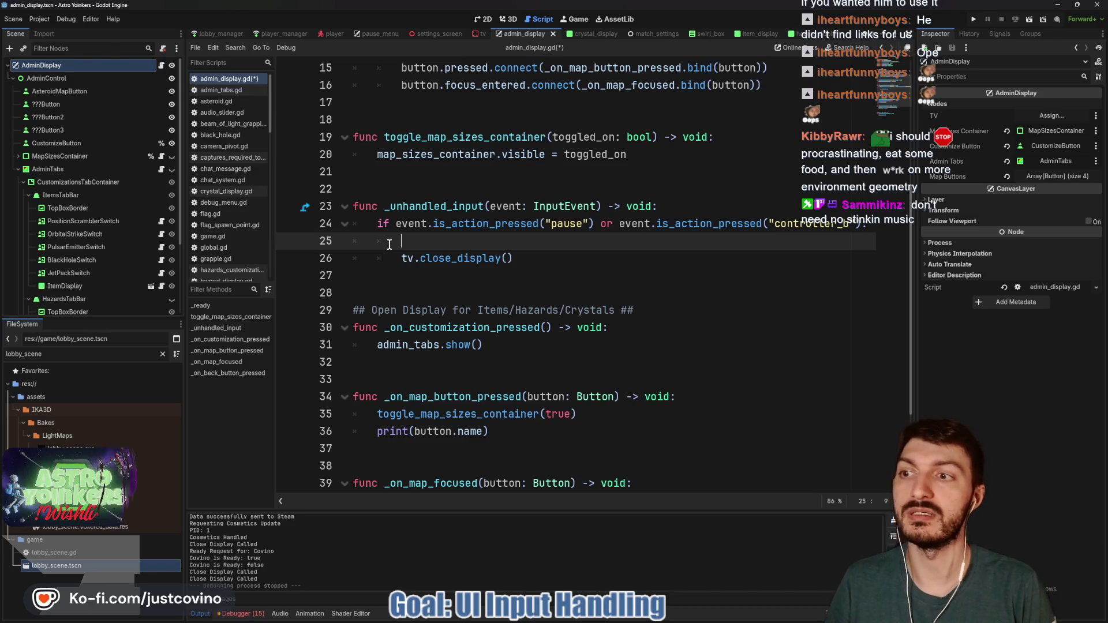
type("if admin_")
key("Return")
type(".visib")
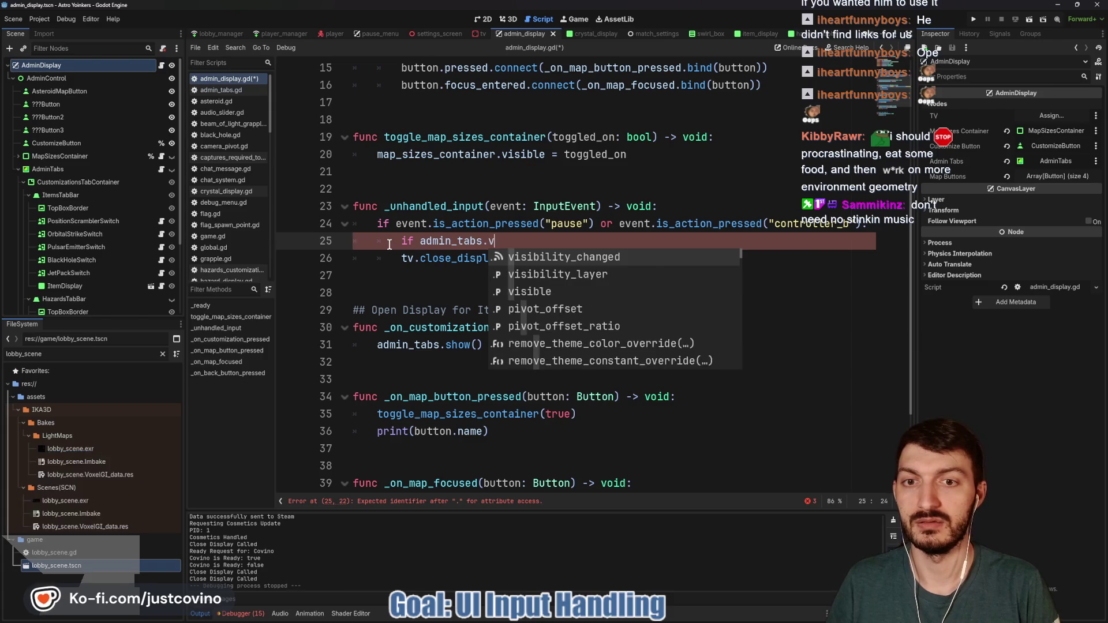
key("Down")
key("Down")
key("Return")
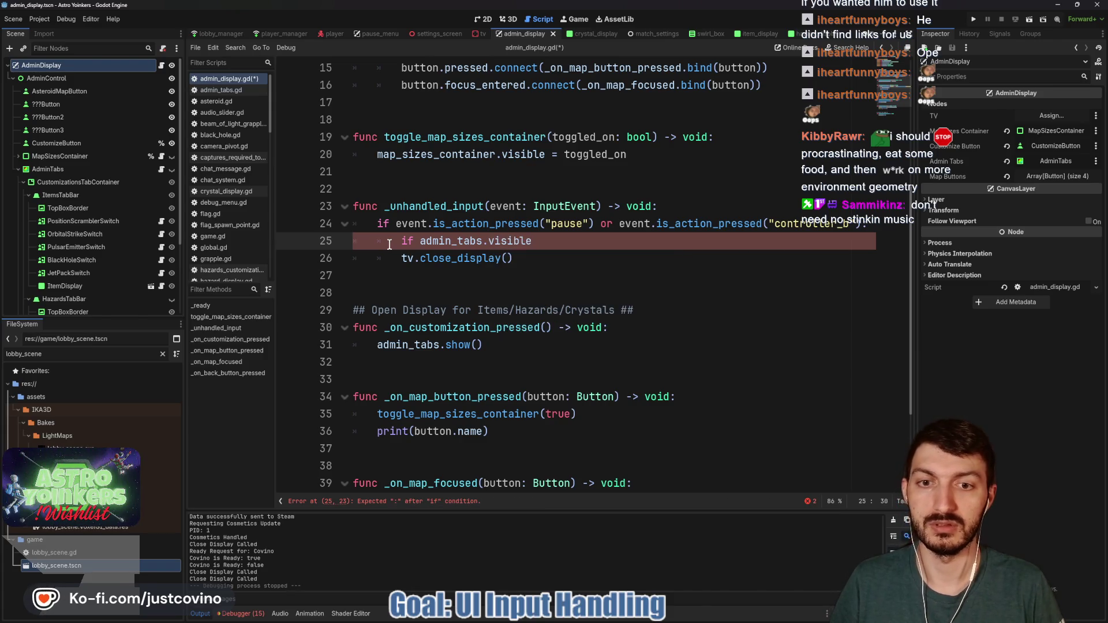
type(":")
Call admin_tabs.hide() under the if, move close_display into an else branch, and save.
key("Return")
type("admin")
key("Return")
type(".hi")
key("Return")
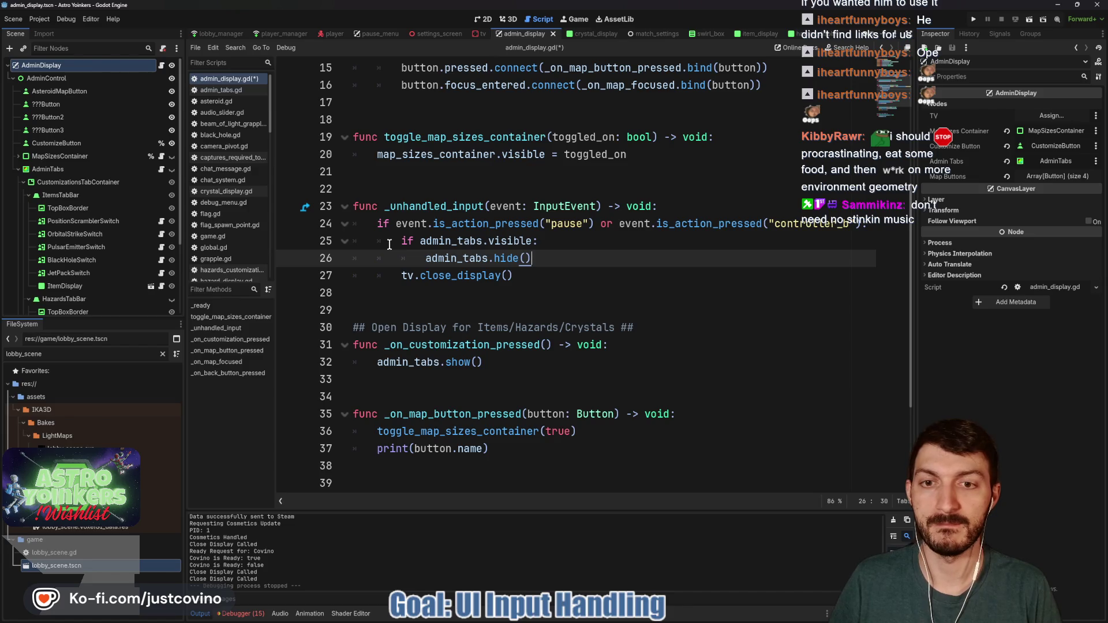
key("Return")
key("BackSpace")
type("else:")
left_click(402, 292)
key("Tab")
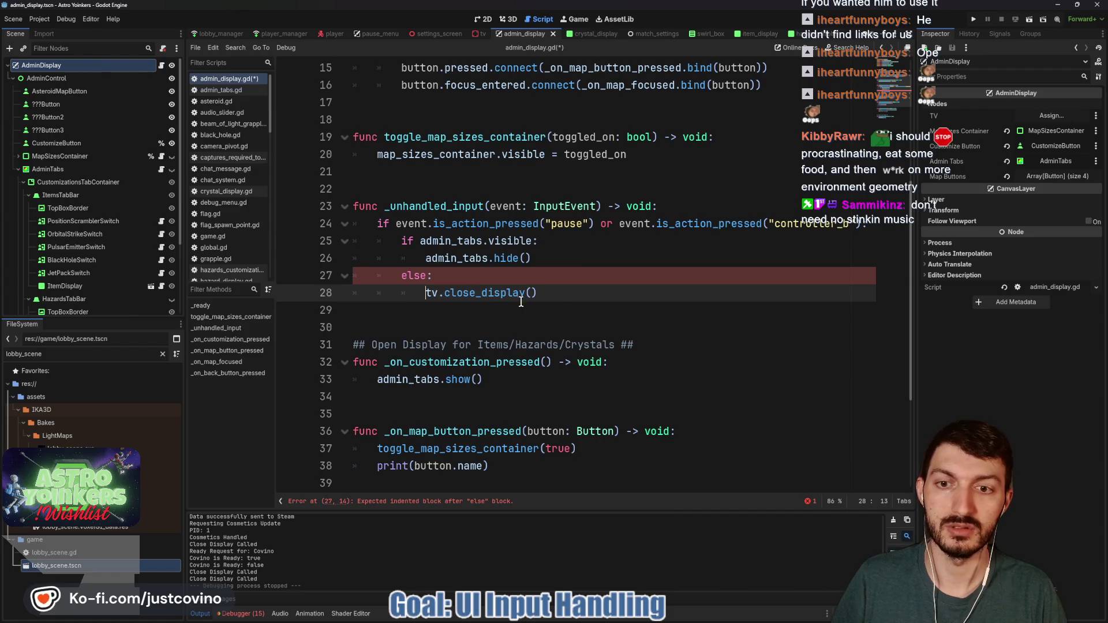
left_click(558, 297)
key("ctrl+s")
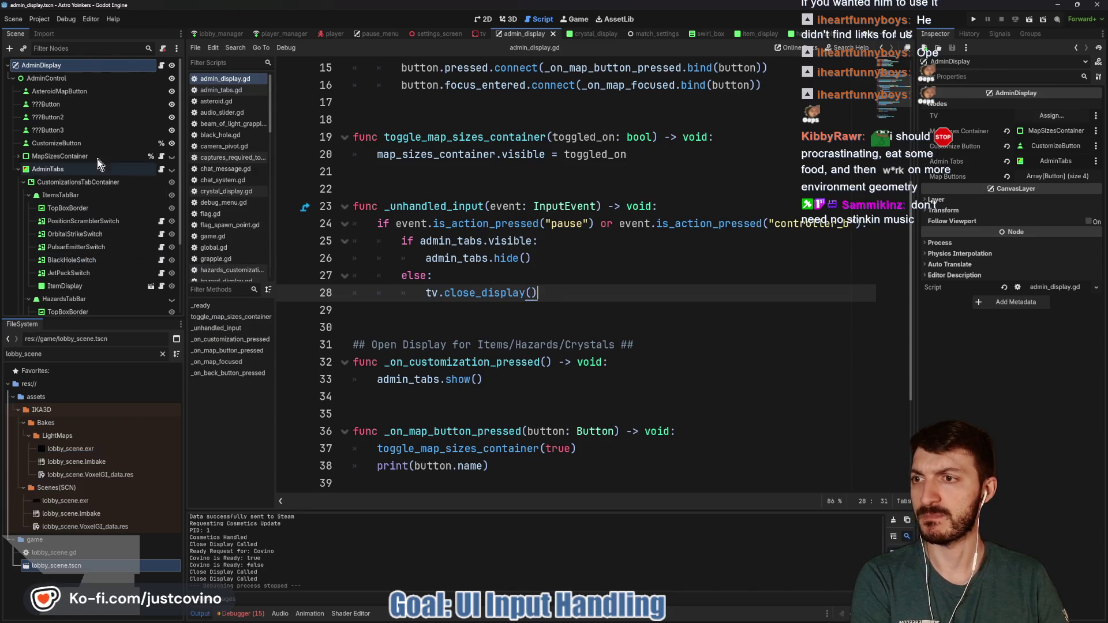
left_click(133, 156)
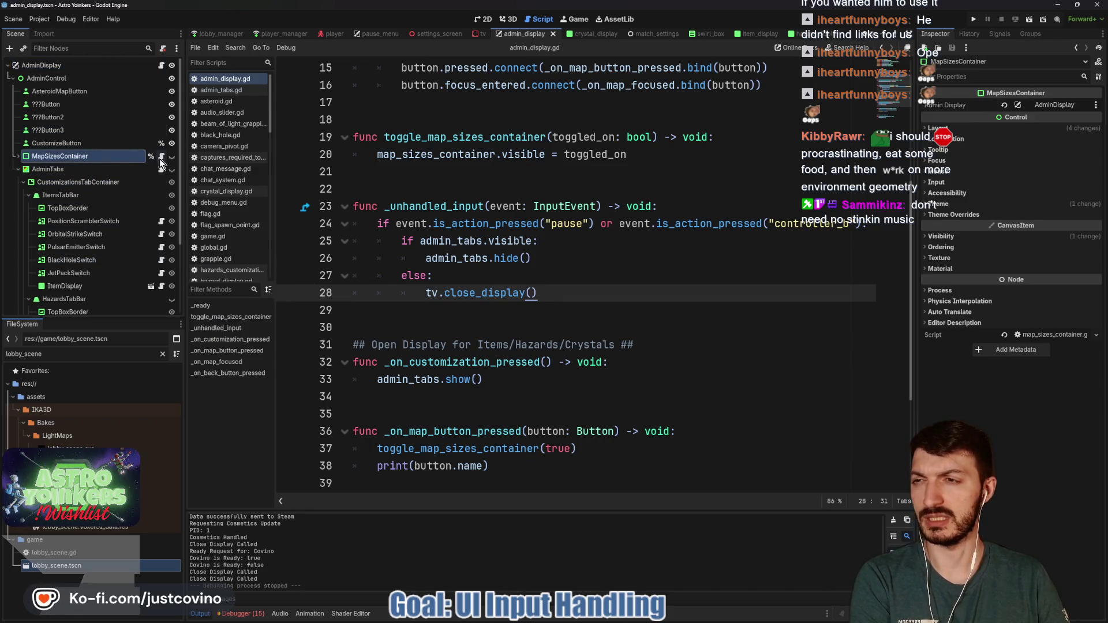
Review map_sizes_container.gd's small-button handler, then select SmallButton under MapSizesContainer to inspect it.
left_click(161, 156)
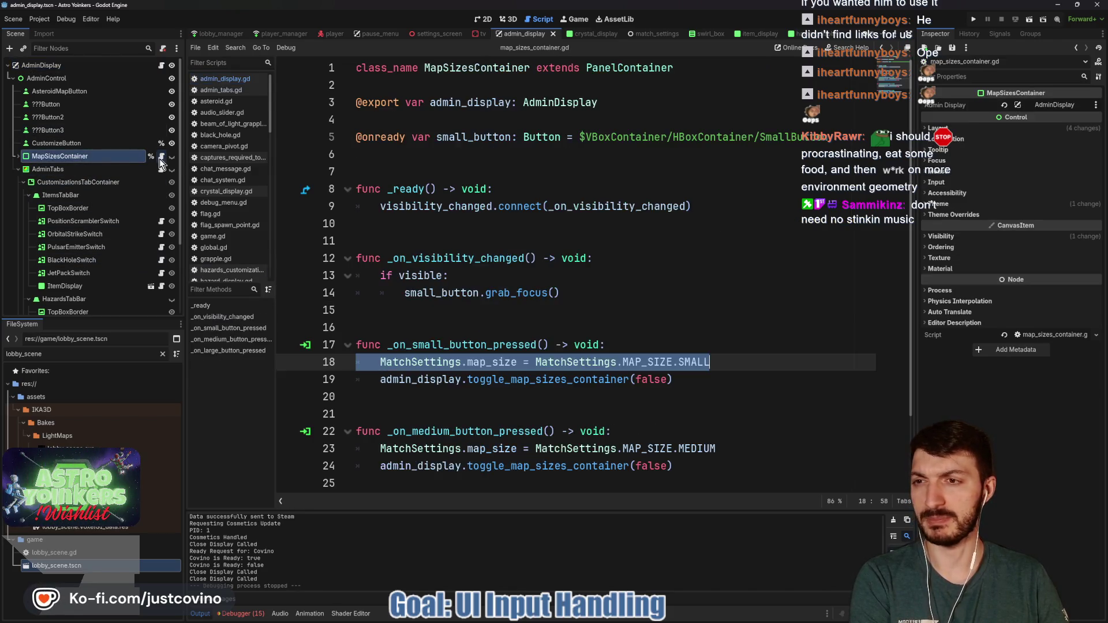
left_click(433, 333)
scroll(468, 344, "down", 2)
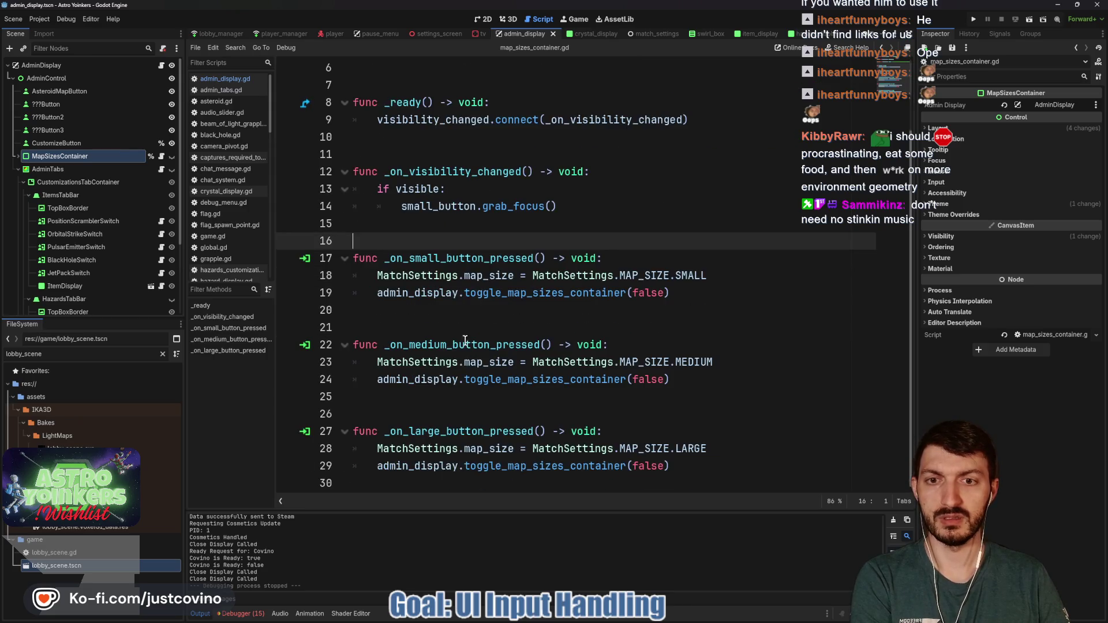
left_click(445, 258)
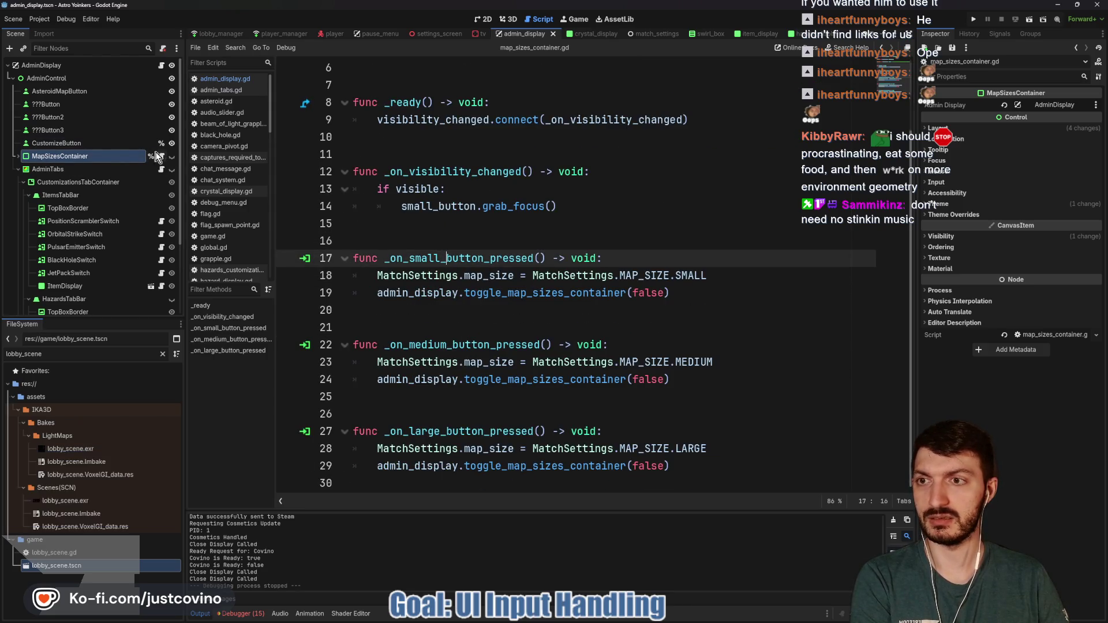
left_click(18, 156)
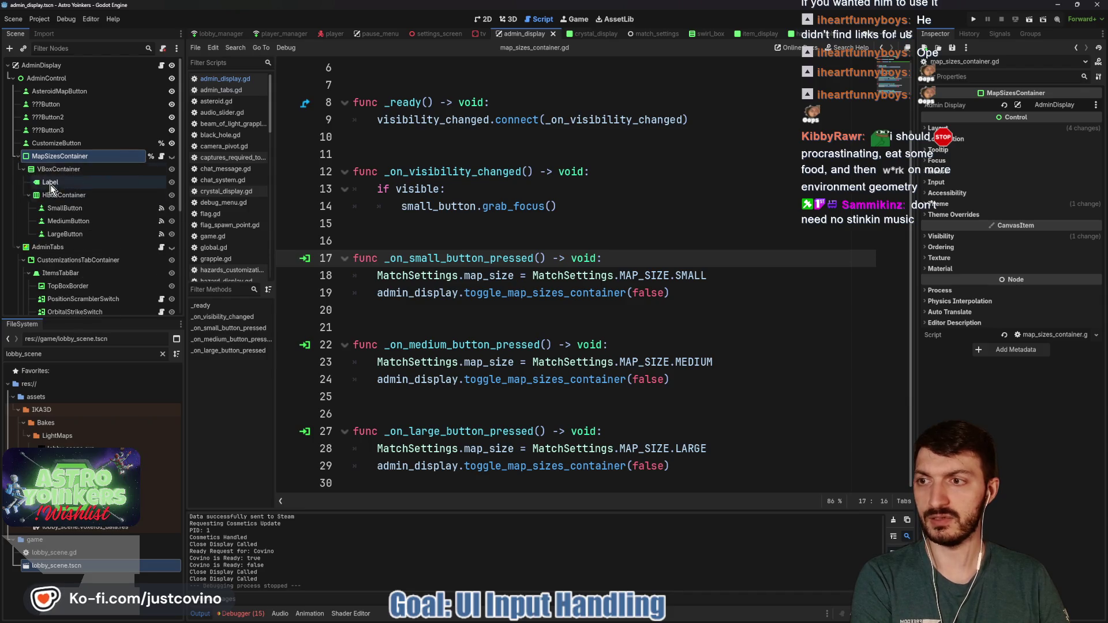
left_click(86, 208)
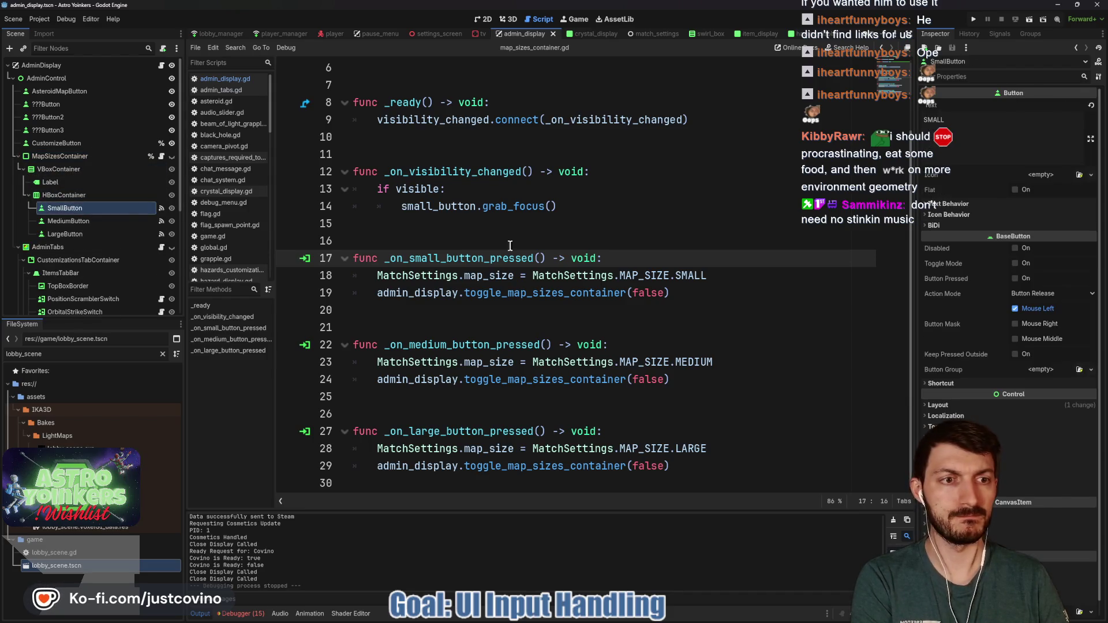
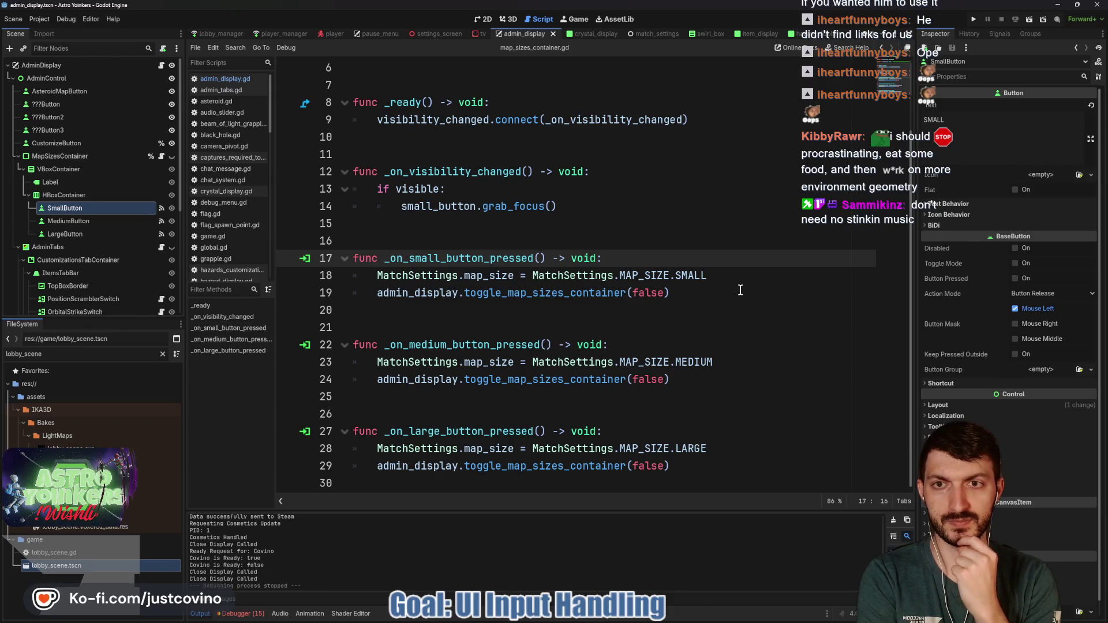
Open the MapSizesContainer script and begin renaming the HBoxContainer holding the size buttons.
scroll(740, 290, "up", 2)
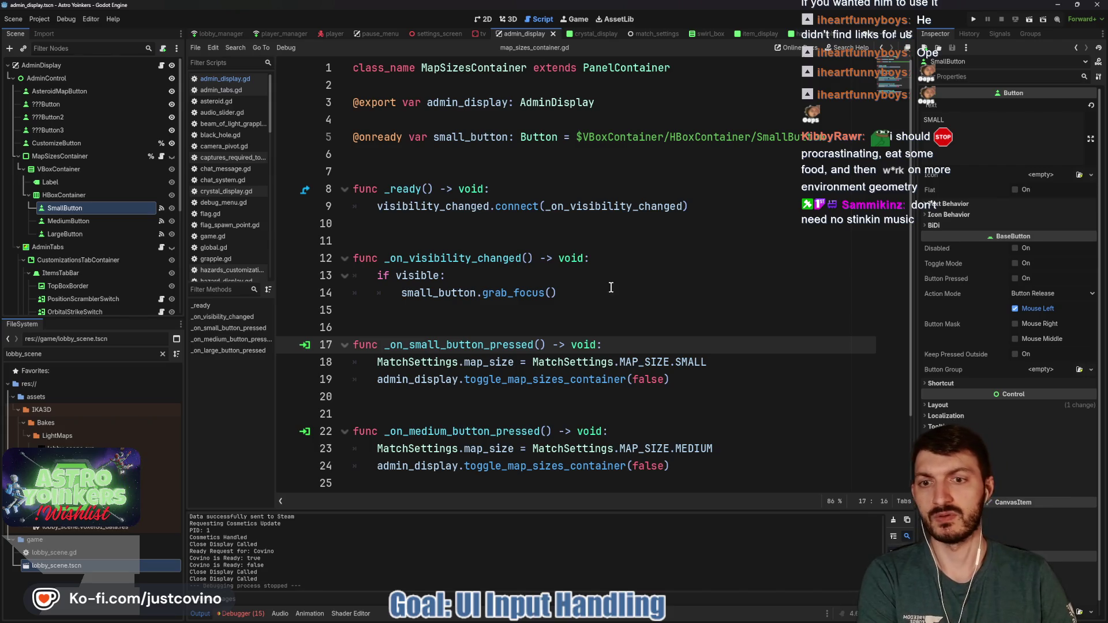
scroll(454, 324, "down", 1)
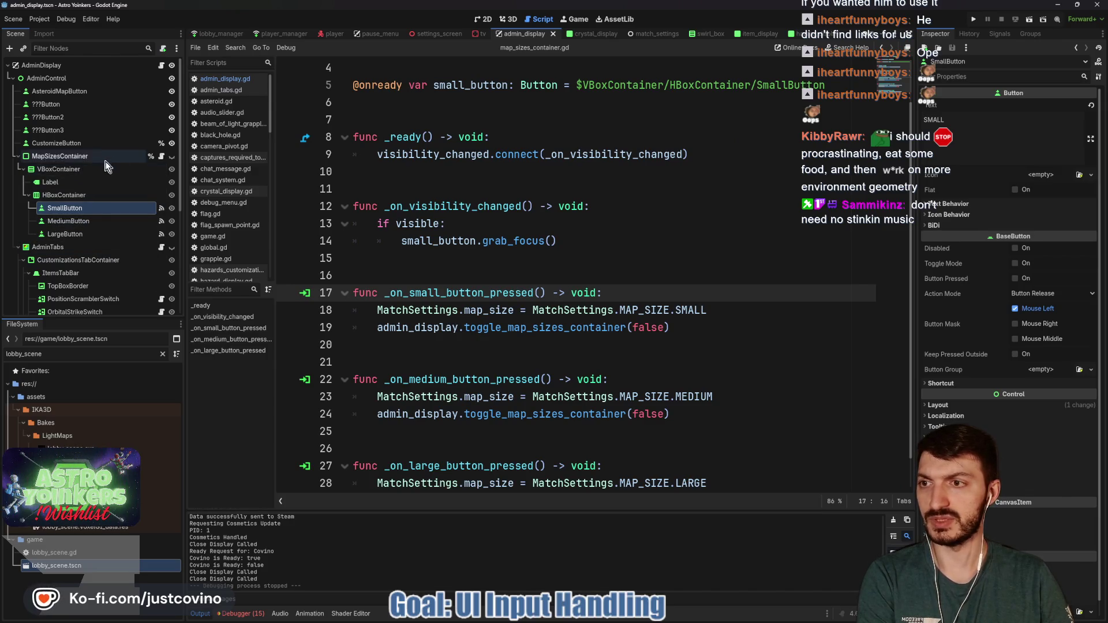
left_click(161, 159)
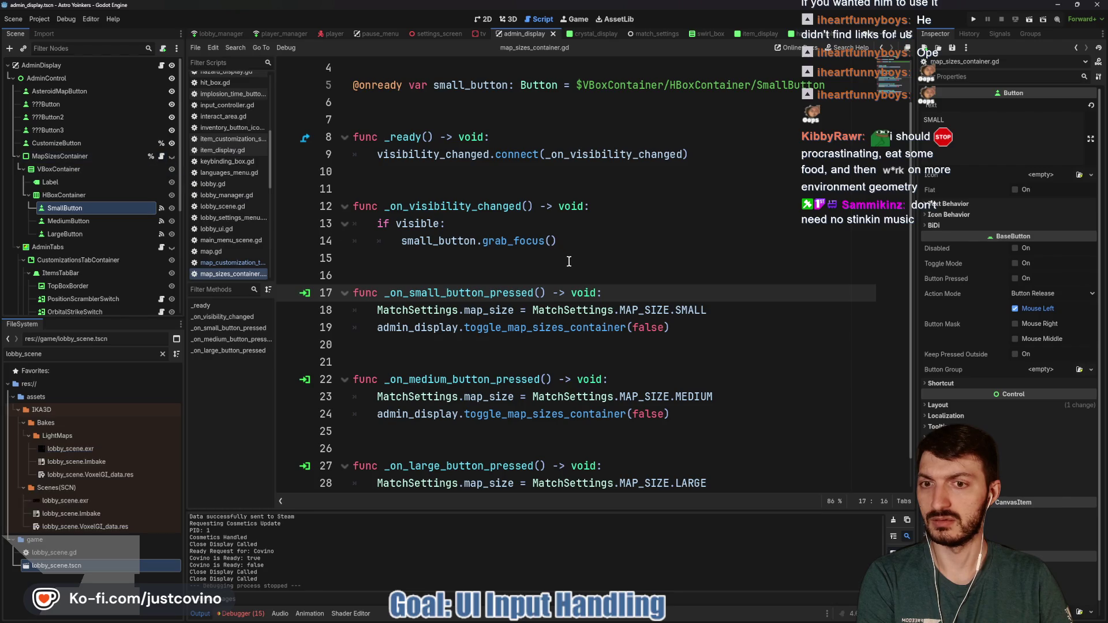
left_click(80, 197)
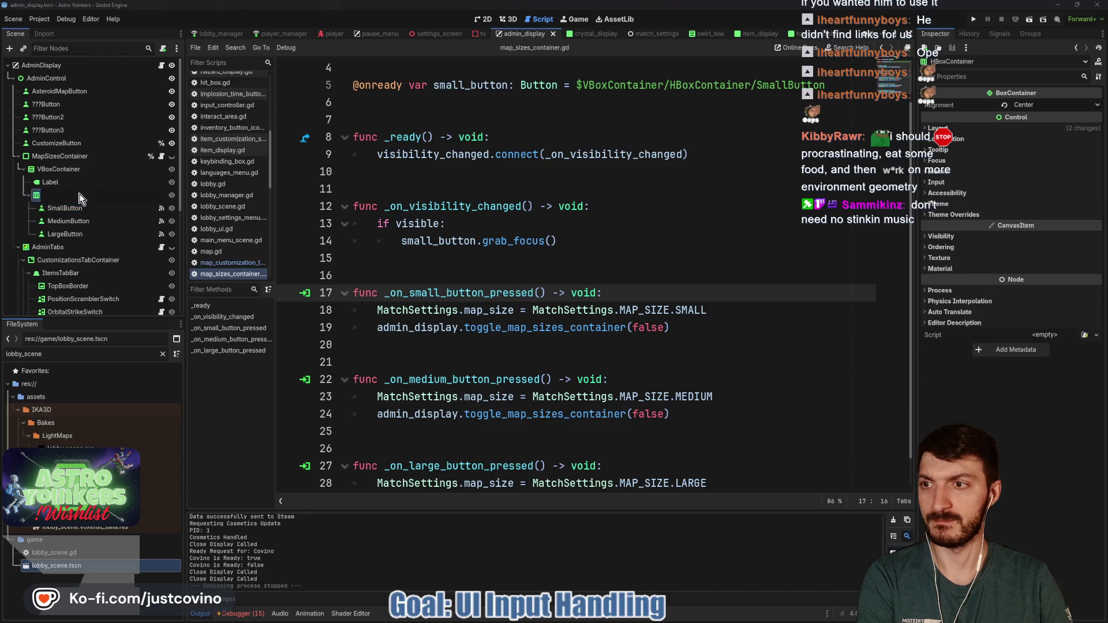
Rename the button HBoxContainer to SizesHBox and save the scene.
type("SizesHBox")
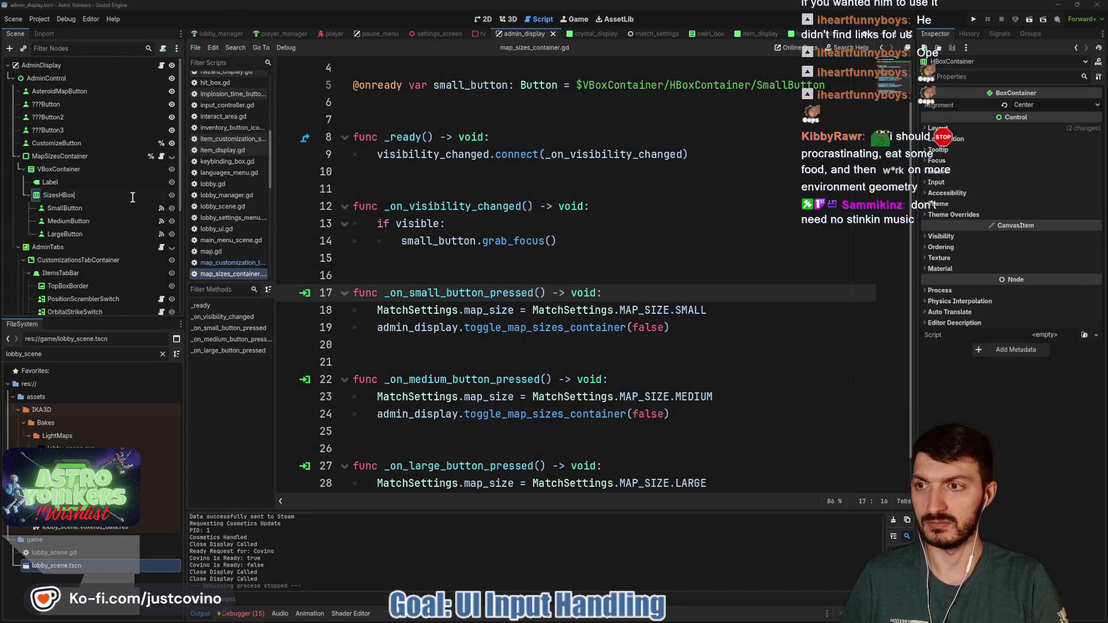
key("Return")
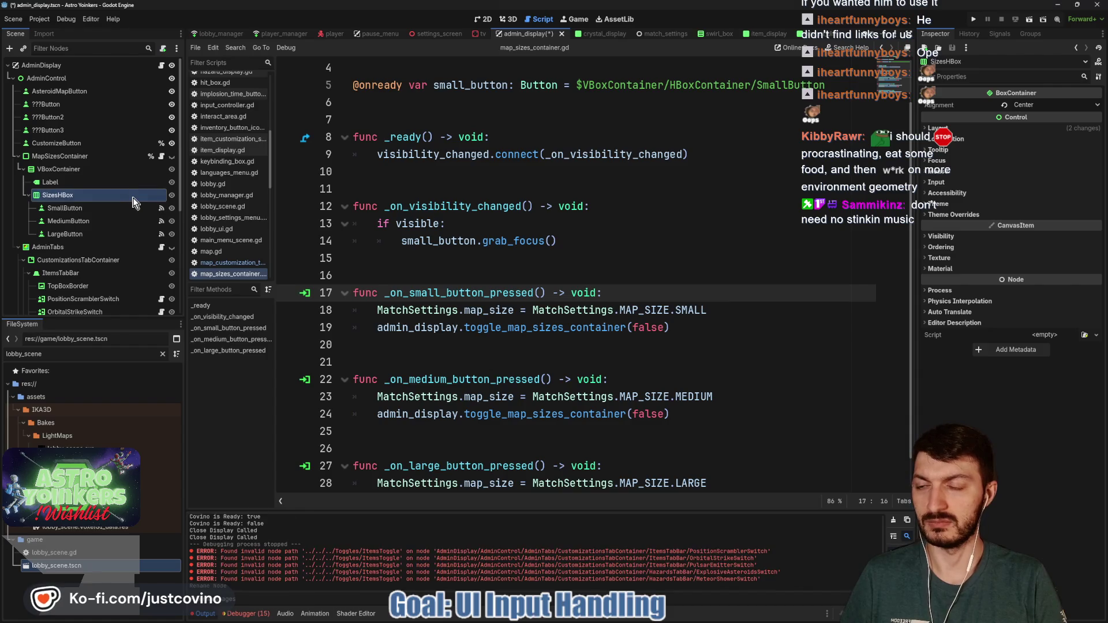
key("ctrl+s")
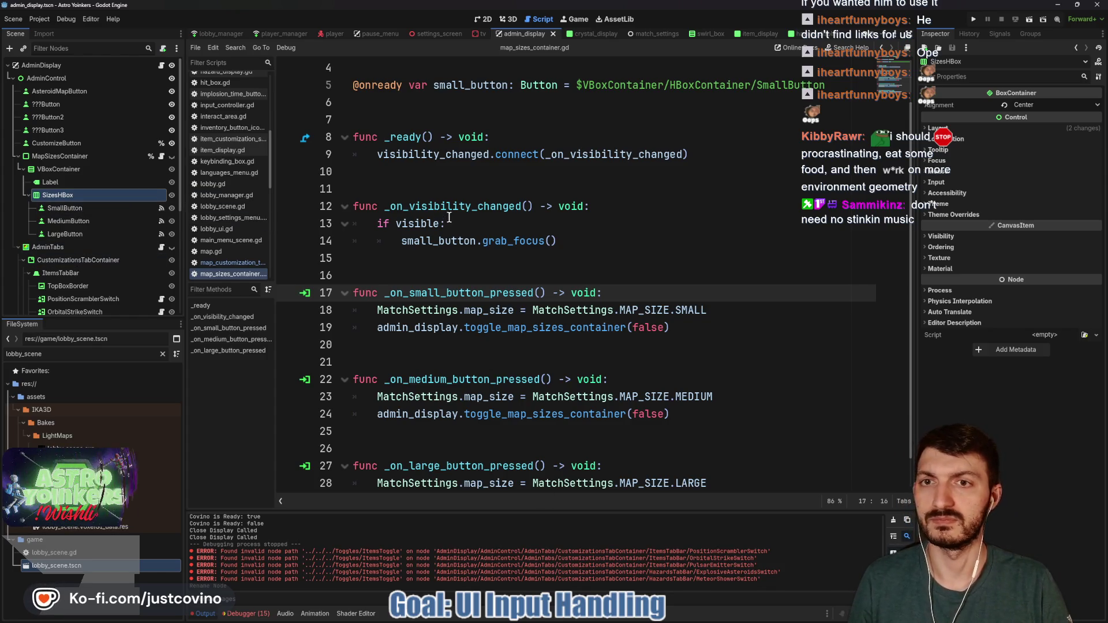
scroll(449, 220, "up", 3)
left_click_drag(825, 137, 334, 137)
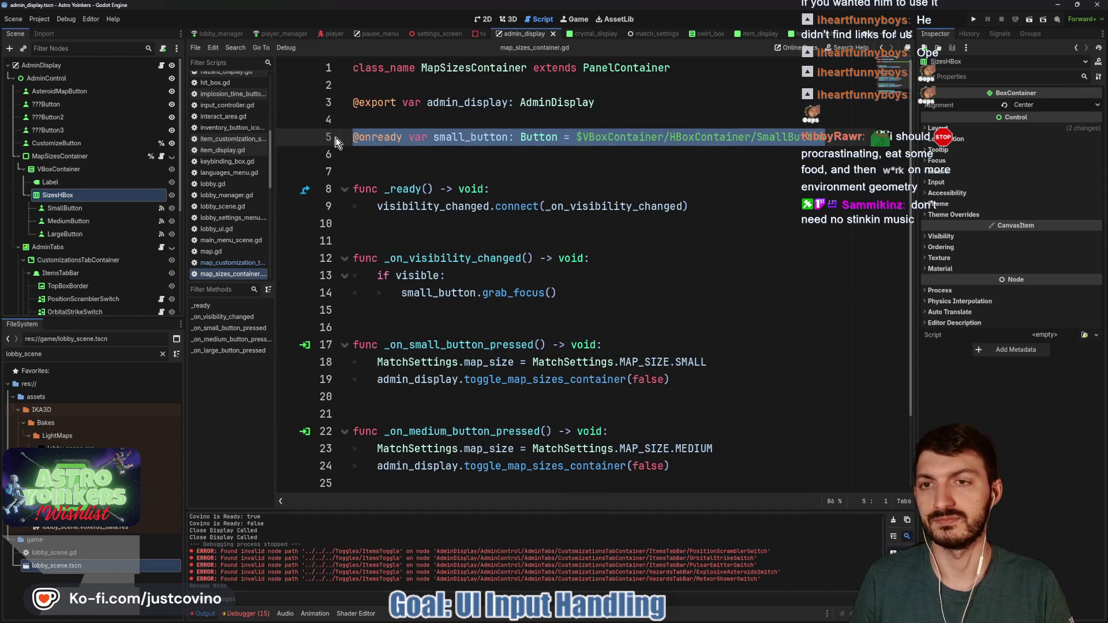
key("BackSpace")
left_click_drag(605, 297, 400, 291)
type("pass")
left_click(486, 300)
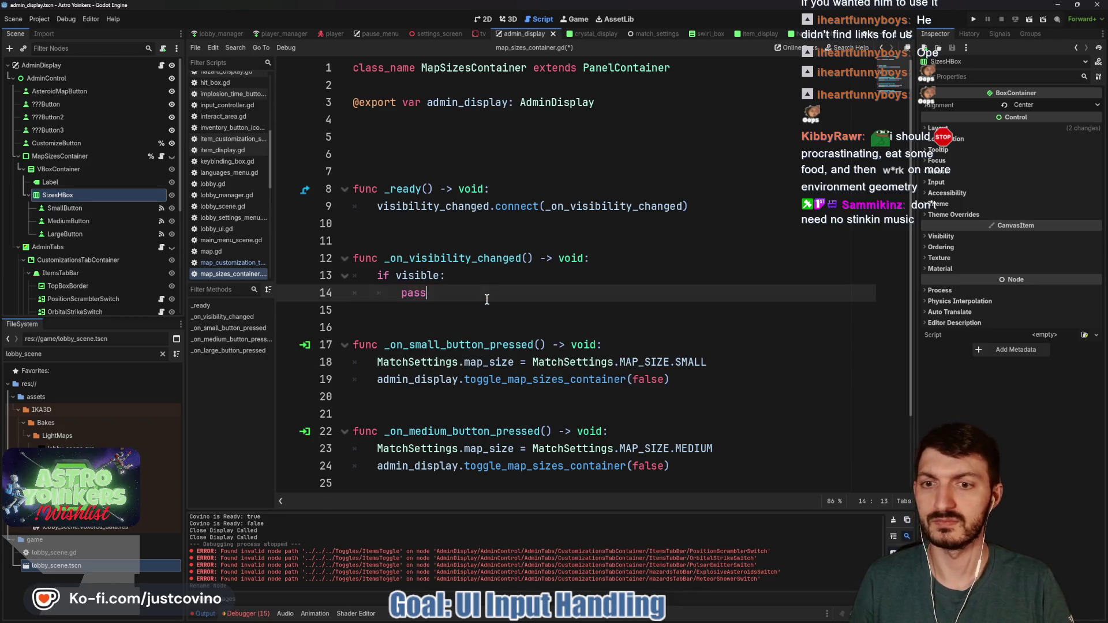
left_click(427, 154)
Give Small, Medium and Large buttons Toggle Mode and a shared new ButtonGroup, then save.
left_click(64, 208)
left_click(65, 234, "shift")
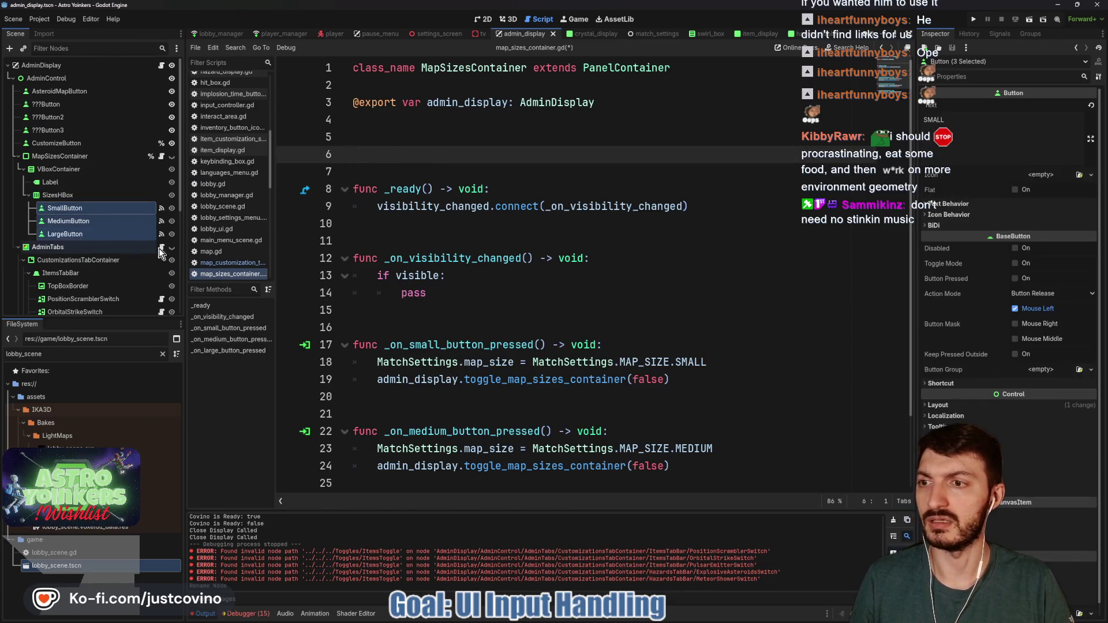
left_click(1014, 263)
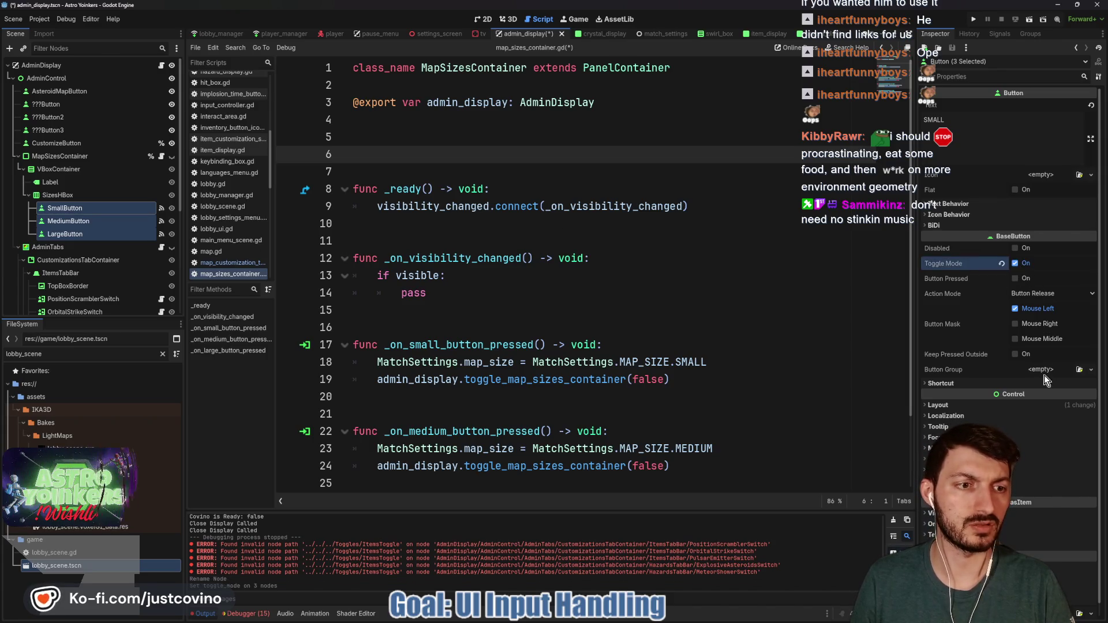
left_click(1091, 370)
left_click(1070, 394)
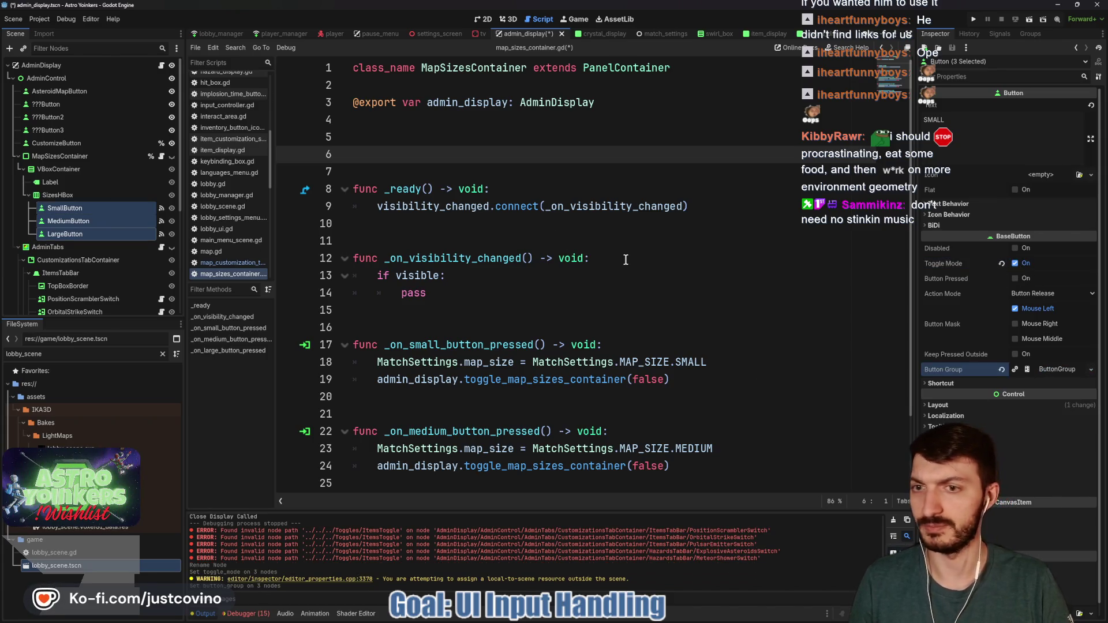
left_click(525, 241)
key("ctrl+s")
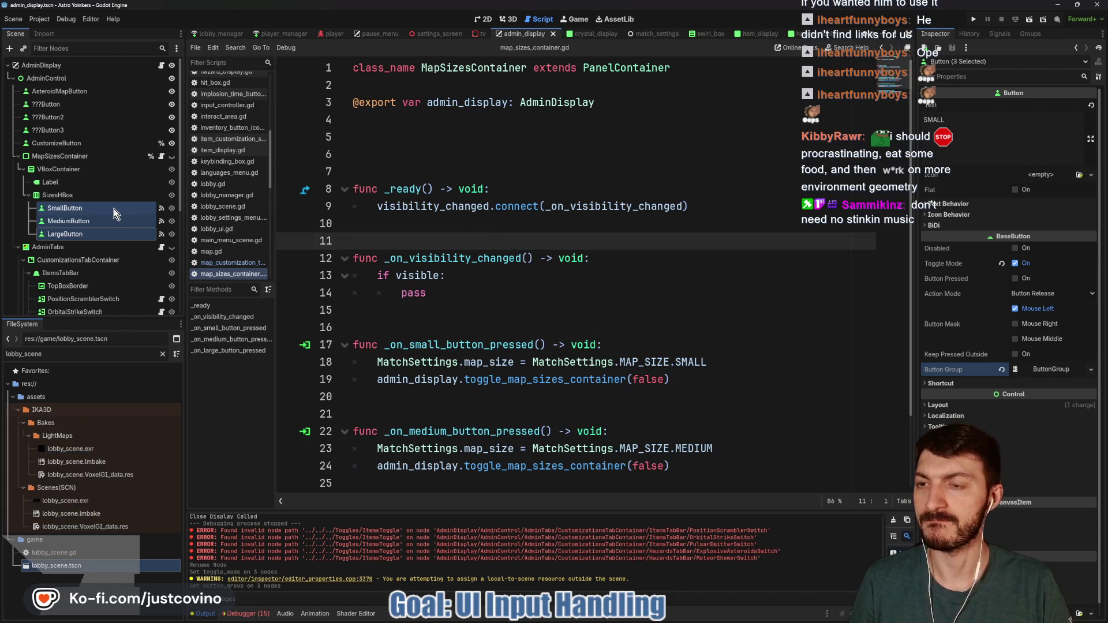
mouse_move(64, 197)
left_mouse_down()
mouse_move(457, 123)
mouse_move(365, 125)
left_mouse_up()
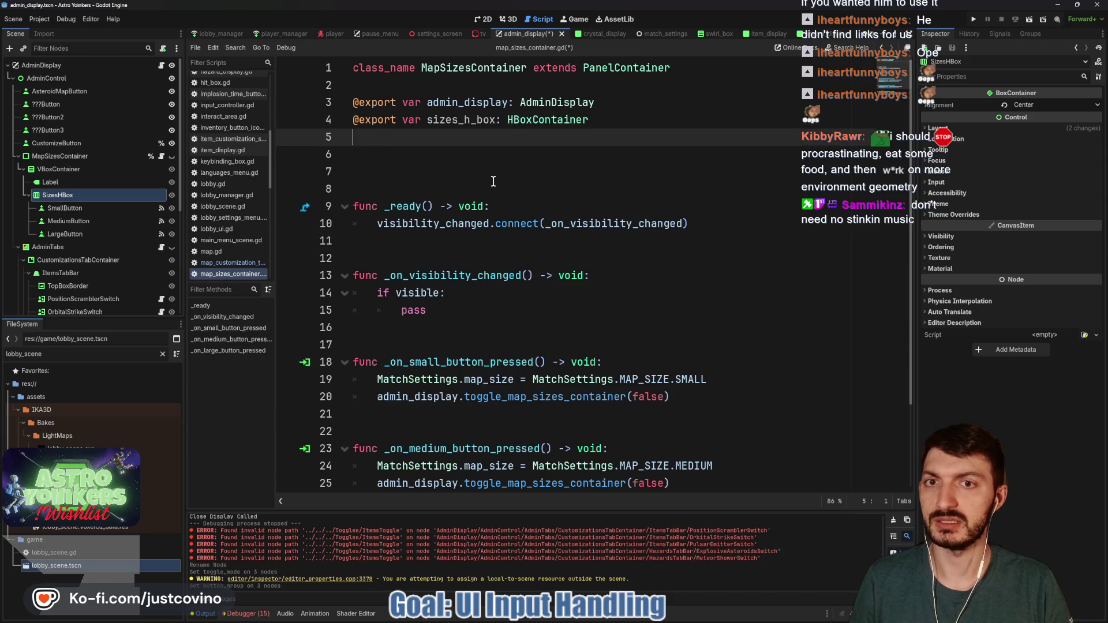
Rename the exported sizes_h_box variable to sizes_box and save.
left_click(475, 124)
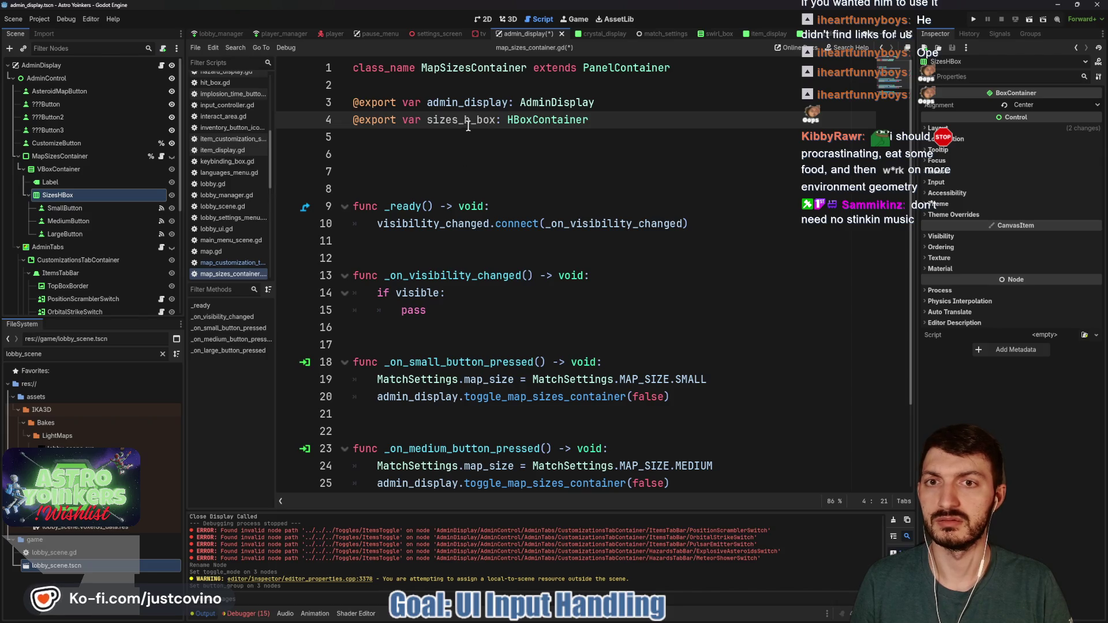
key("BackSpace")
key("BackSpace")
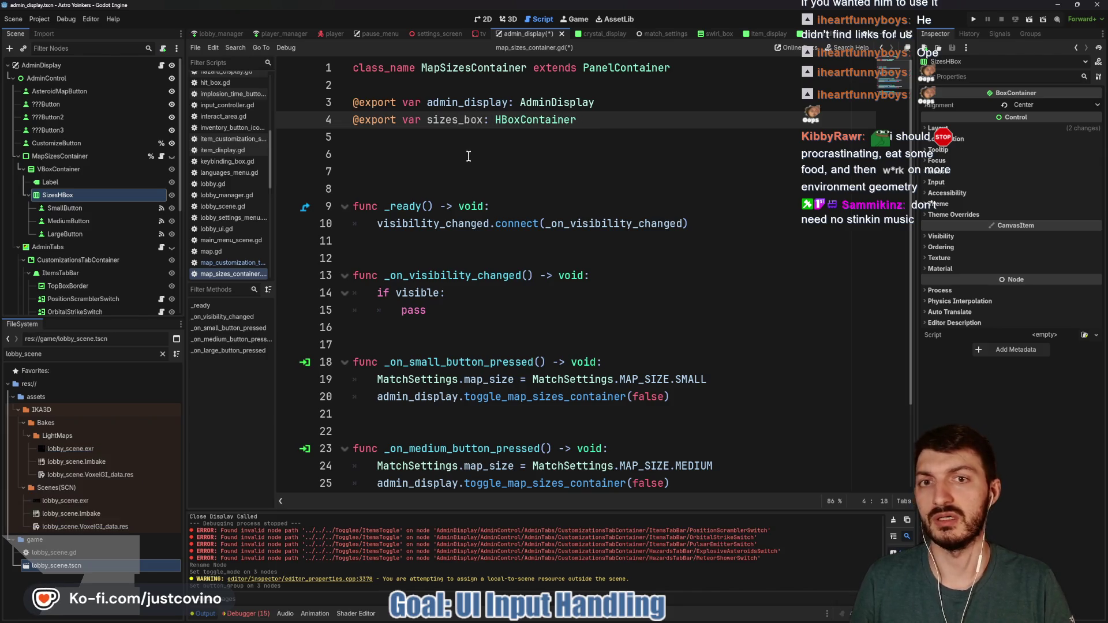
left_click(488, 154)
key("ctrl+s")
Assign the SizesHBox node to MapSizesContainer's Sizes Box property in the Inspector.
left_click(66, 156)
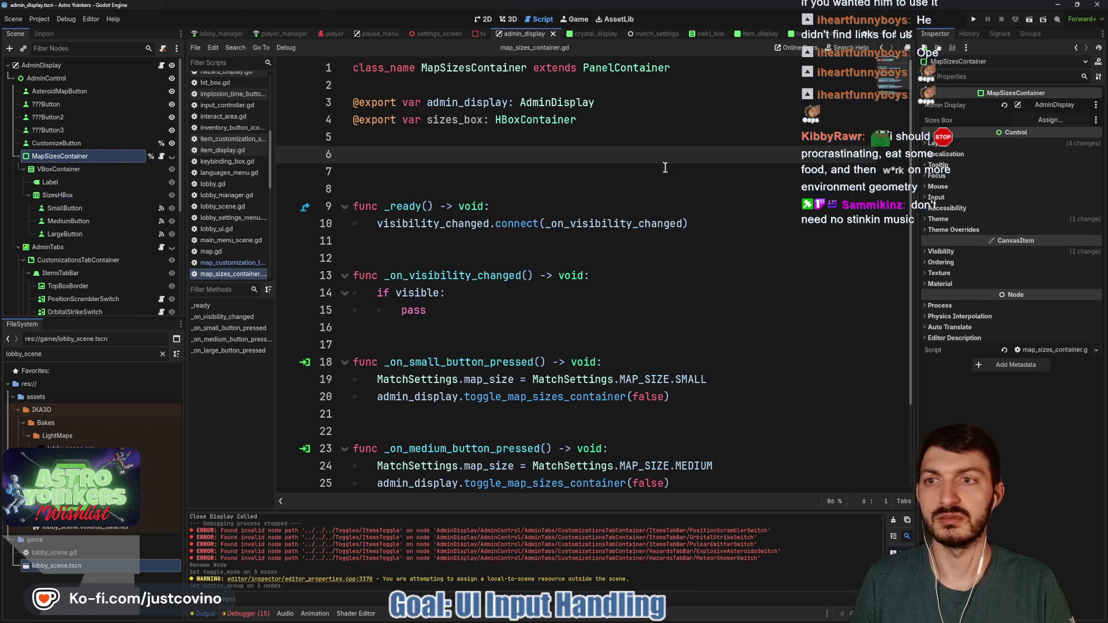
left_click(1042, 120)
left_click(595, 253)
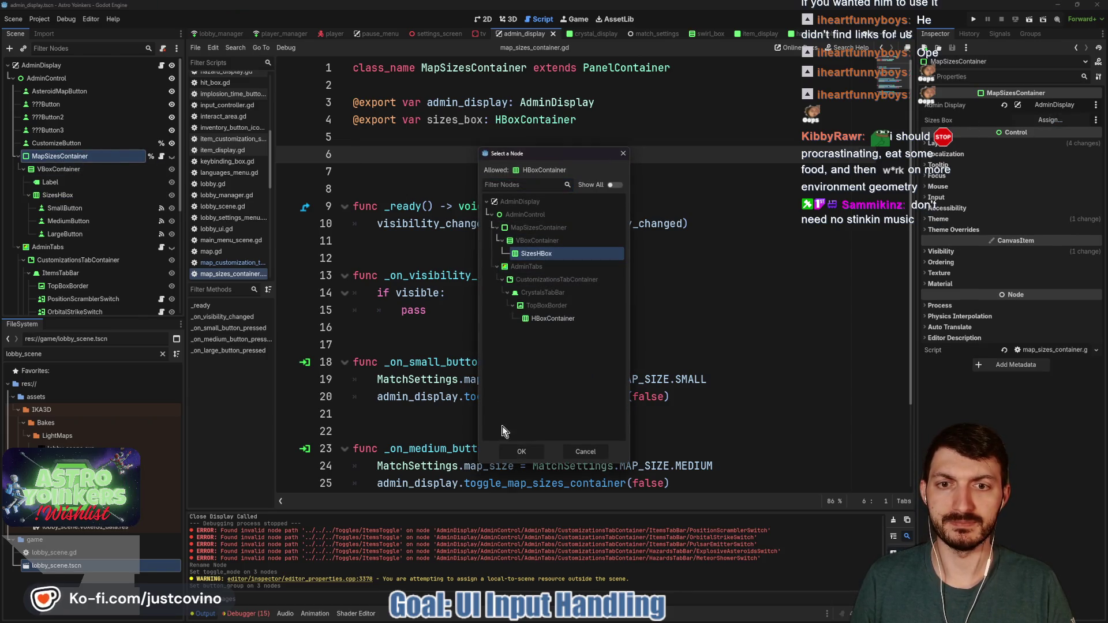
double_click(537, 254)
left_click(527, 206)
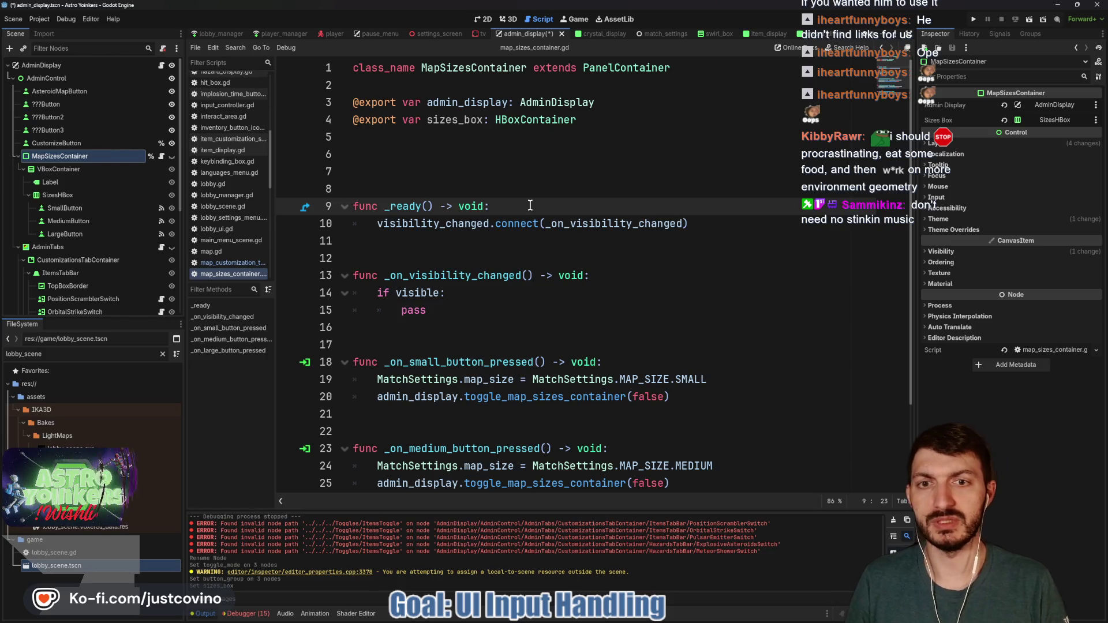
left_click(463, 240)
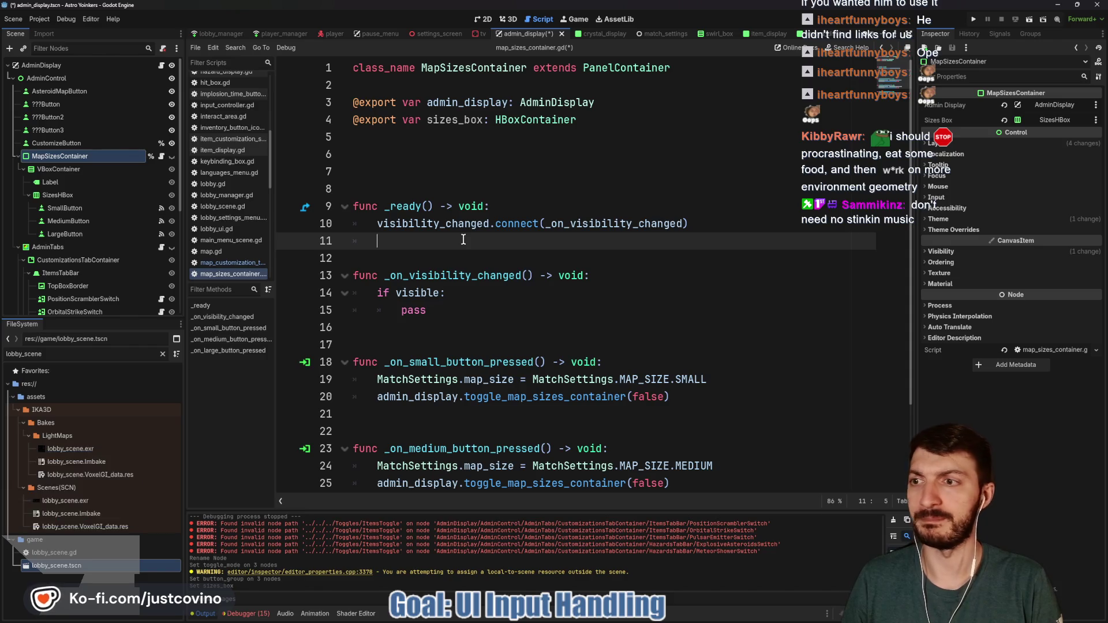
Loop over sizes_box children, connecting each button's toggled signal to _on_button_toggled.bind(button).
type("for butt")
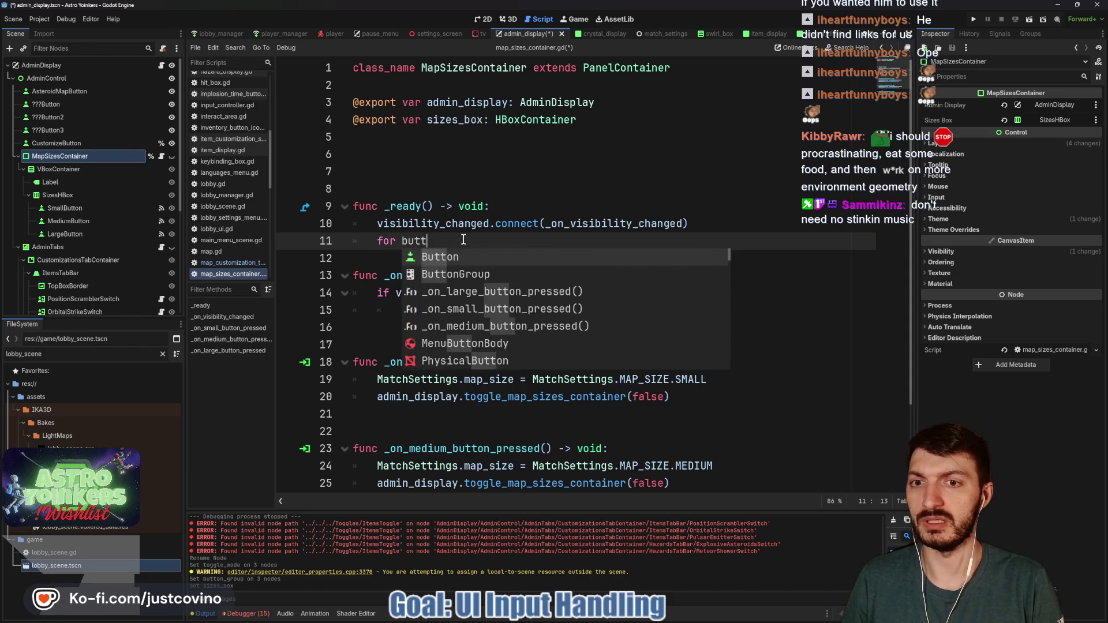
type("on: But")
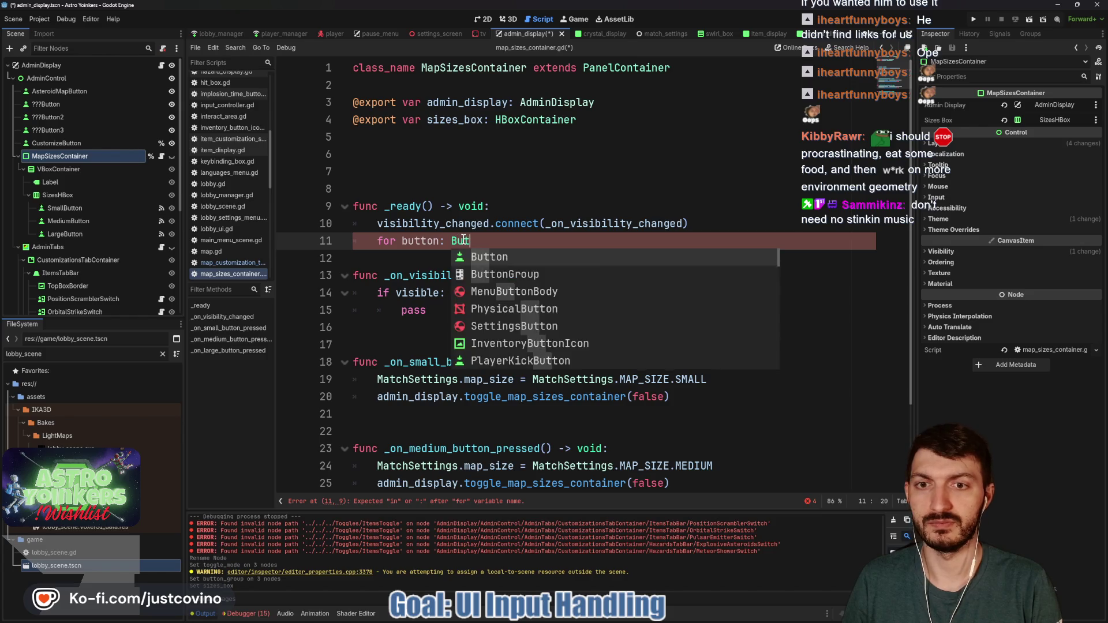
type("ton in sizes_box")
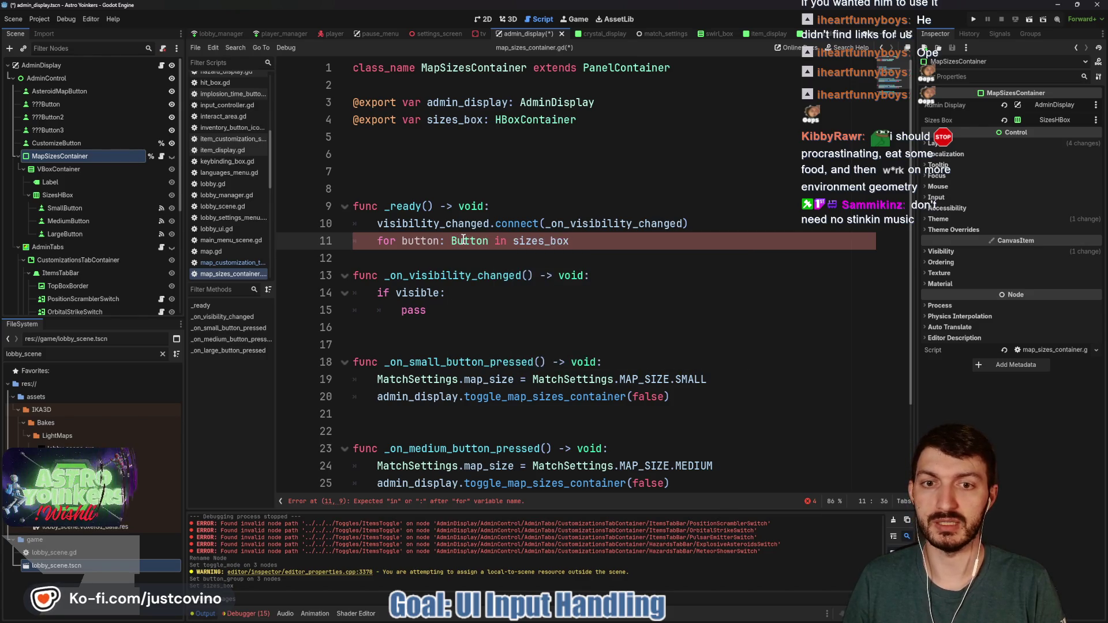
type(".get_childre")
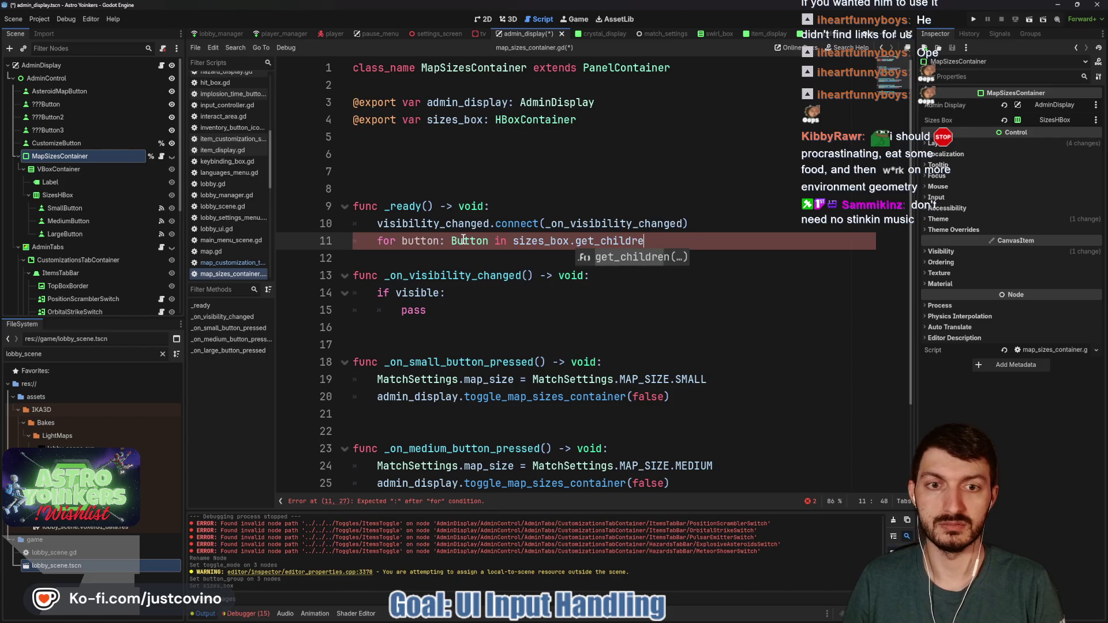
key("Return")
type(":")
key("Return")
type("button.t")
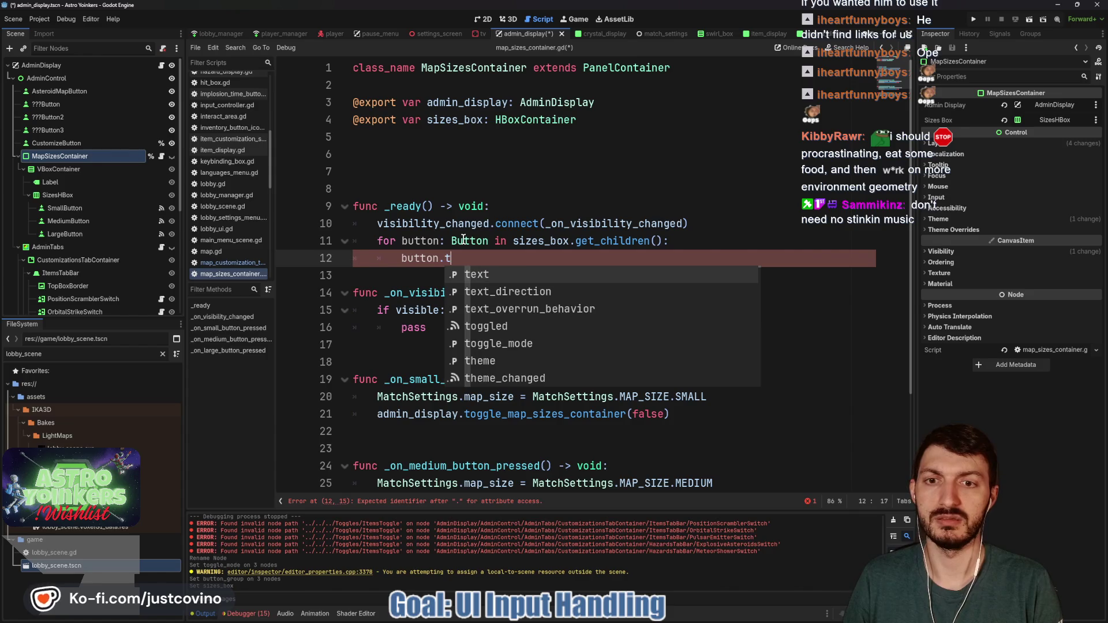
type("oggl")
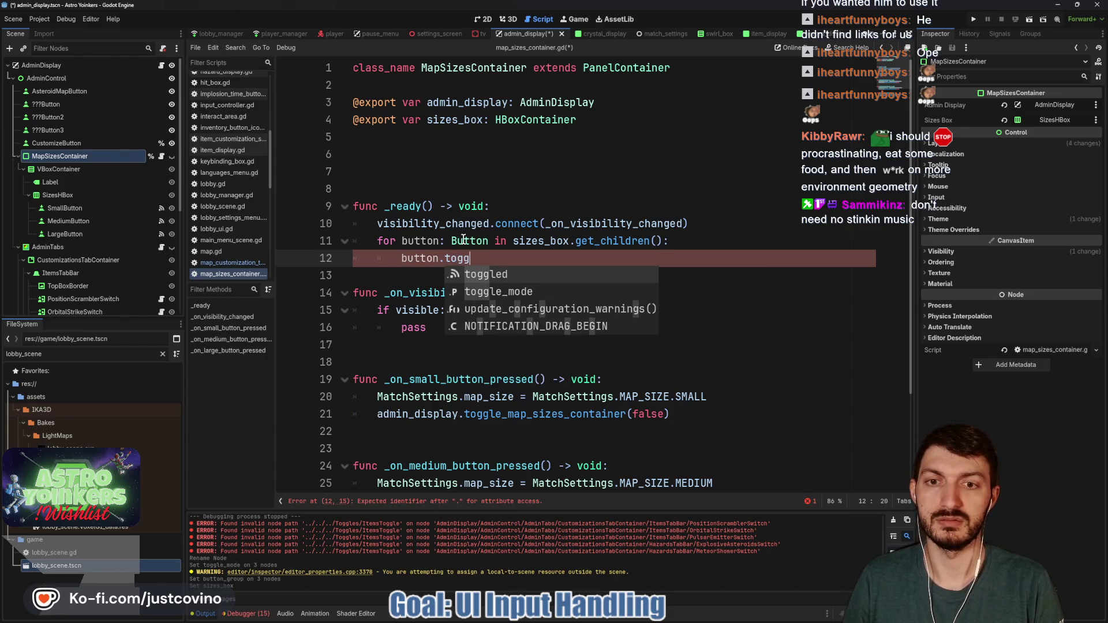
key("Return")
type(".")
key("Return")
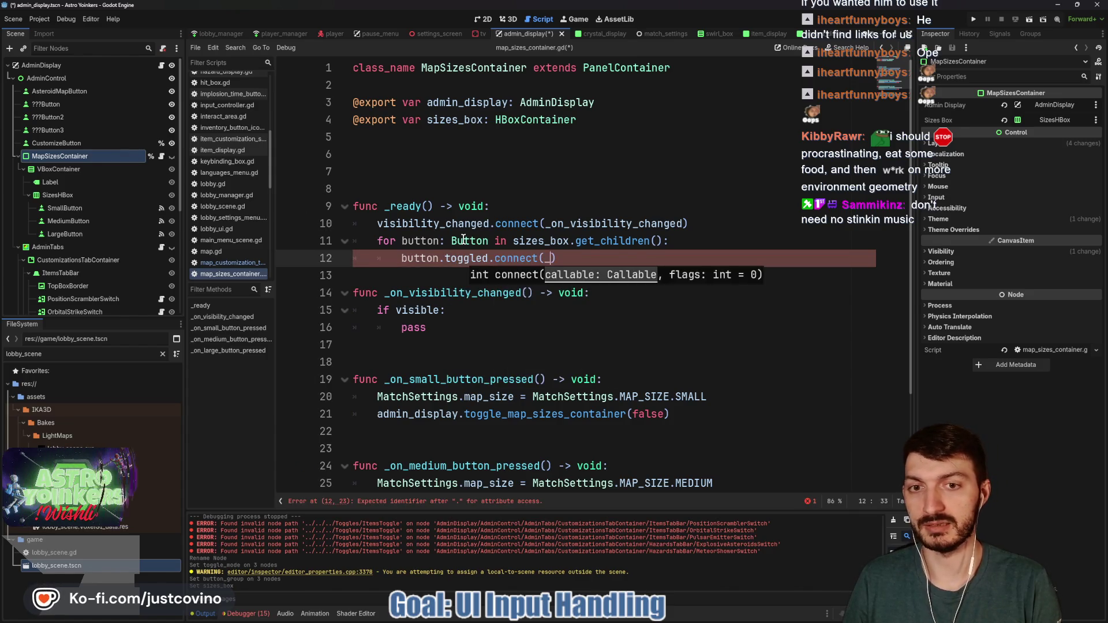
type("_on_button_")
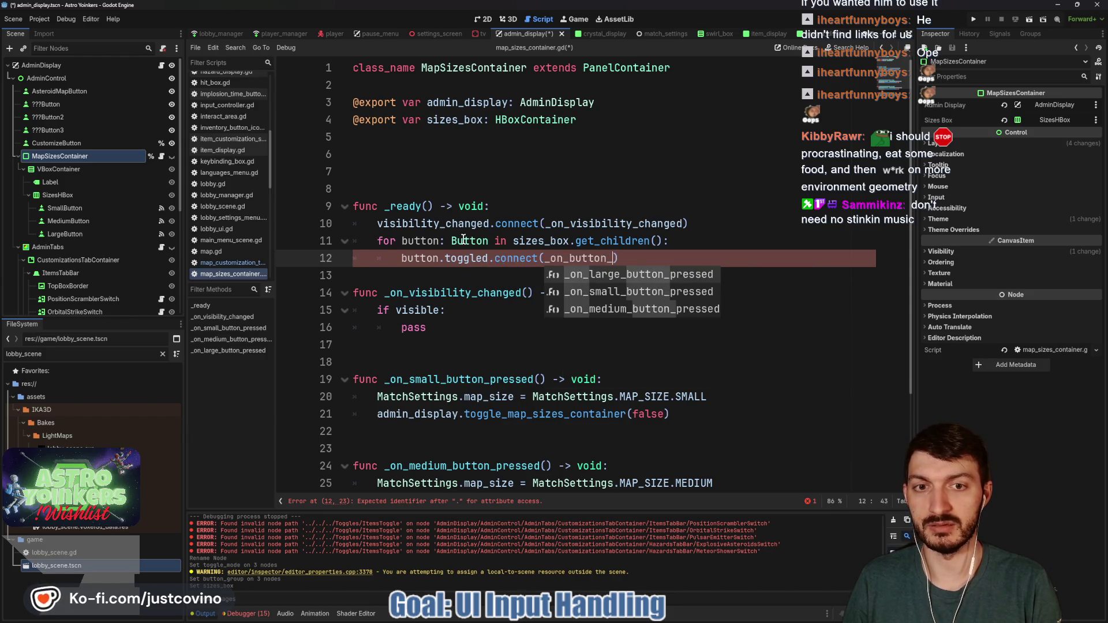
type("toggled")
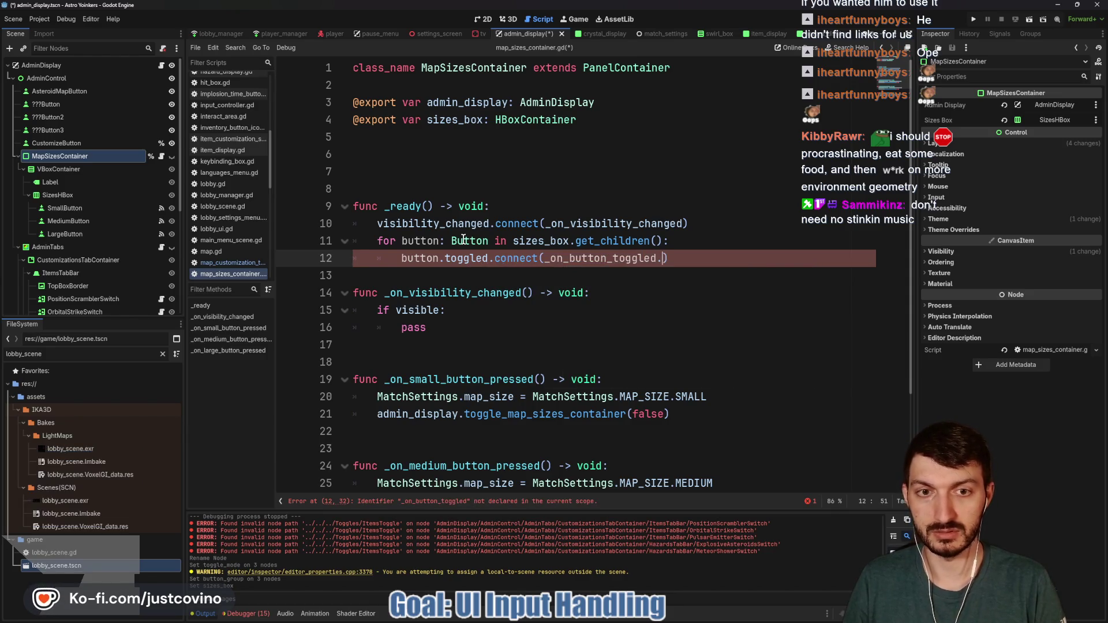
type(".bind(button")
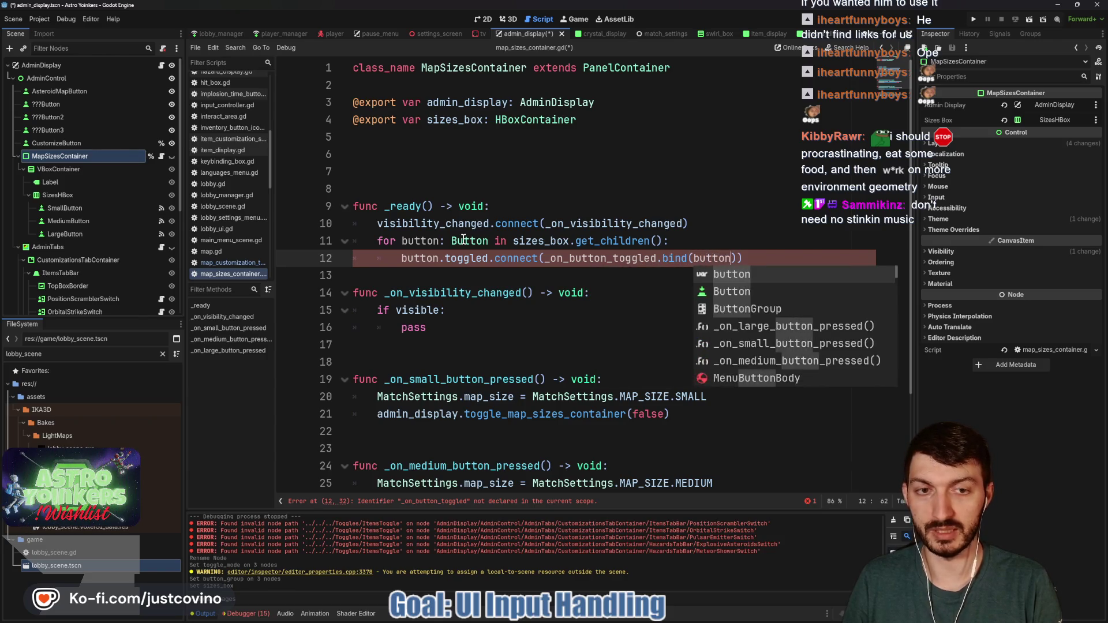
left_click(551, 276)
Start a new func _on_button_toggled(toggled_on below the visibility handler.
scroll(543, 315, "down", 2)
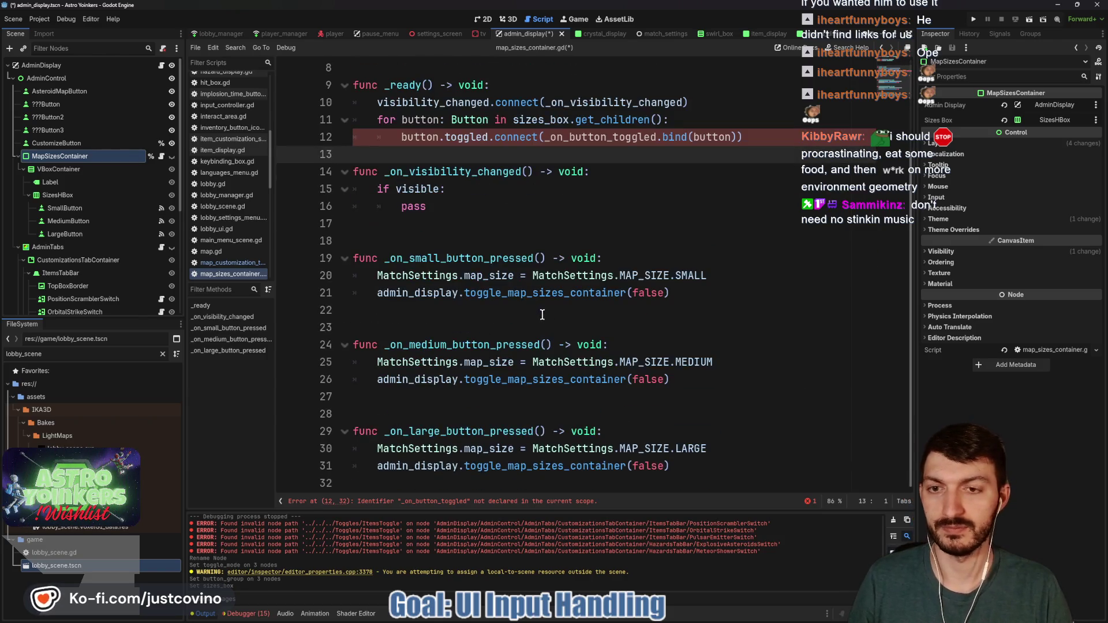
left_click(432, 242)
key("Return")
key("Return")
key("Up")
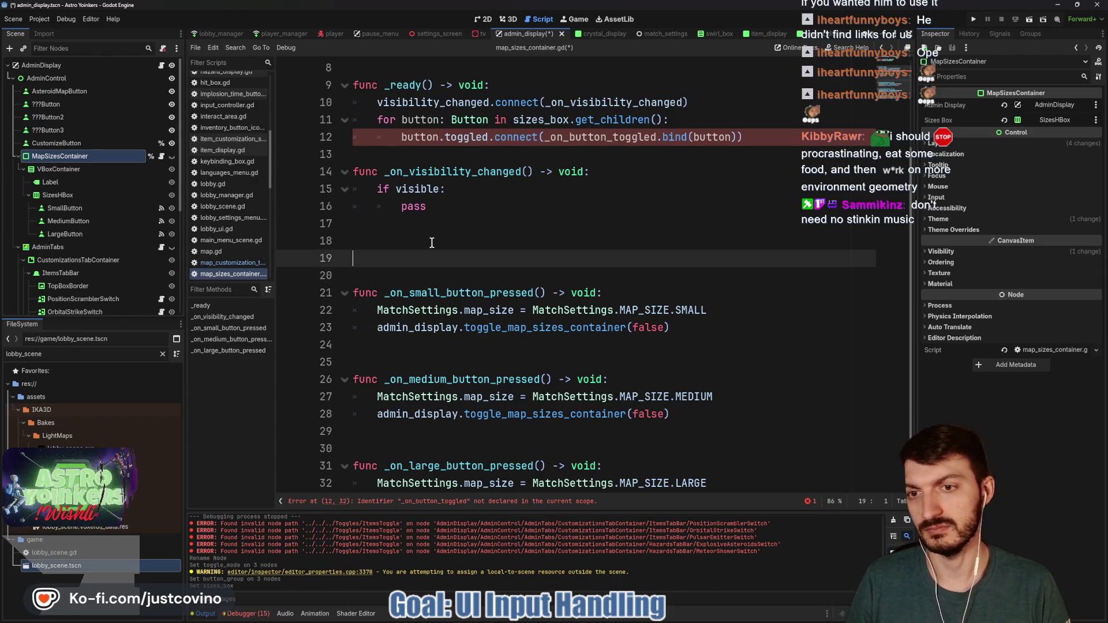
type("func ")
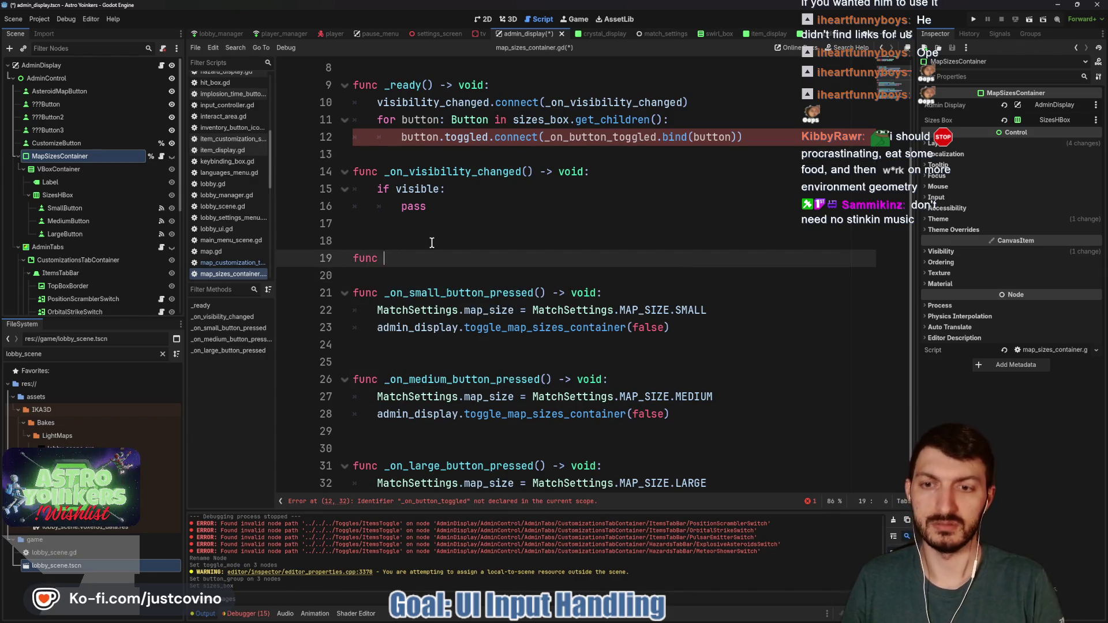
type("_on_button_toggled(togg")
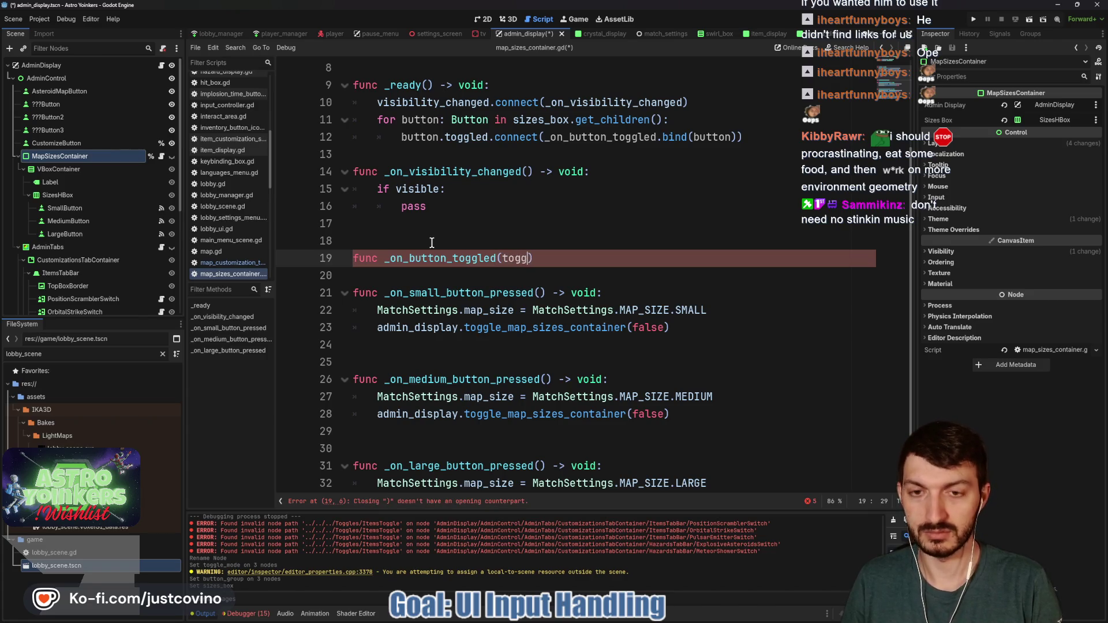
type("led_on:")
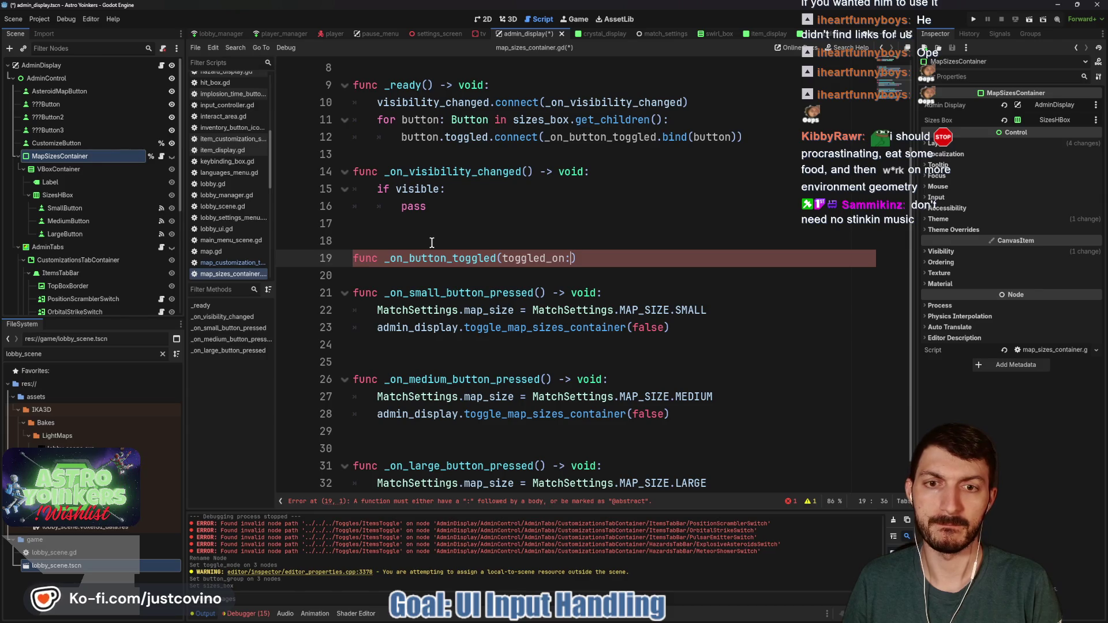
Finish the handler signature with toggled_on: bool and button: Button, body pass.
type("bool, butt")
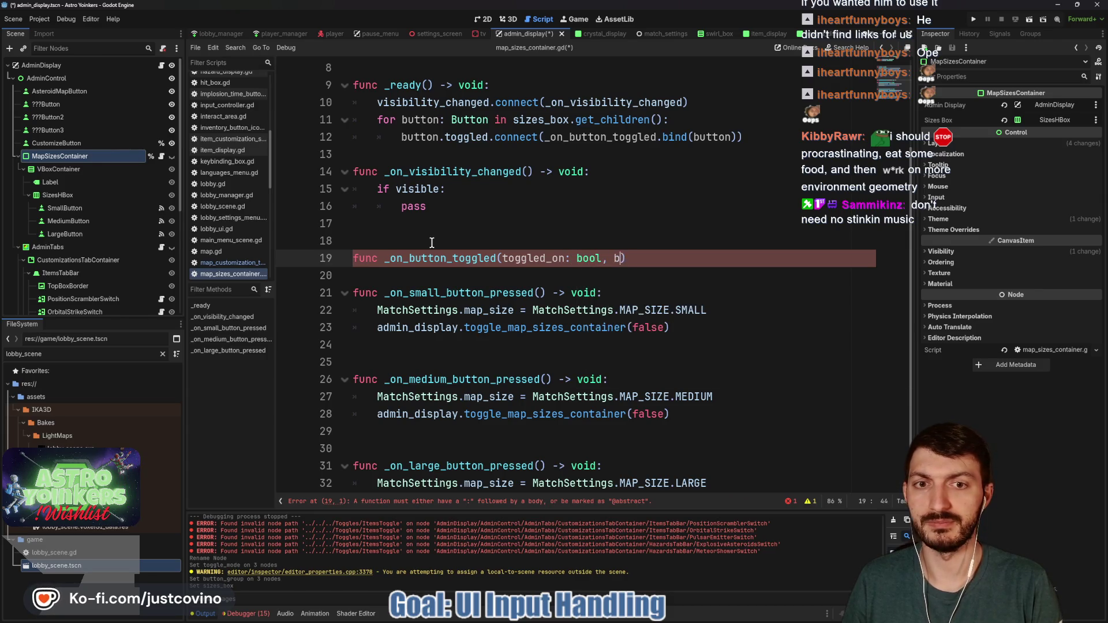
type("on: button")
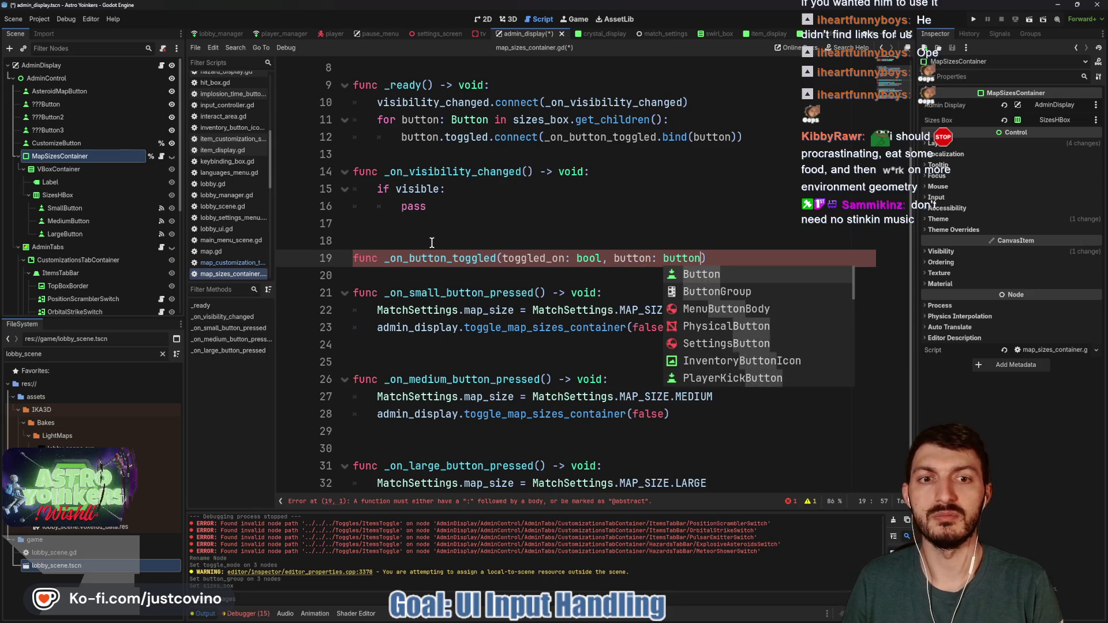
key("Right")
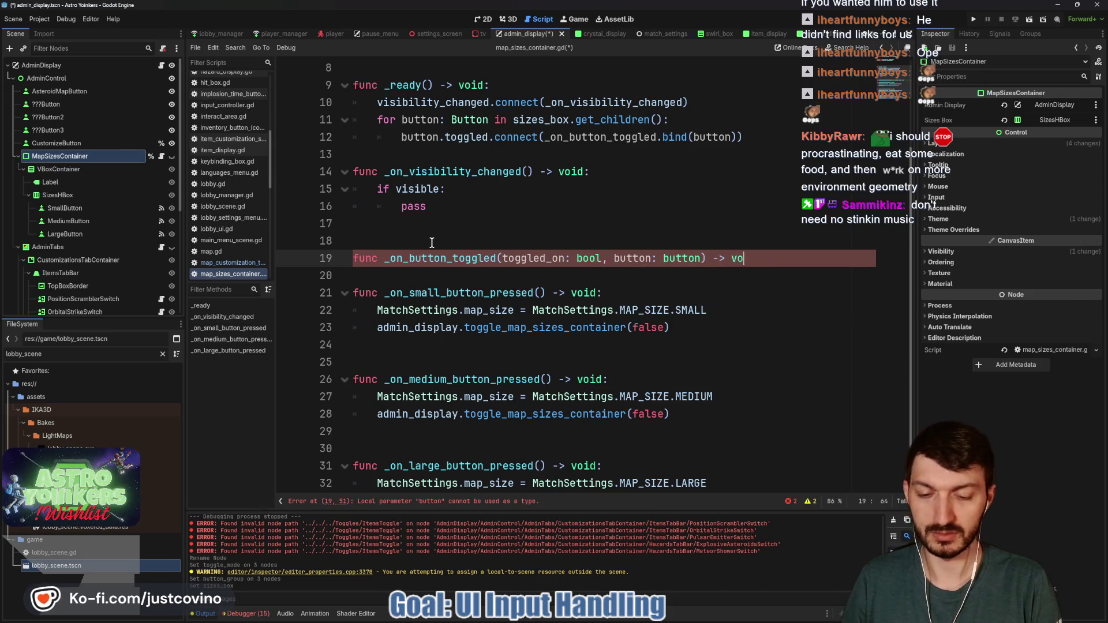
type("id:")
key("Return")
type("pass")
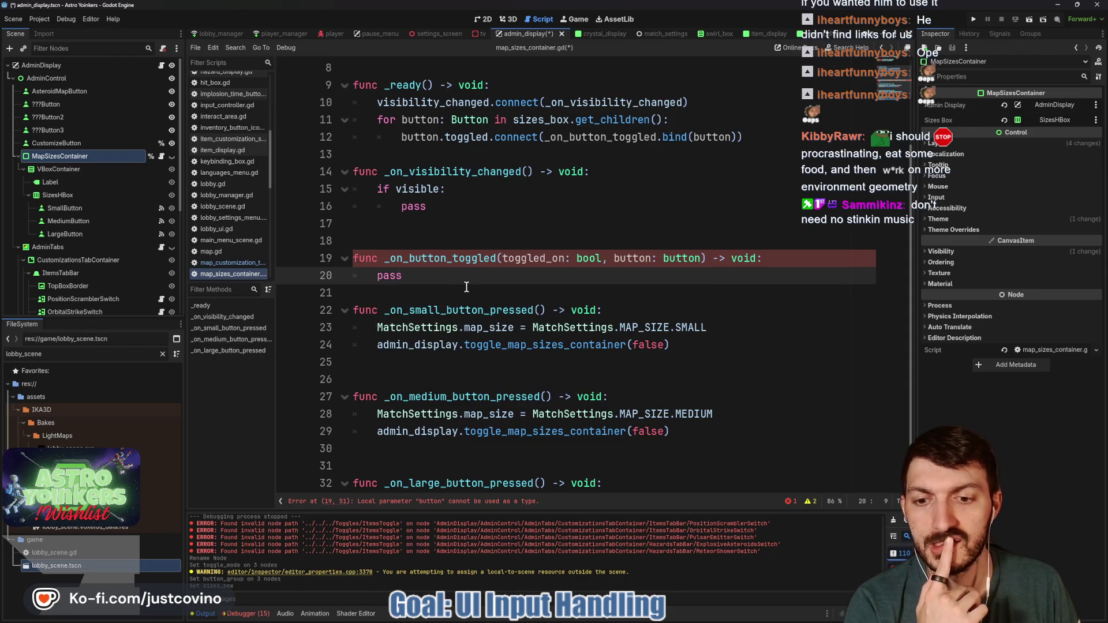
left_click(670, 254)
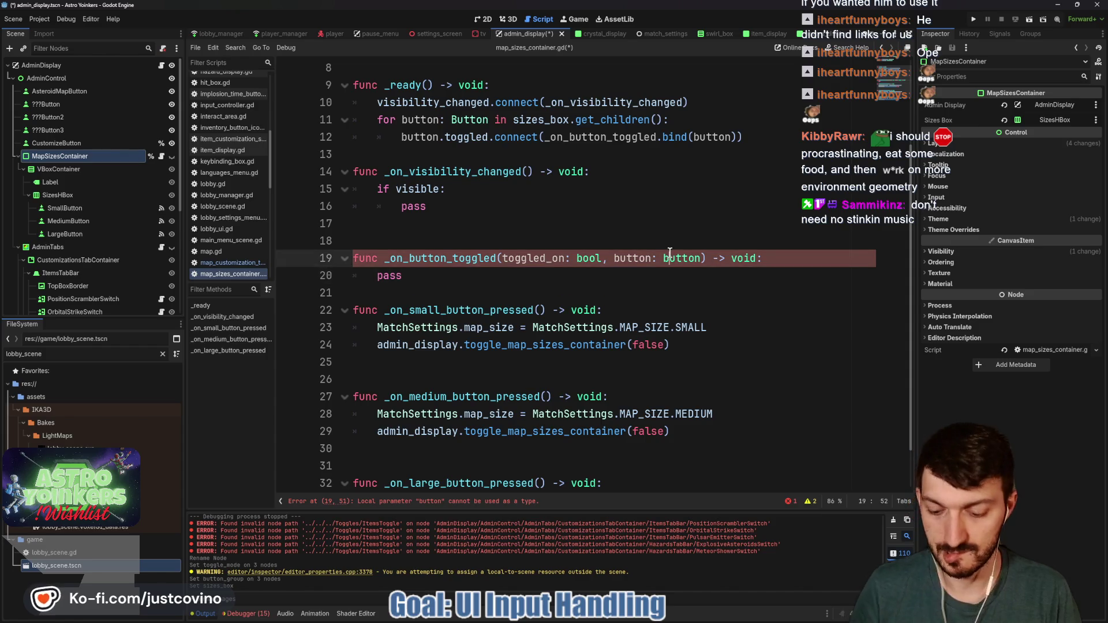
key("BackSpace")
type("B")
left_click(542, 282)
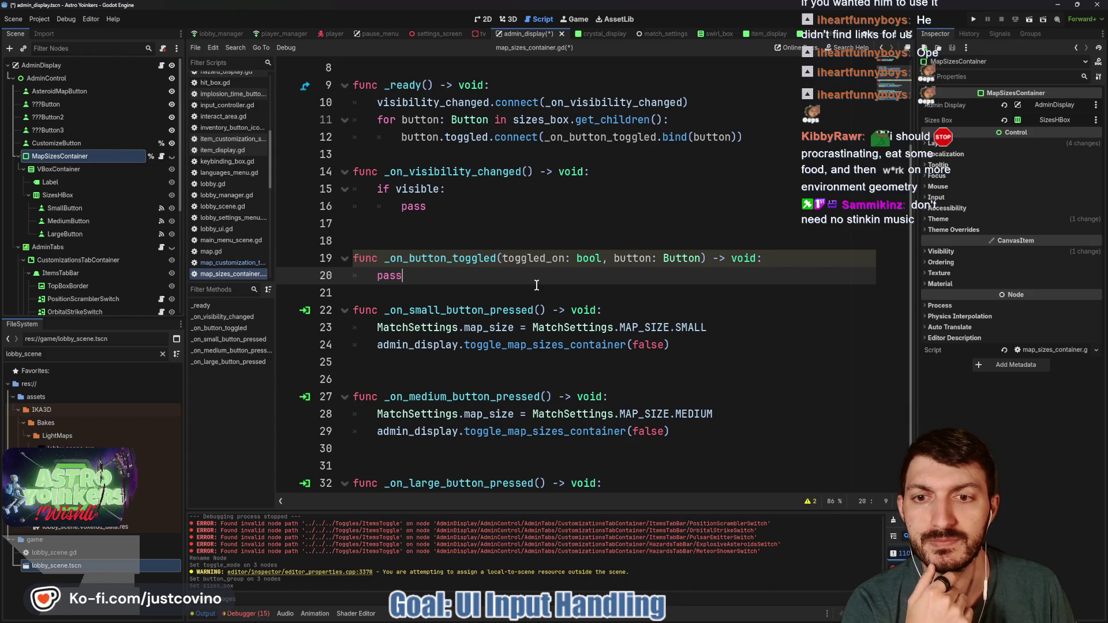
Add a blank line between the new handler and the small-size handler.
scroll(537, 285, "down", 1)
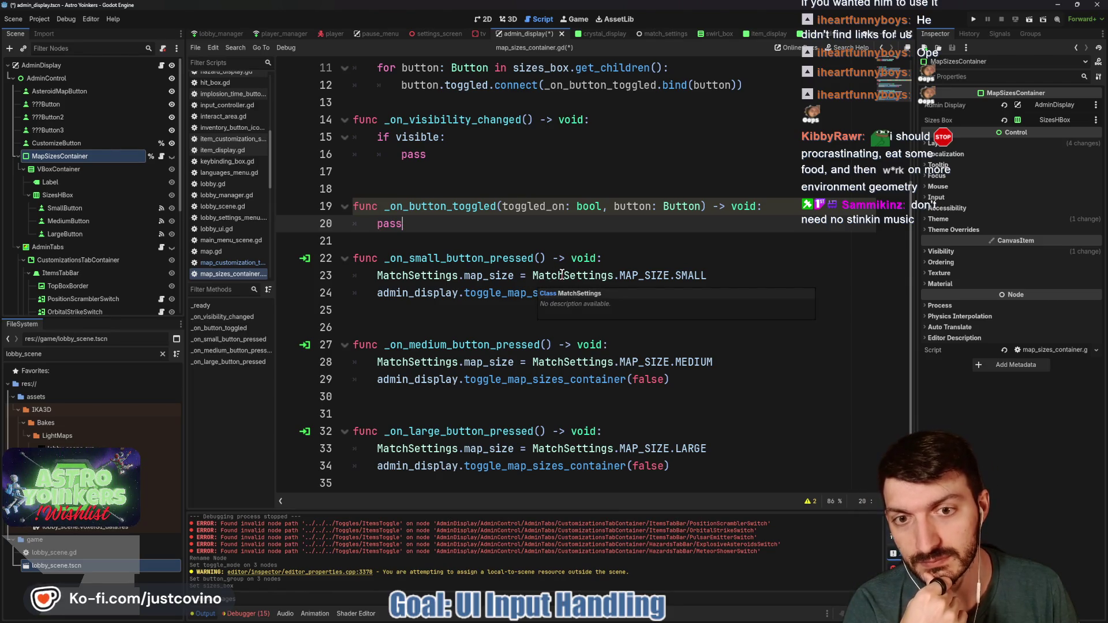
left_click(475, 248)
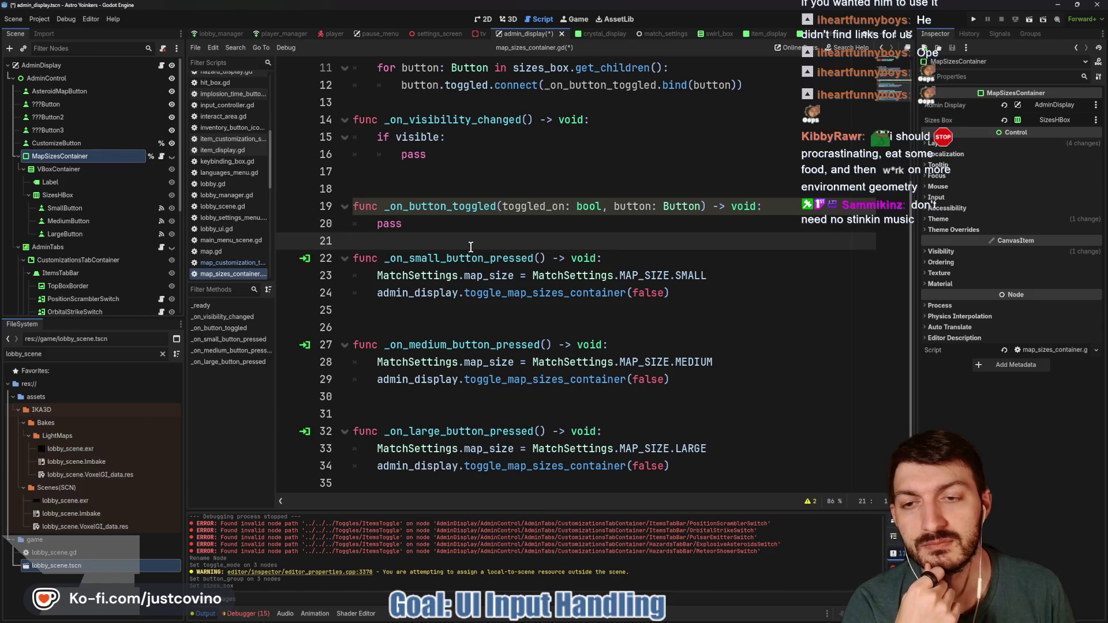
key("Return")
key("Return")
left_click(431, 226)
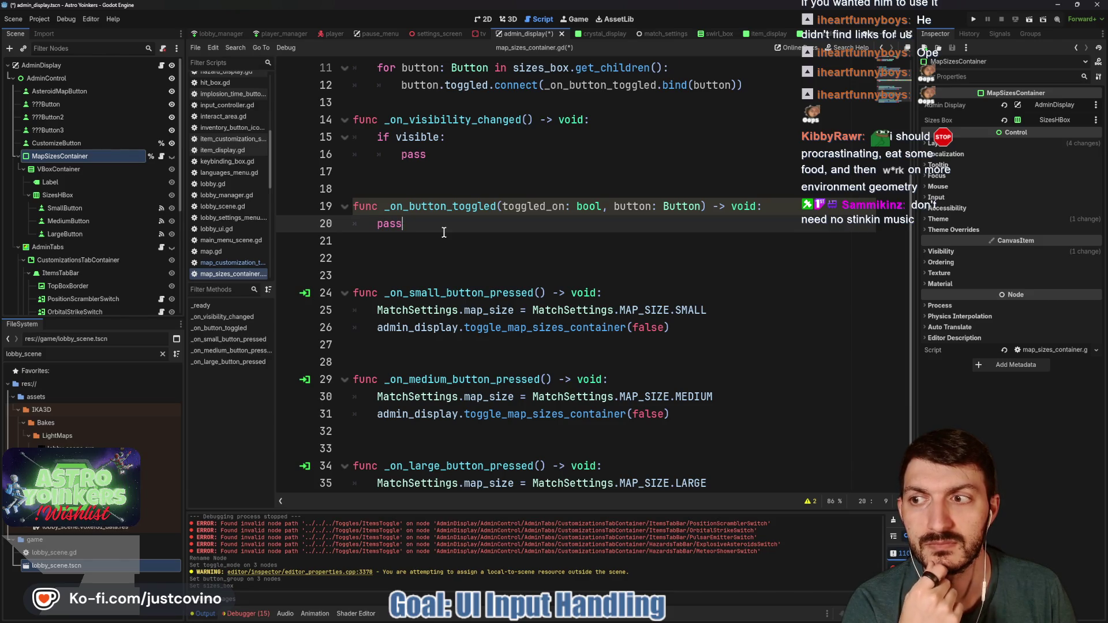
Change the handler's second parameter from button: Button to idx: int.
left_click(731, 85)
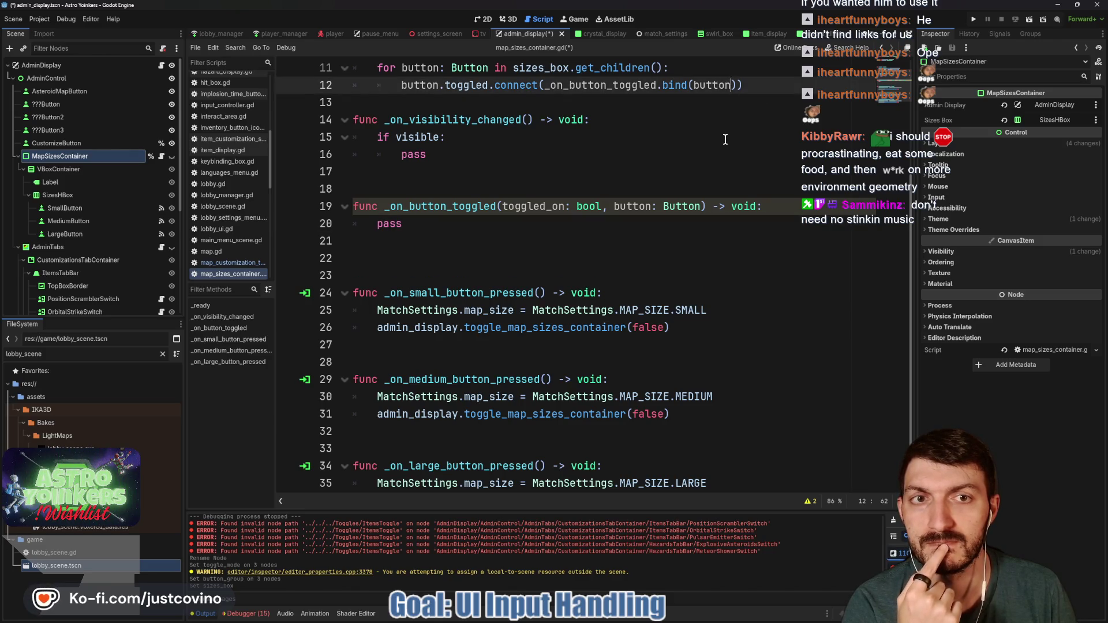
double_click(616, 206)
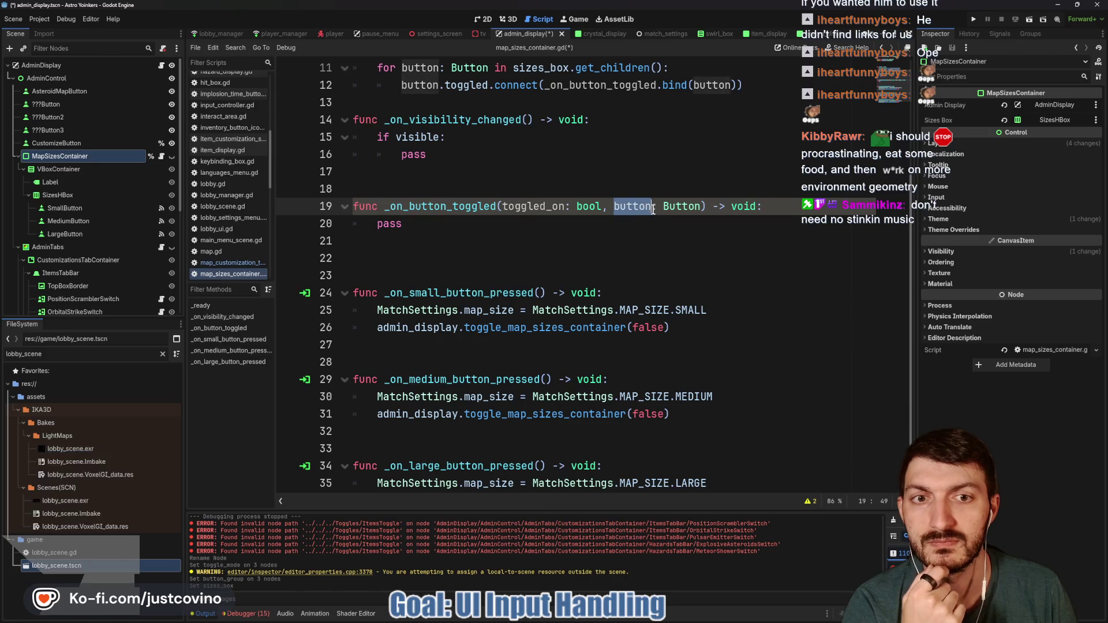
type("idx")
double_click(659, 206)
type("int")
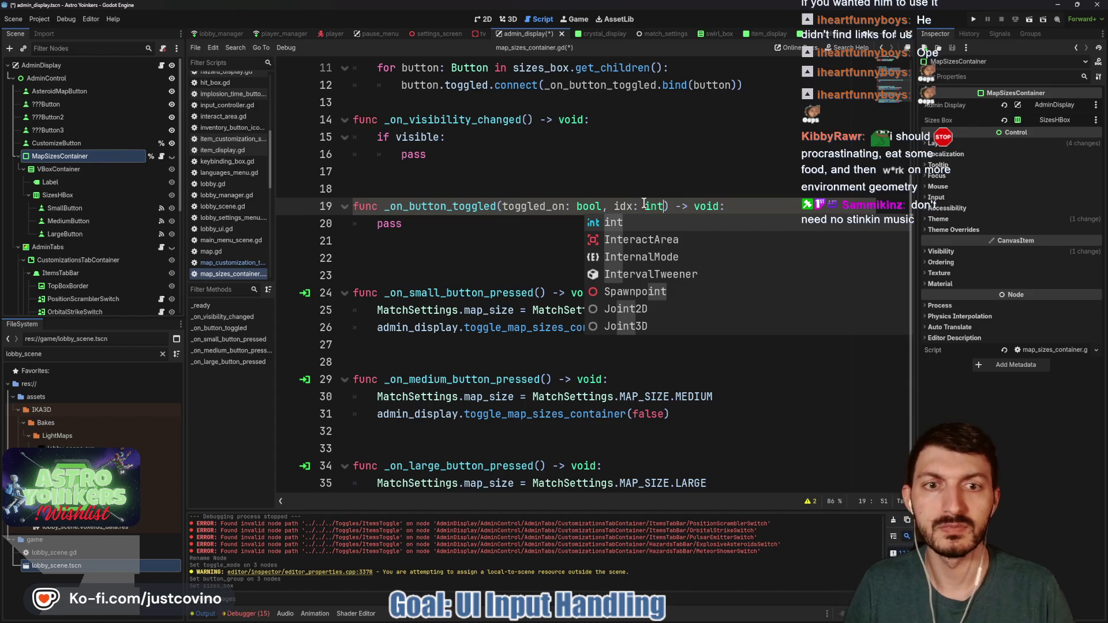
left_click(569, 241)
Make the _ready loop iterate idx over sizes_box.get_child_count().
scroll(655, 104, "up", 2)
left_click(715, 189)
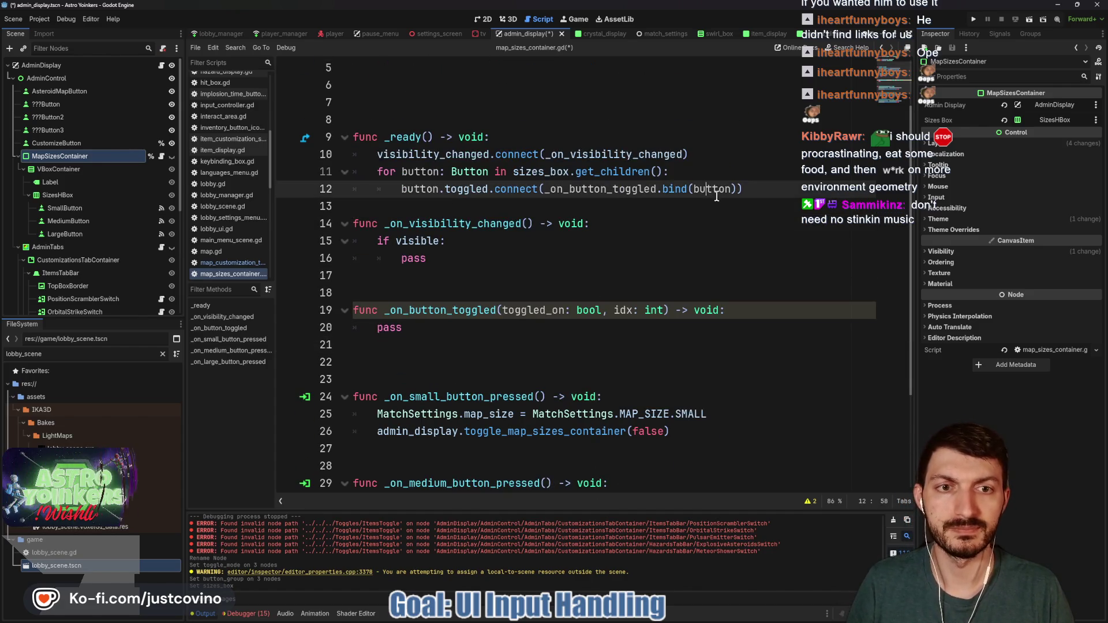
left_click(430, 173)
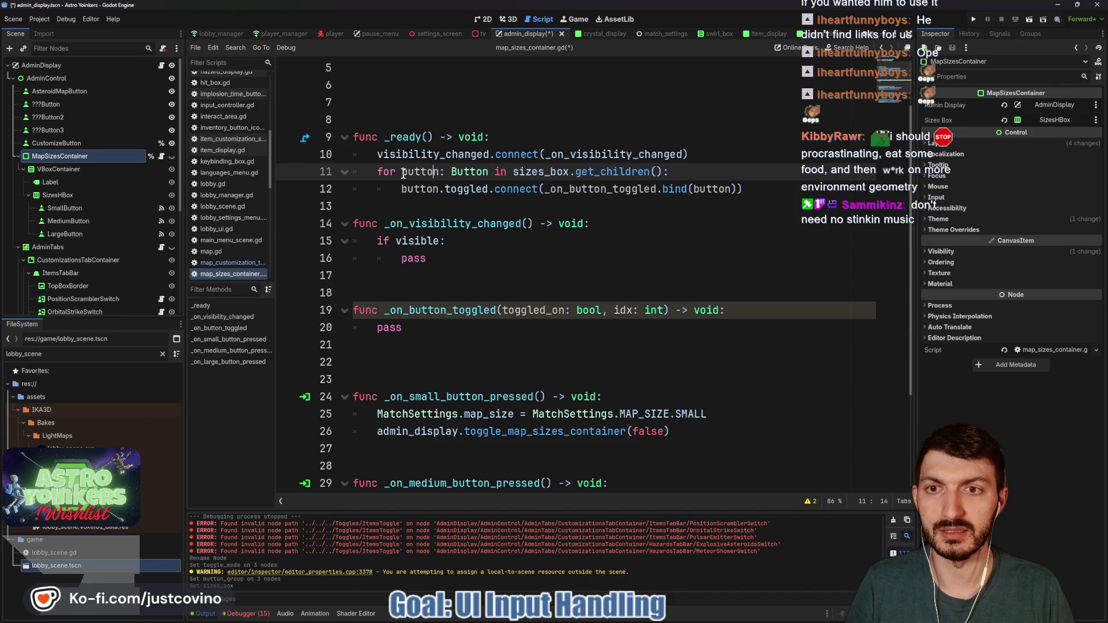
left_click_drag(404, 174, 486, 174)
type("idx")
left_click(545, 172)
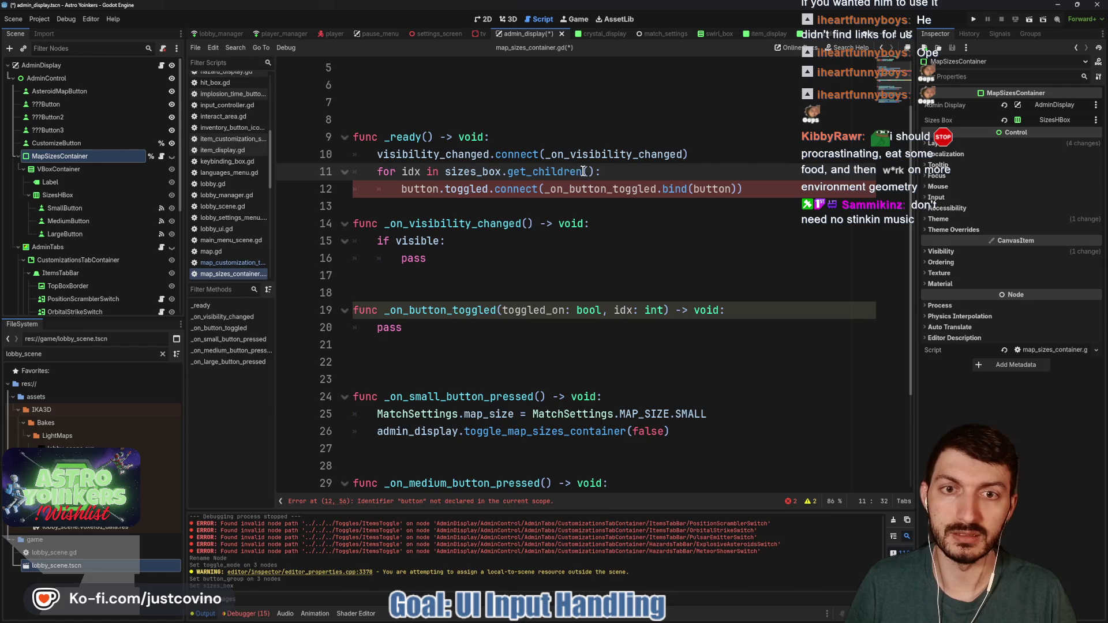
left_click_drag(567, 171, 597, 171)
type("_count")
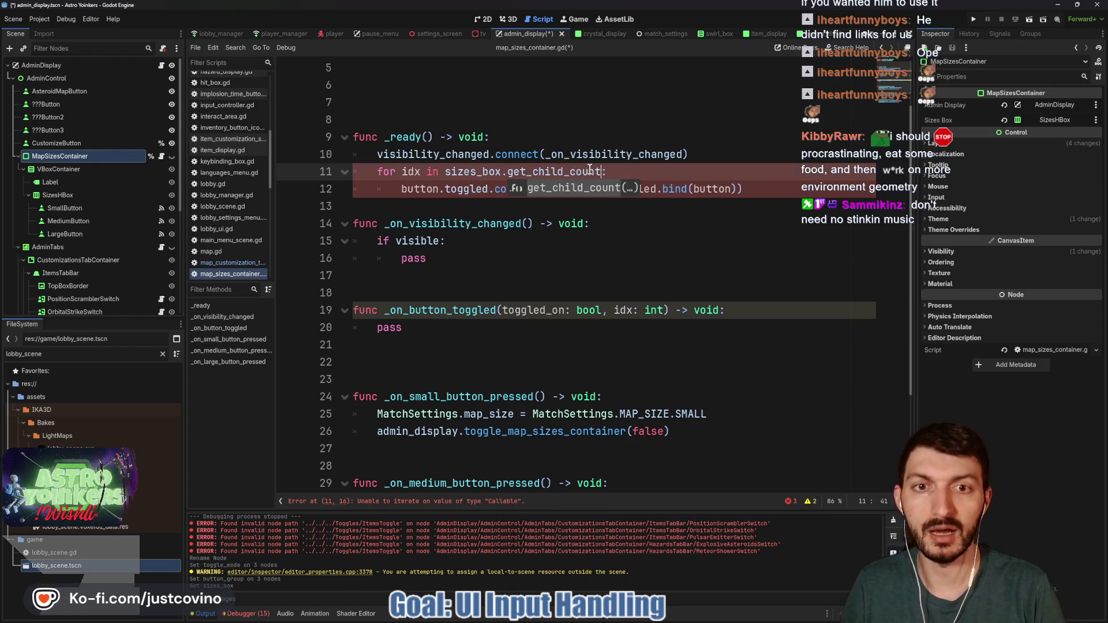
key("Return")
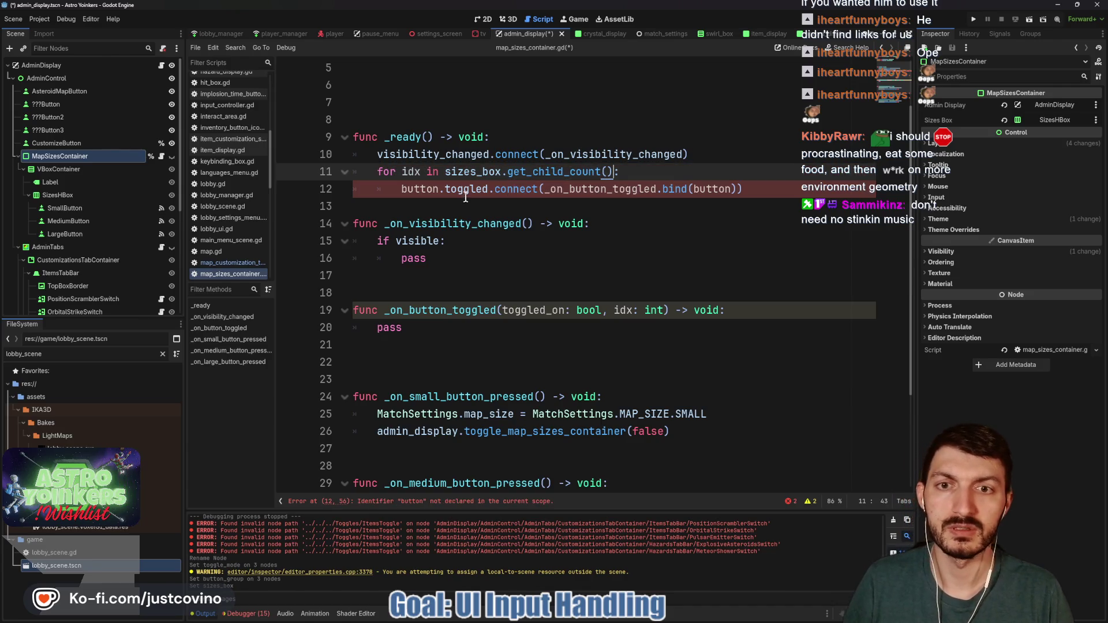
Connect sizes_box.get_child(idx).toggled with bind(idx) and save the script.
left_click(437, 189)
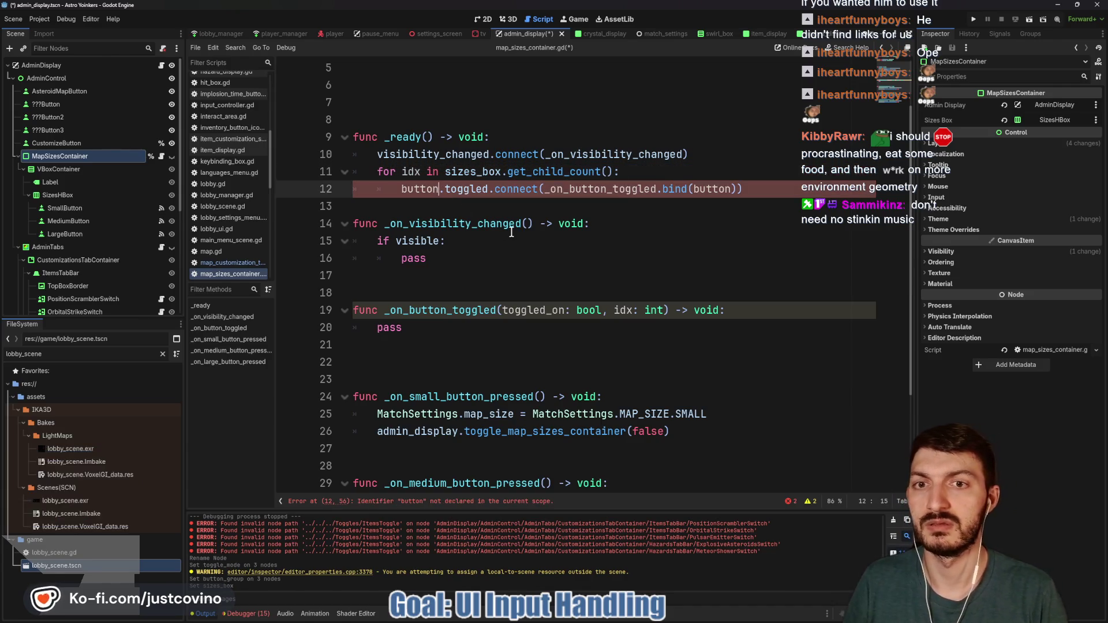
left_click_drag(402, 189, 437, 190)
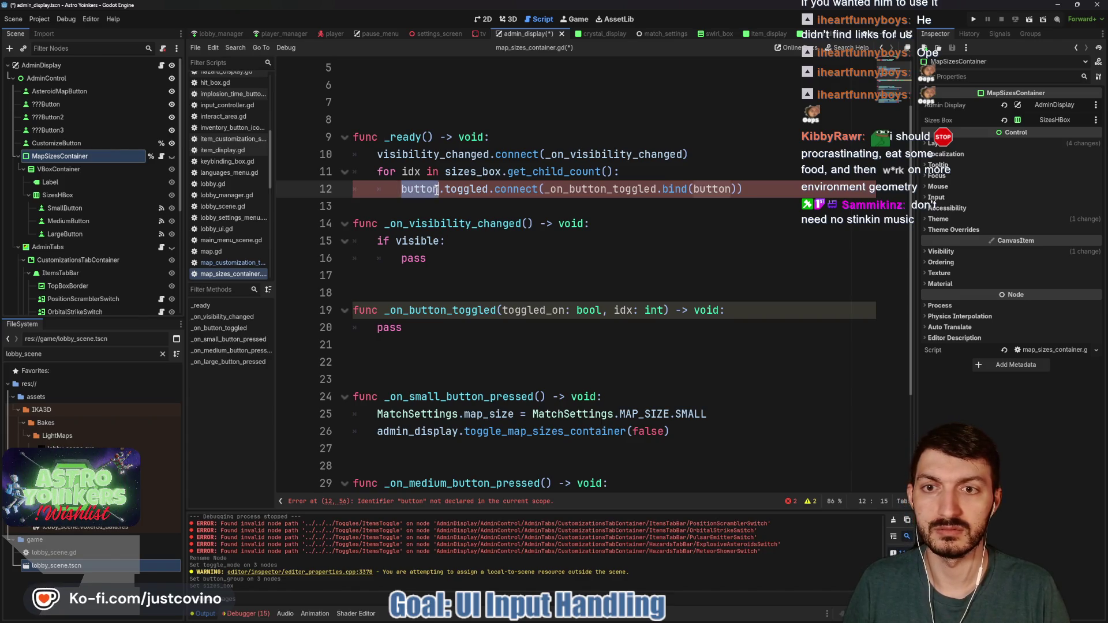
type("size")
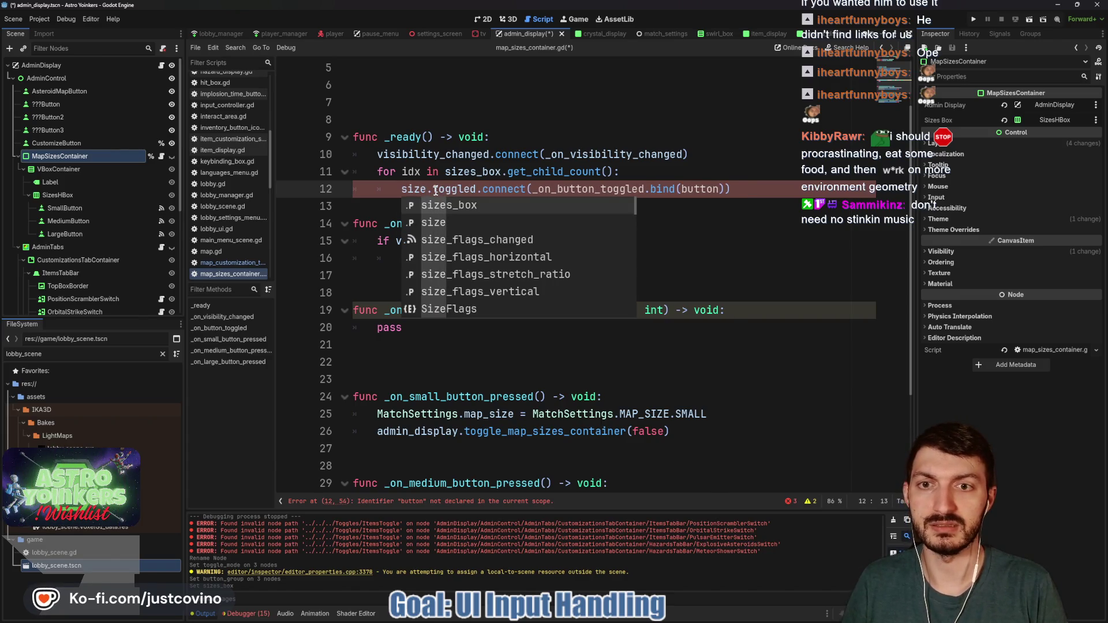
key("Return")
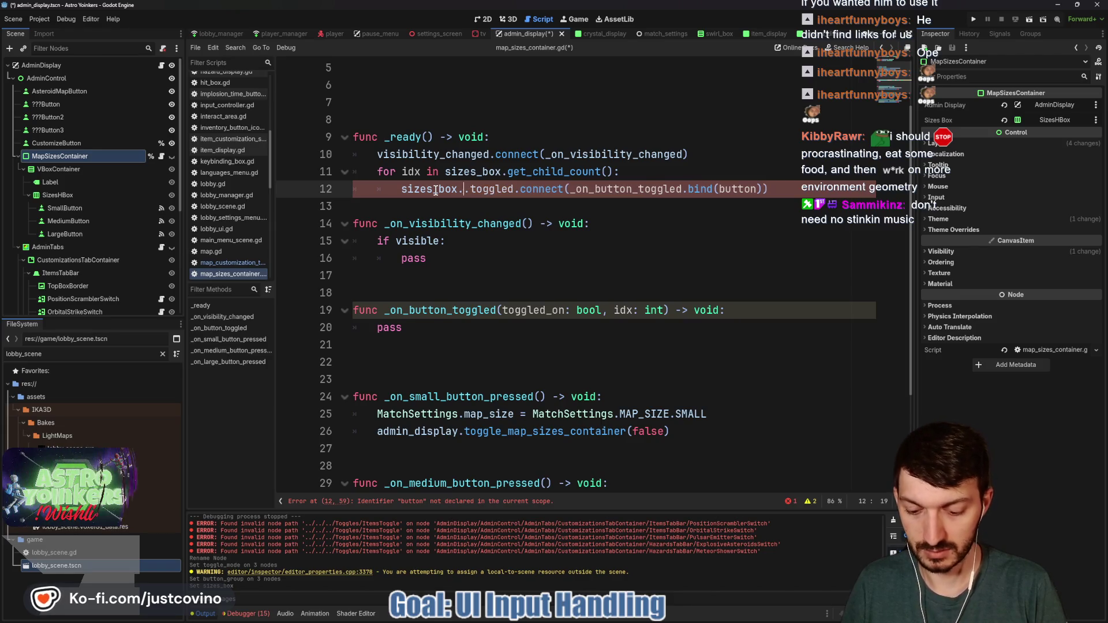
type(".get_")
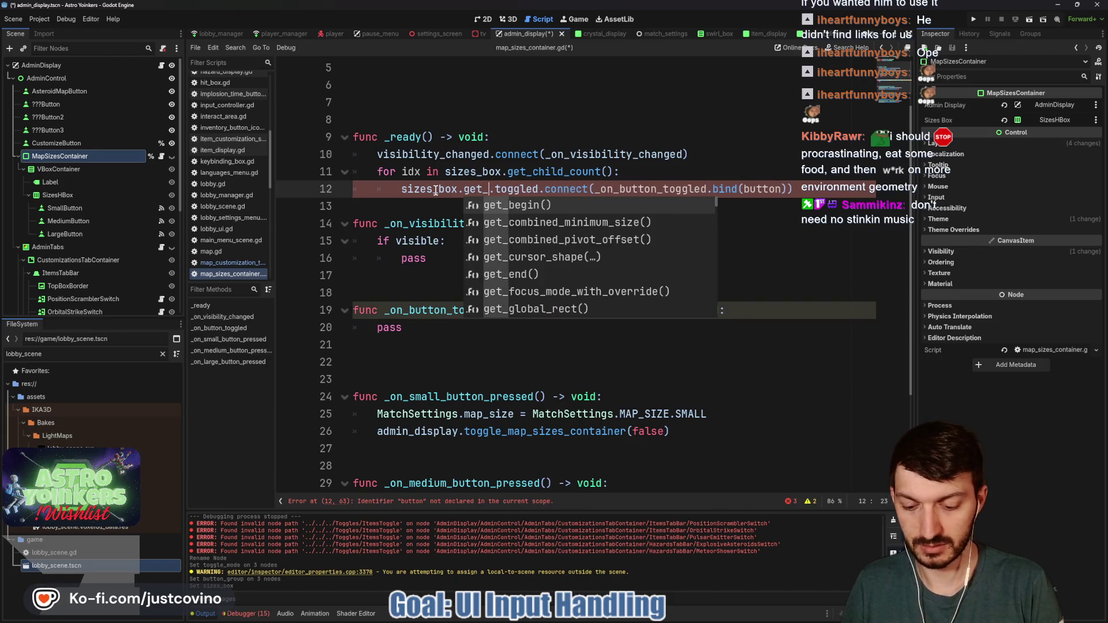
type("child")
key("Return")
type("idx")
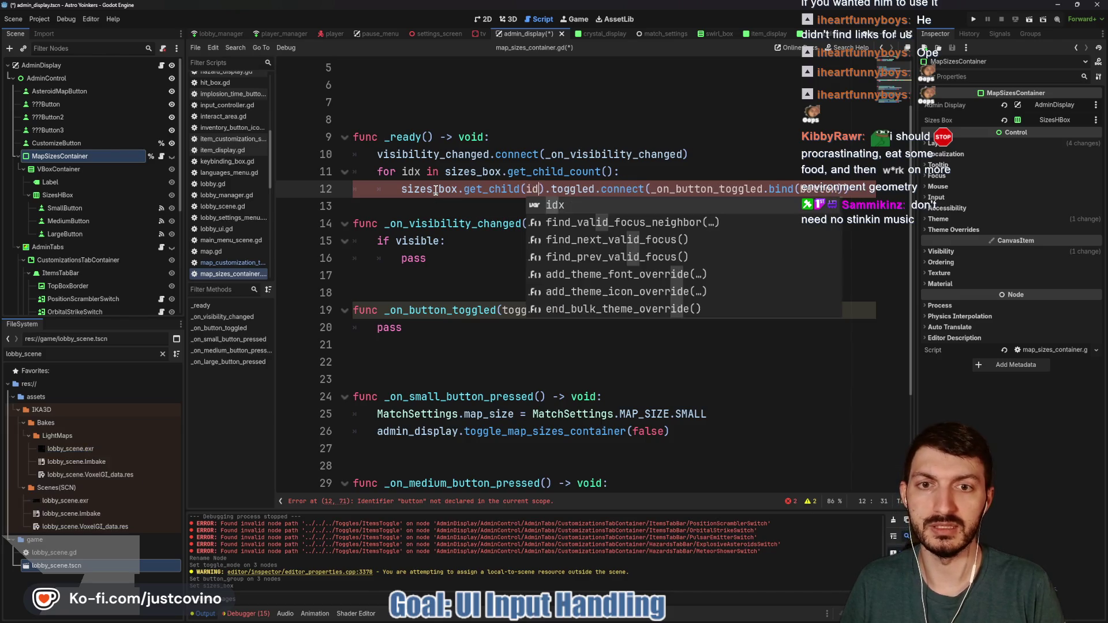
left_click(505, 206)
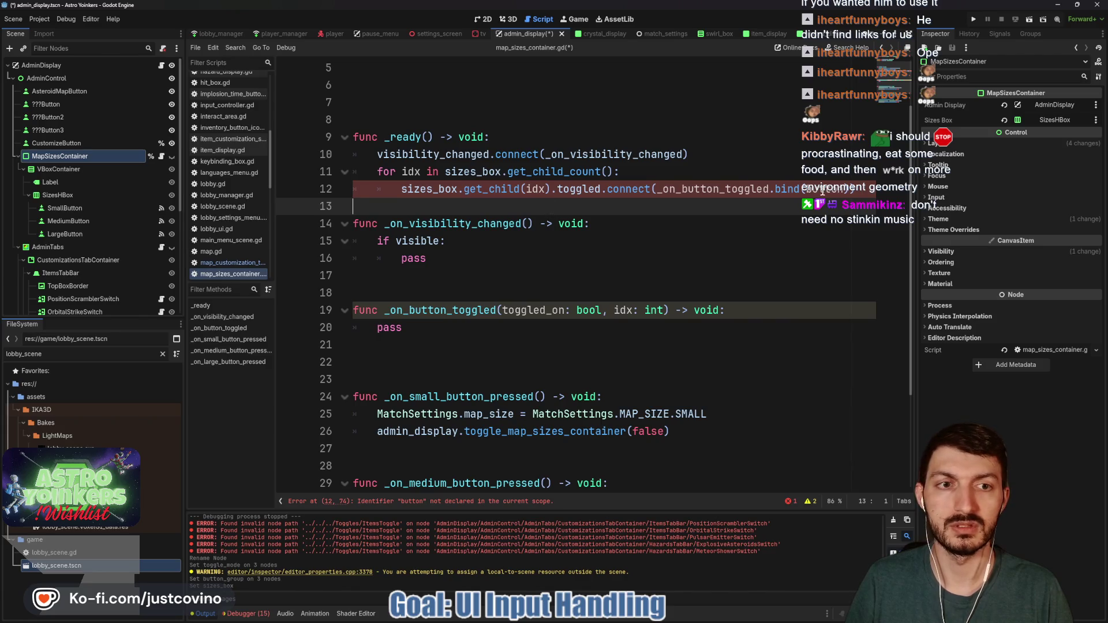
double_click(840, 190)
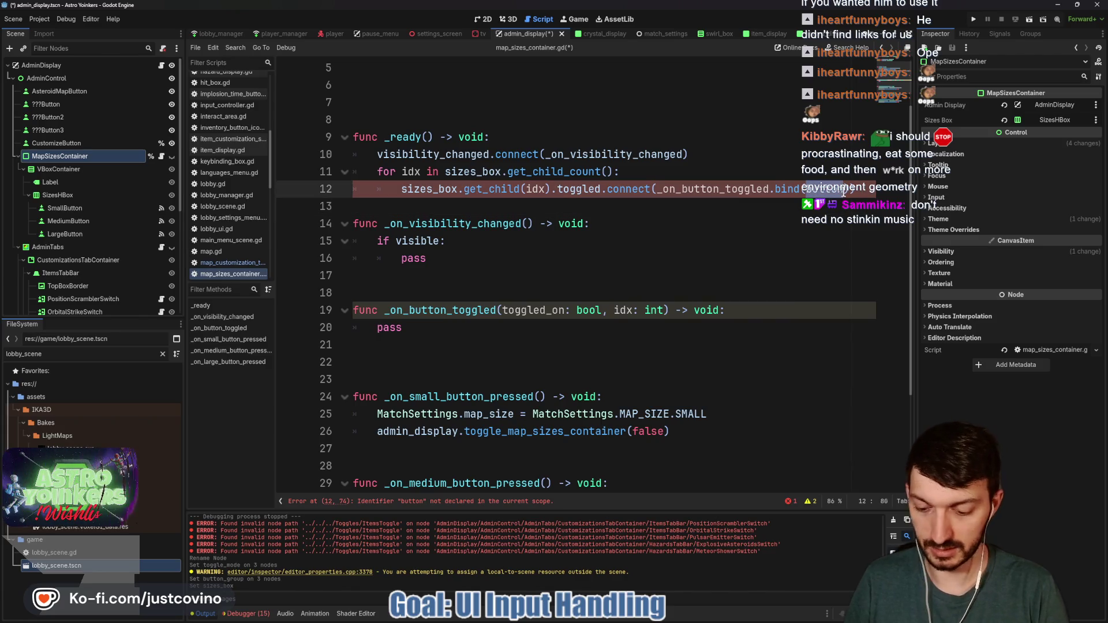
type("idx")
left_click(641, 206)
key("ctrl+s")
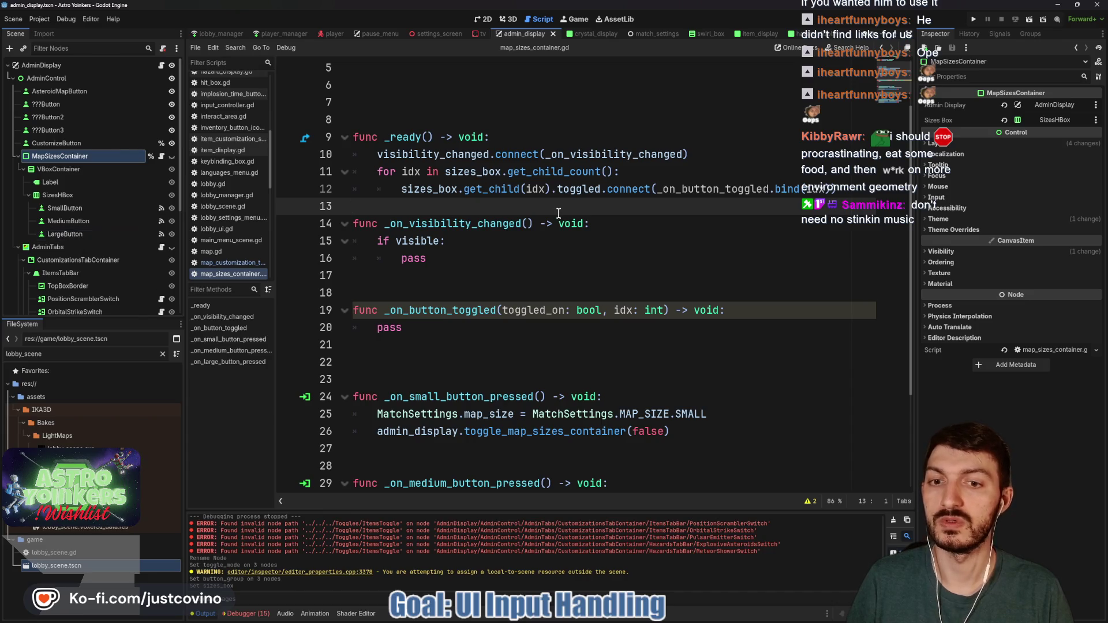
left_click(458, 332)
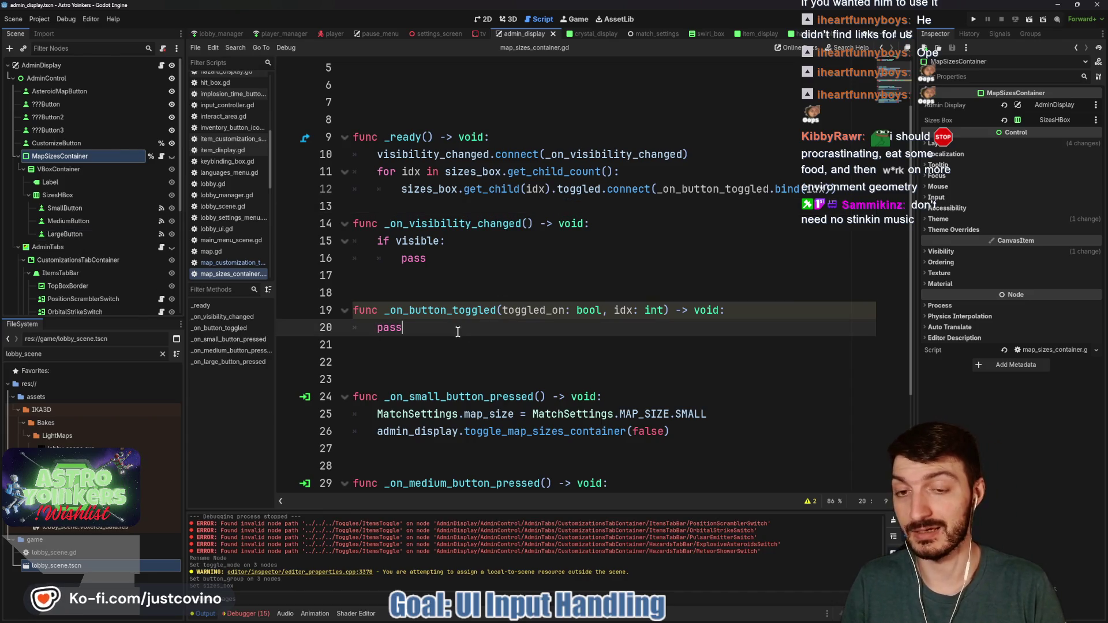
Replace pass with MatchSettings.map_size = idx as MatchSettings.MAP_SIZE and save.
key("BackSpace")
key("BackSpace")
key("BackSpace")
type("Match")
key("Return")
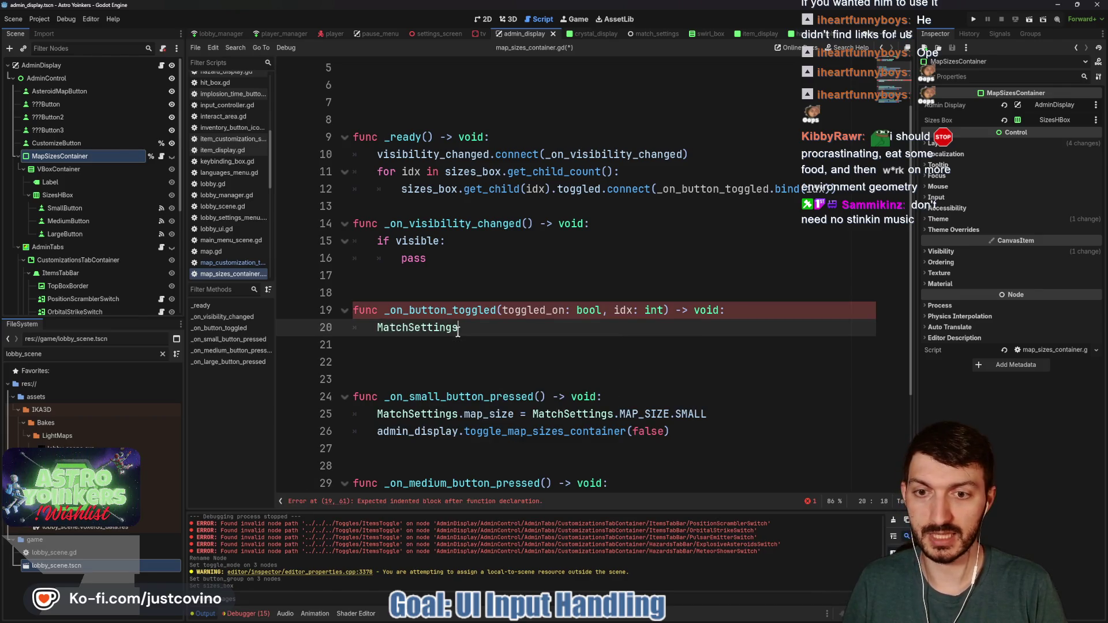
type(".map")
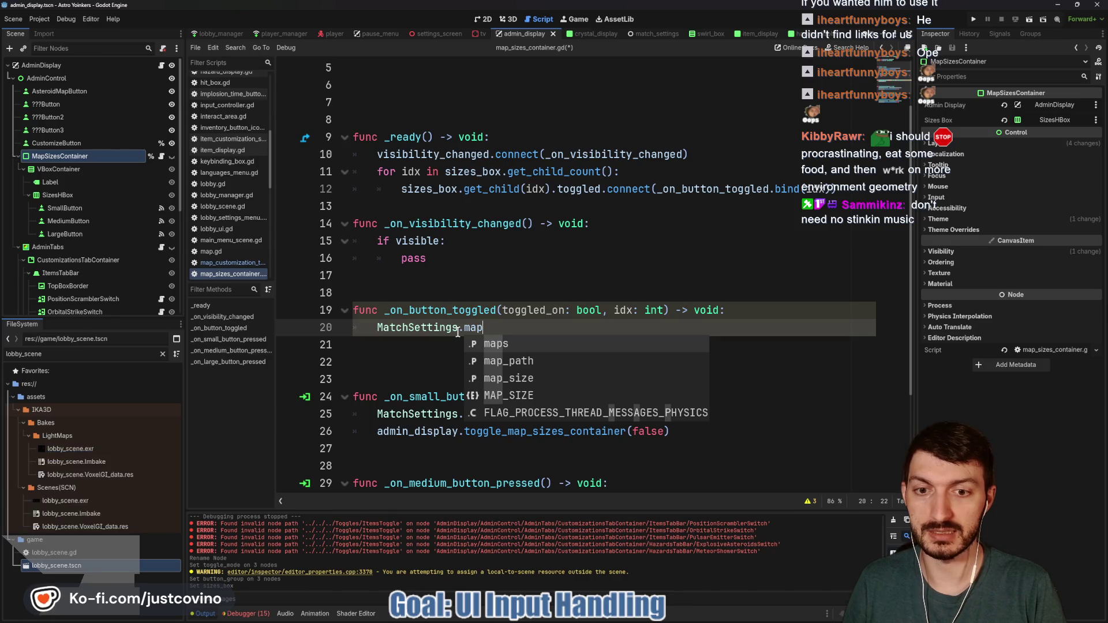
key("Down")
key("Down")
key("Return")
type("=")
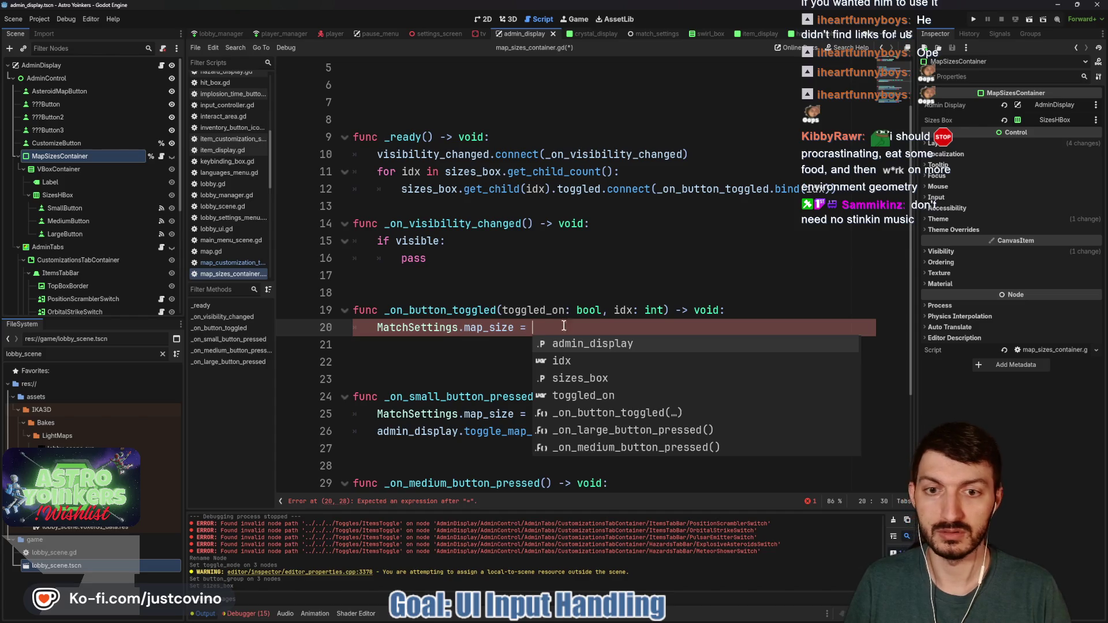
key("Escape")
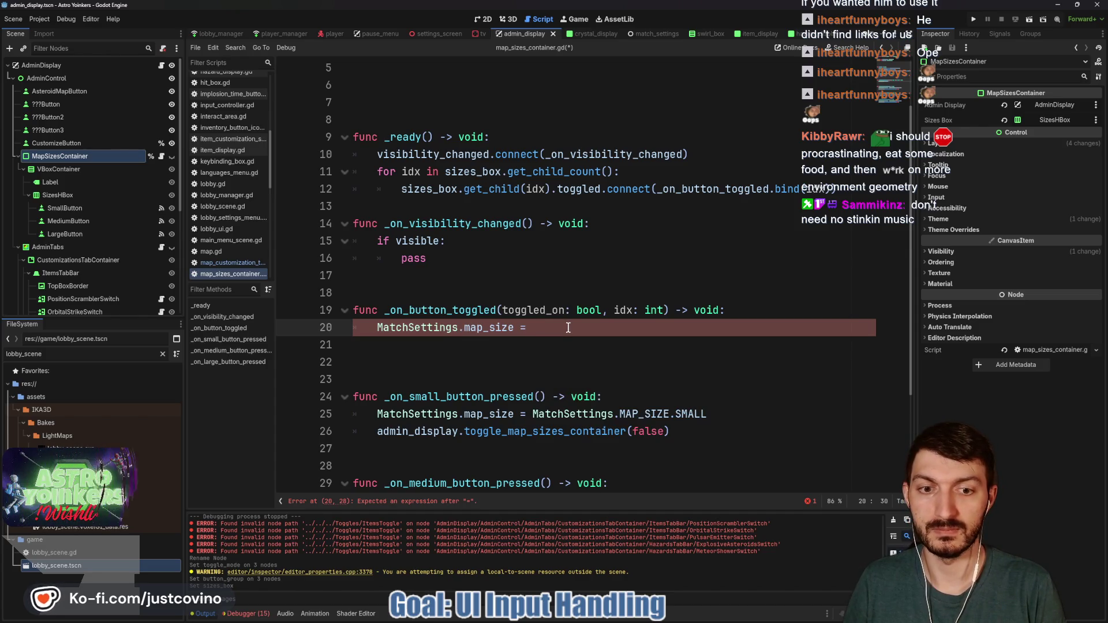
type("idx ")
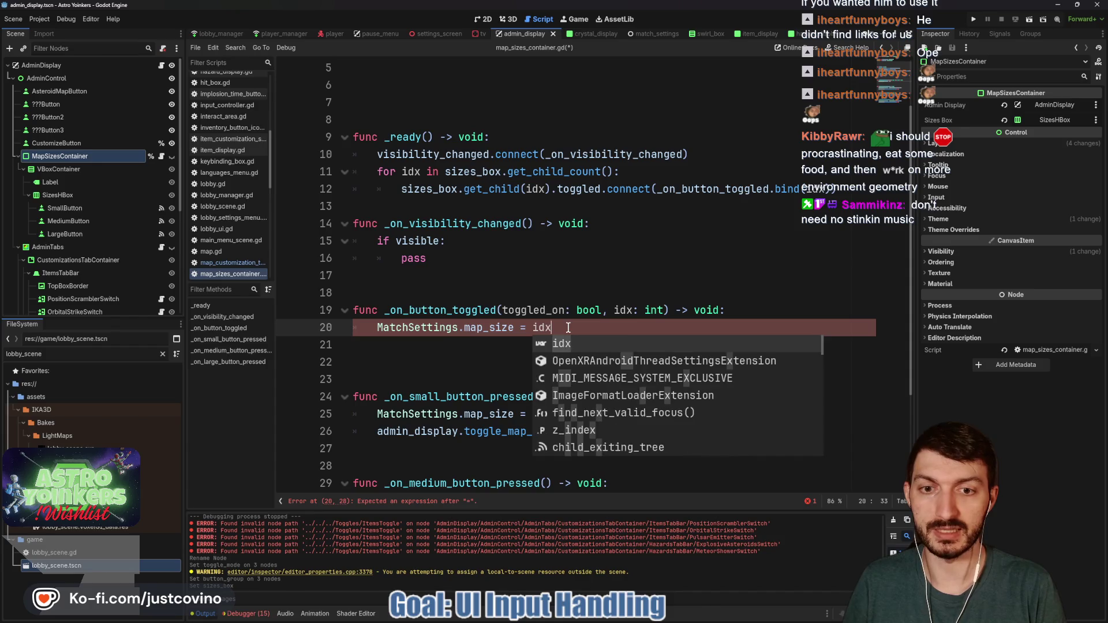
type("as Matchj")
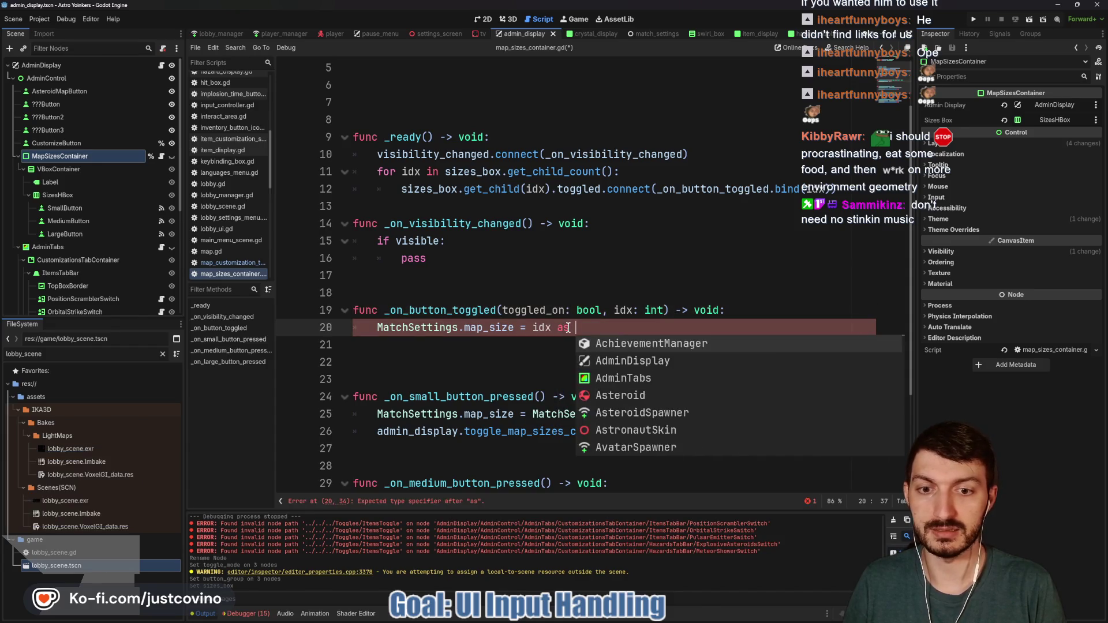
key("BackSpace")
type("tings.MAP_SIZE")
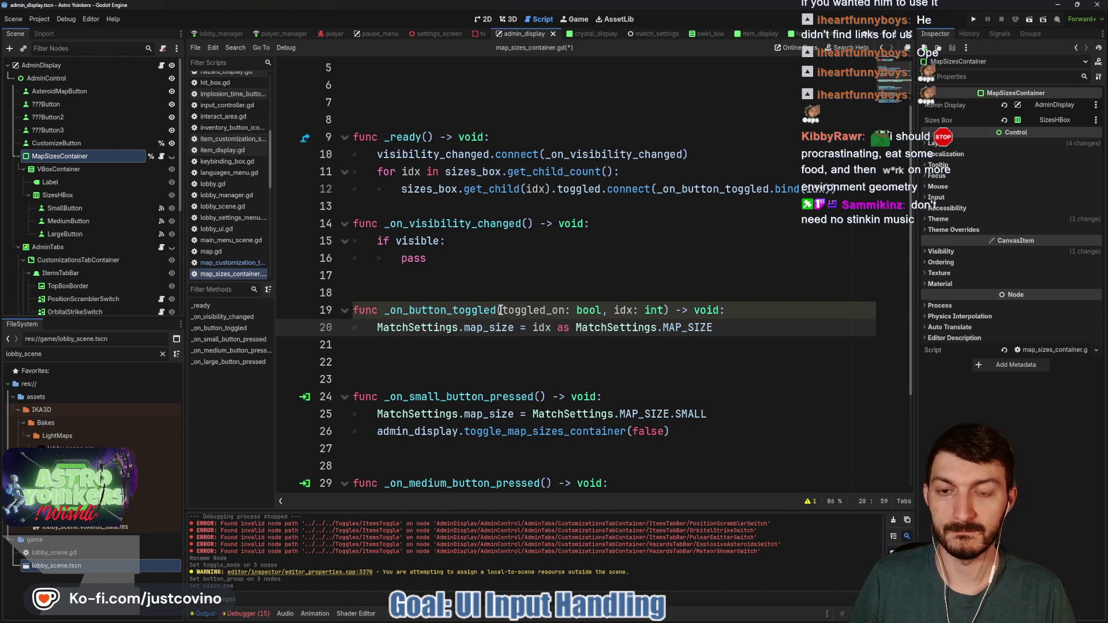
left_click(491, 355)
key("ctrl+s")
Add admin_display.toggle_map_sizes_container(false) and rename toggled_on to _toggled_on.
left_click(455, 340)
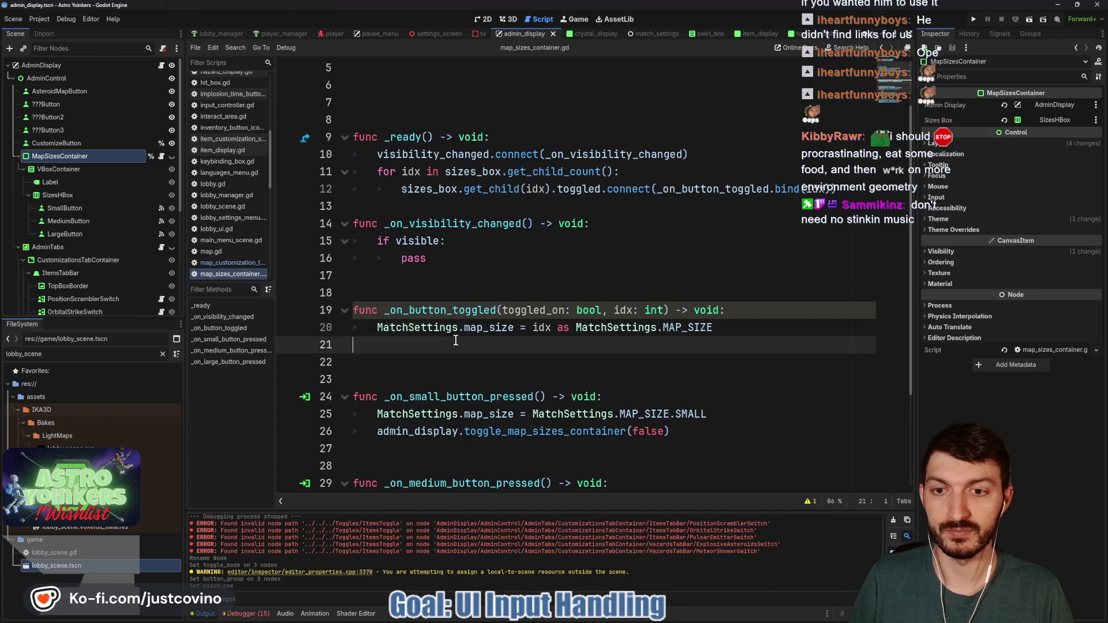
type("admin_display.toggl")
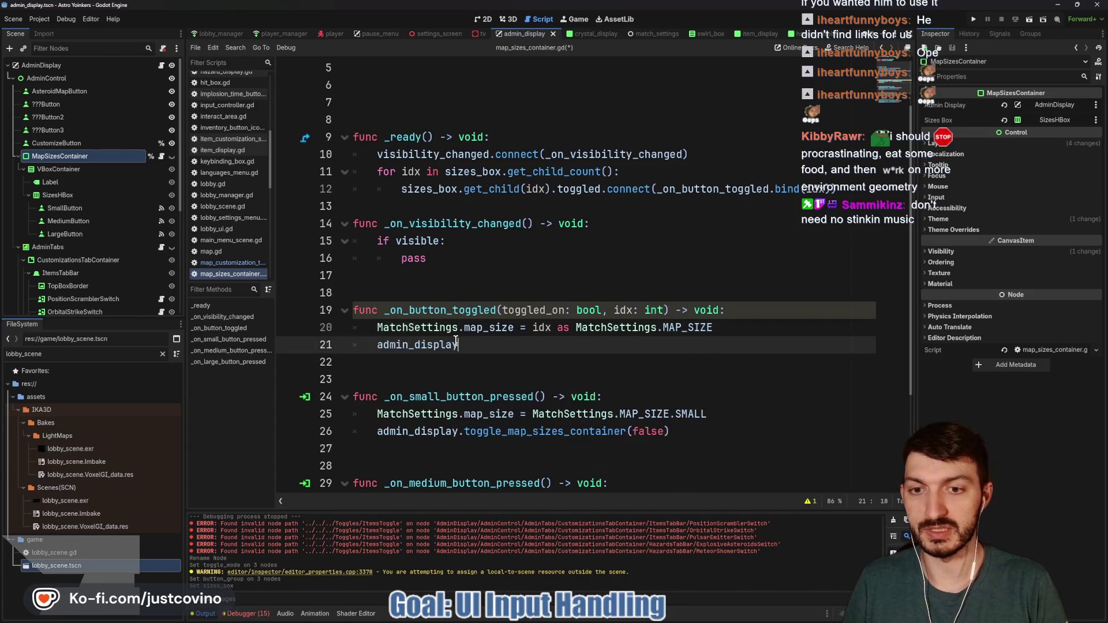
key("Return")
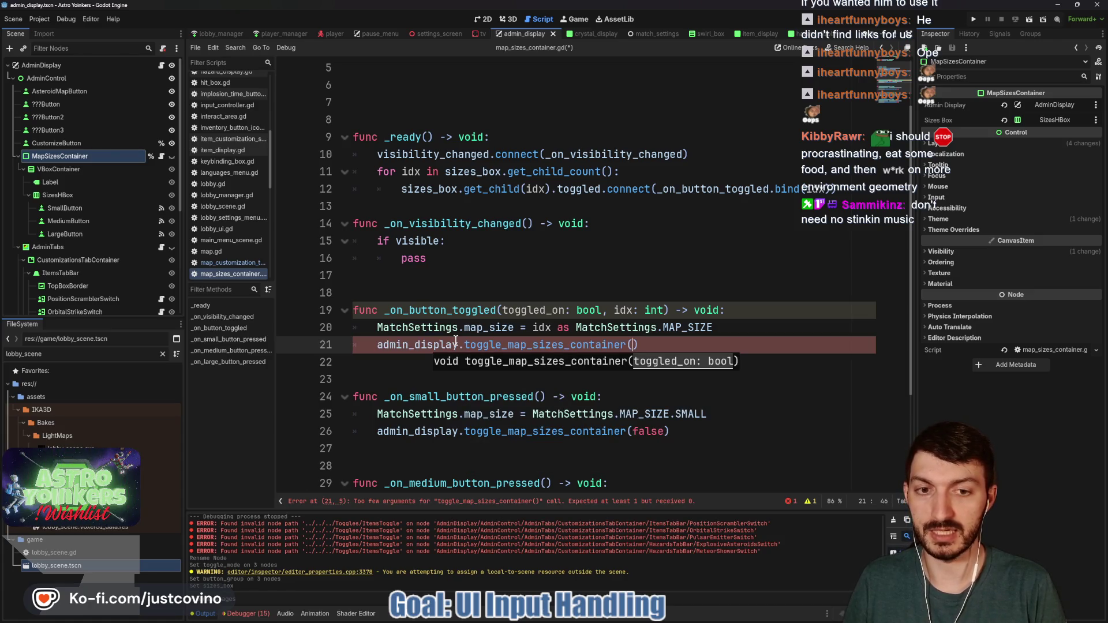
type("false")
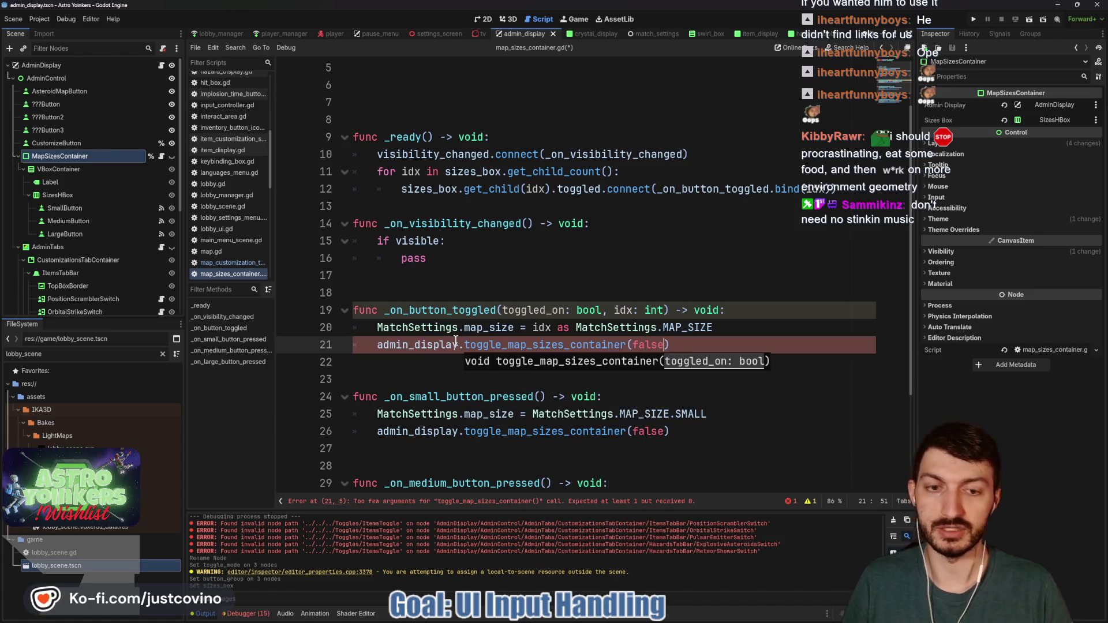
left_click(503, 312)
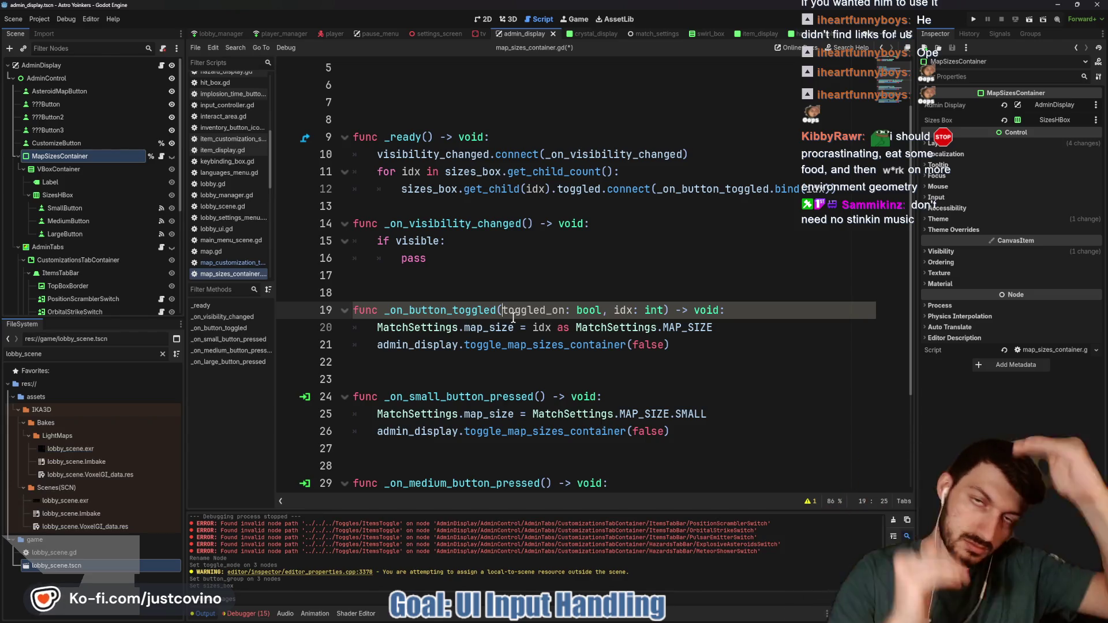
type("_")
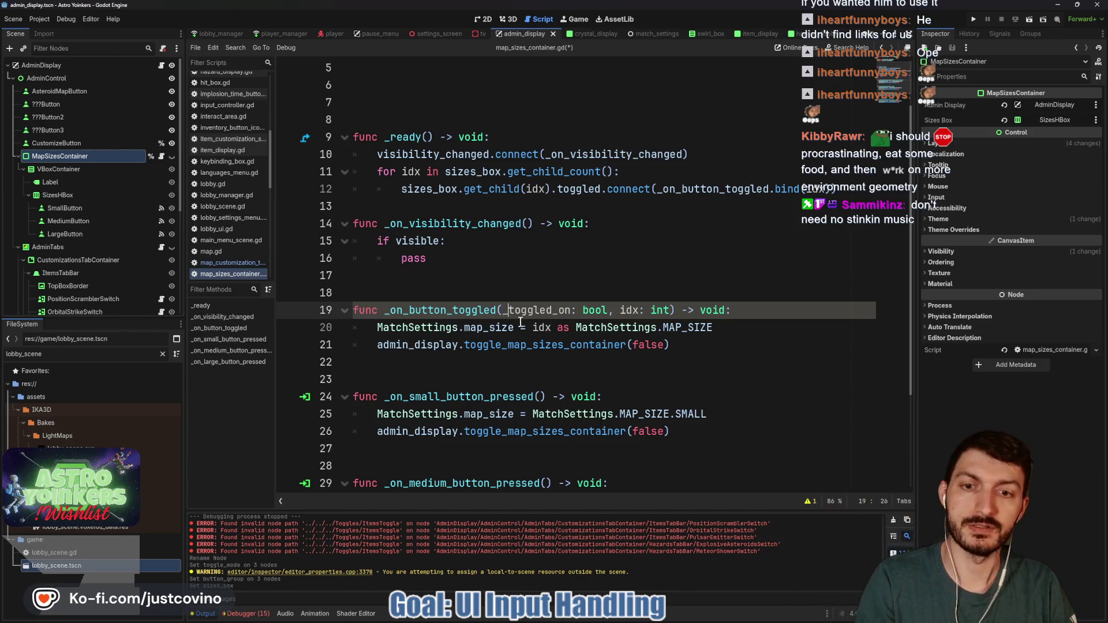
left_click(526, 362)
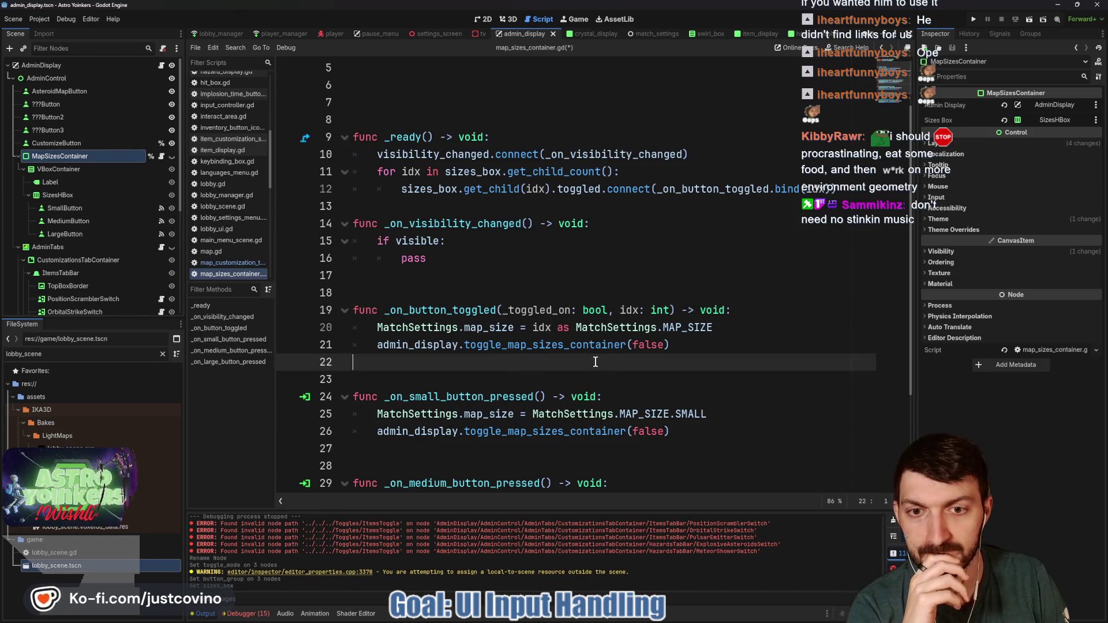
scroll(593, 361, "down", 3)
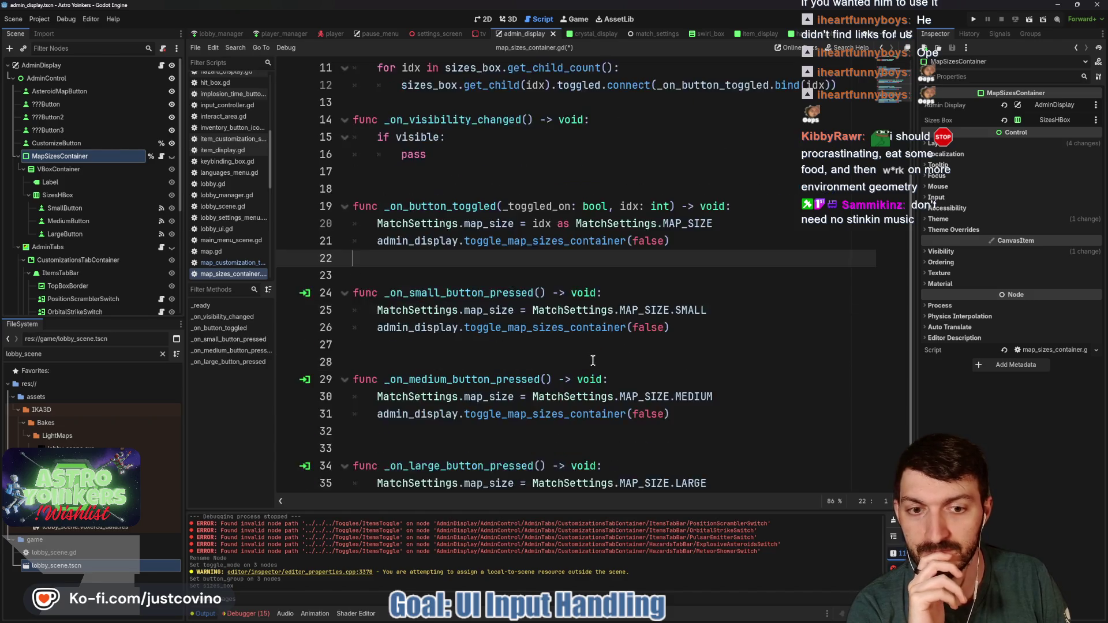
Add print("size idx: ", str(idx)) inside the _ready loop and save.
scroll(593, 360, "up", 5)
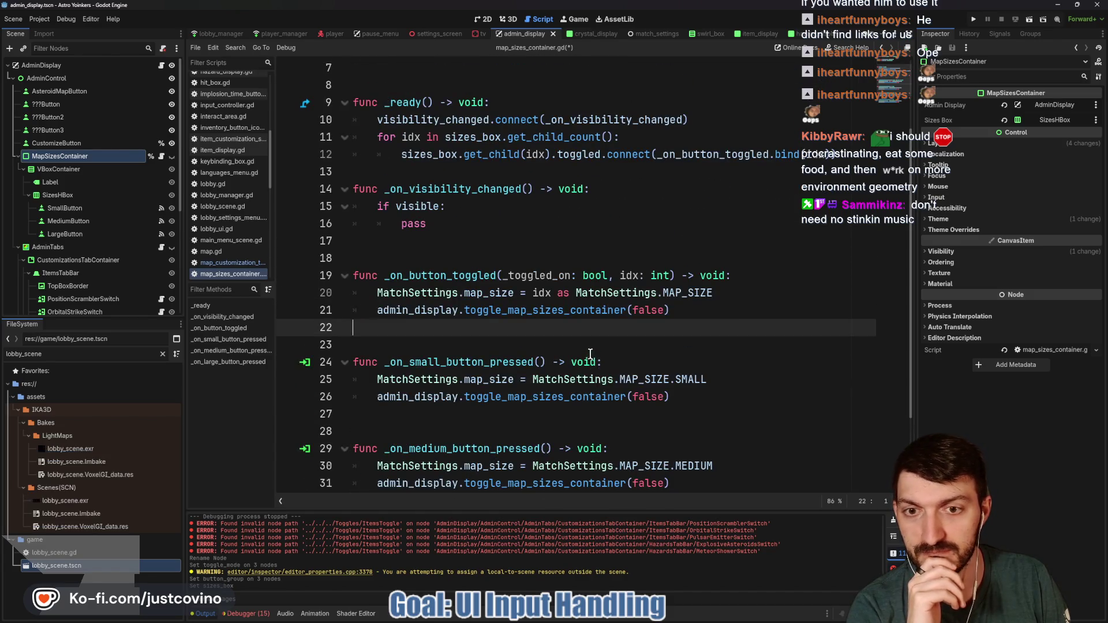
left_click(651, 240)
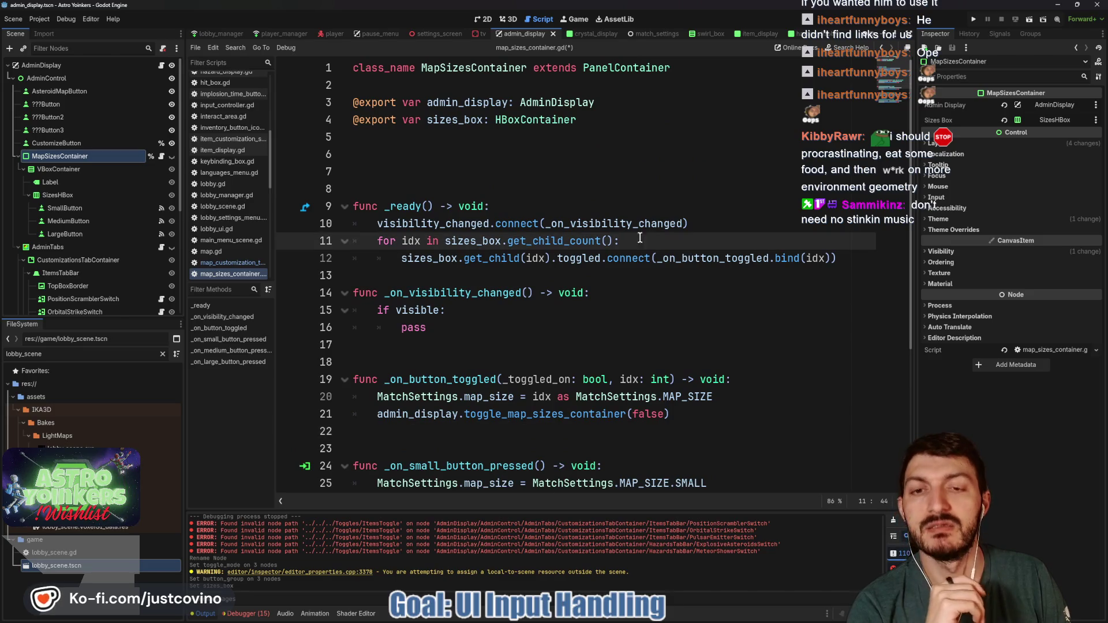
mouse_move(550, 238)
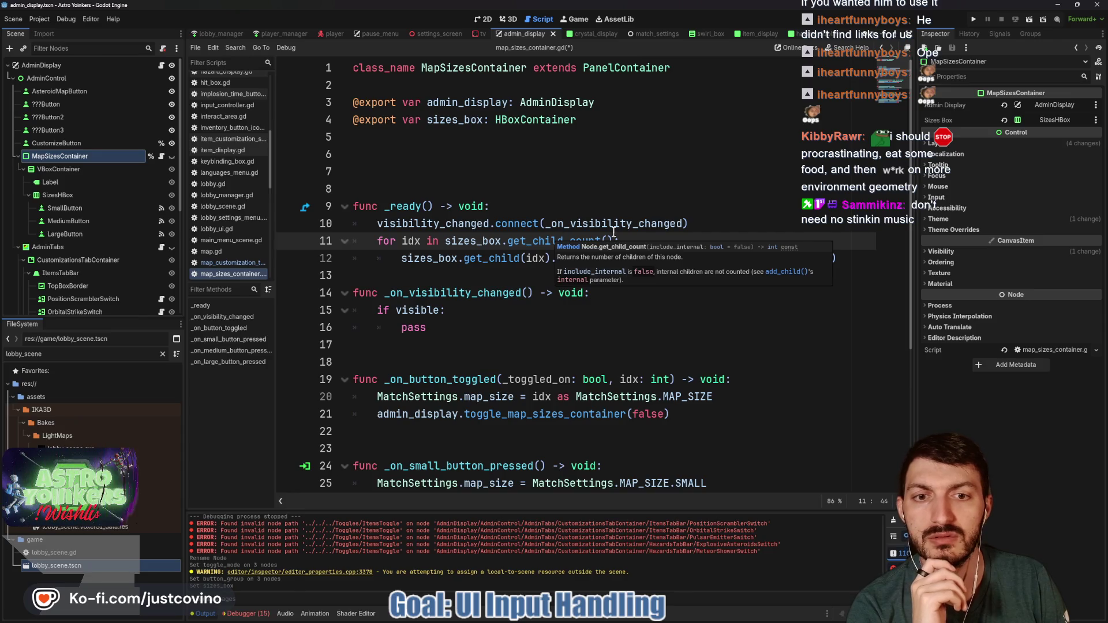
key("Return")
type("print(")
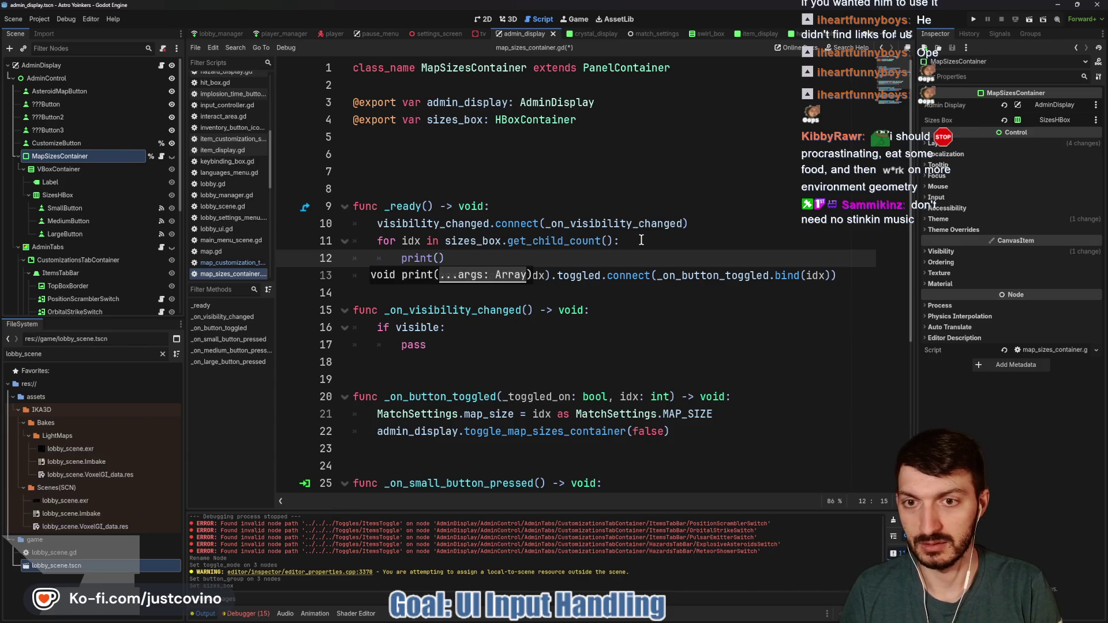
type("\"index")
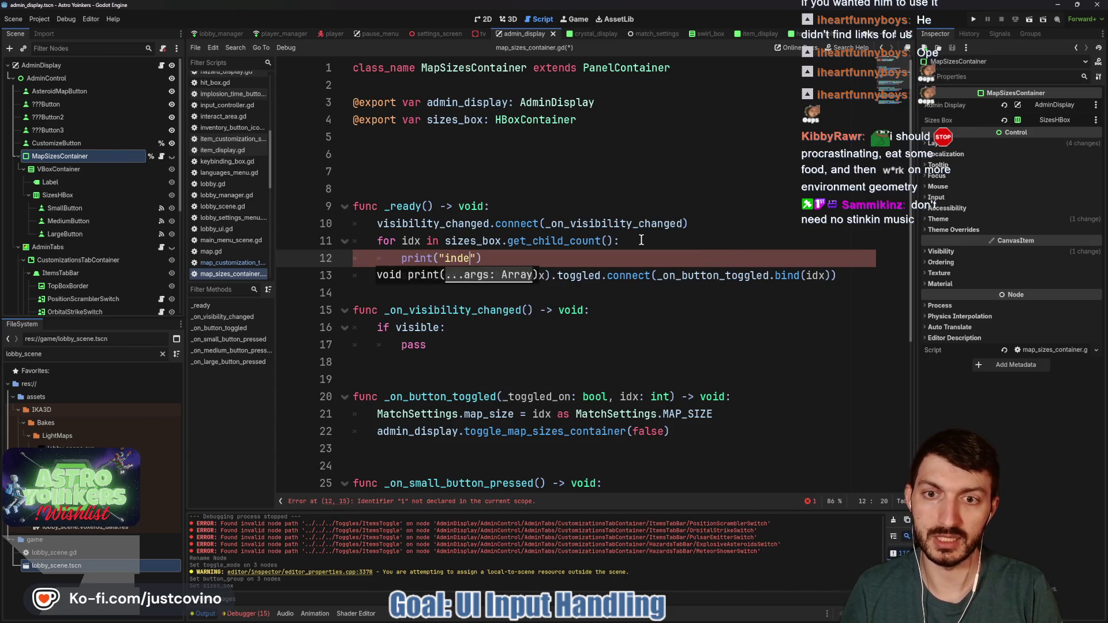
type(" size")
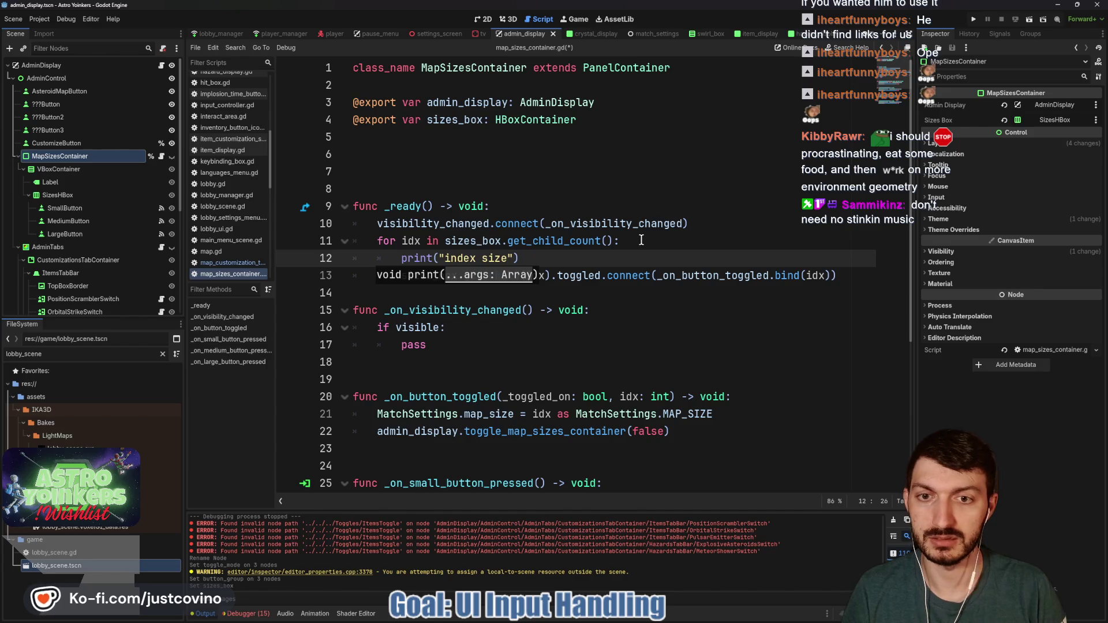
key("BackSpace")
key("BackSpace")
key("BackSpace")
type("size idx: \"")
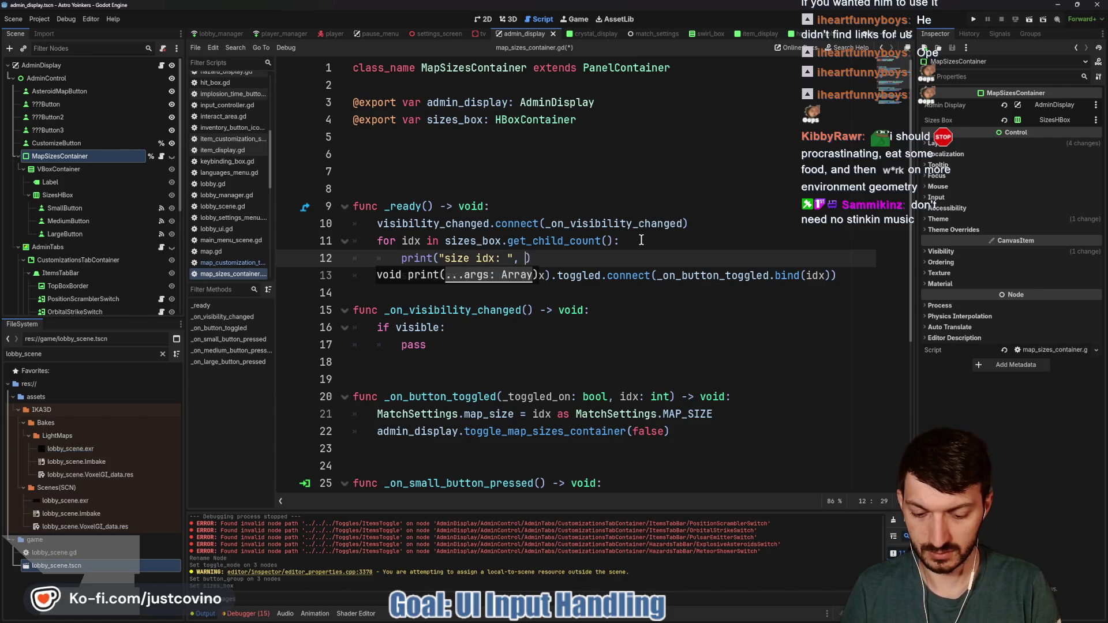
type(", str(idx")
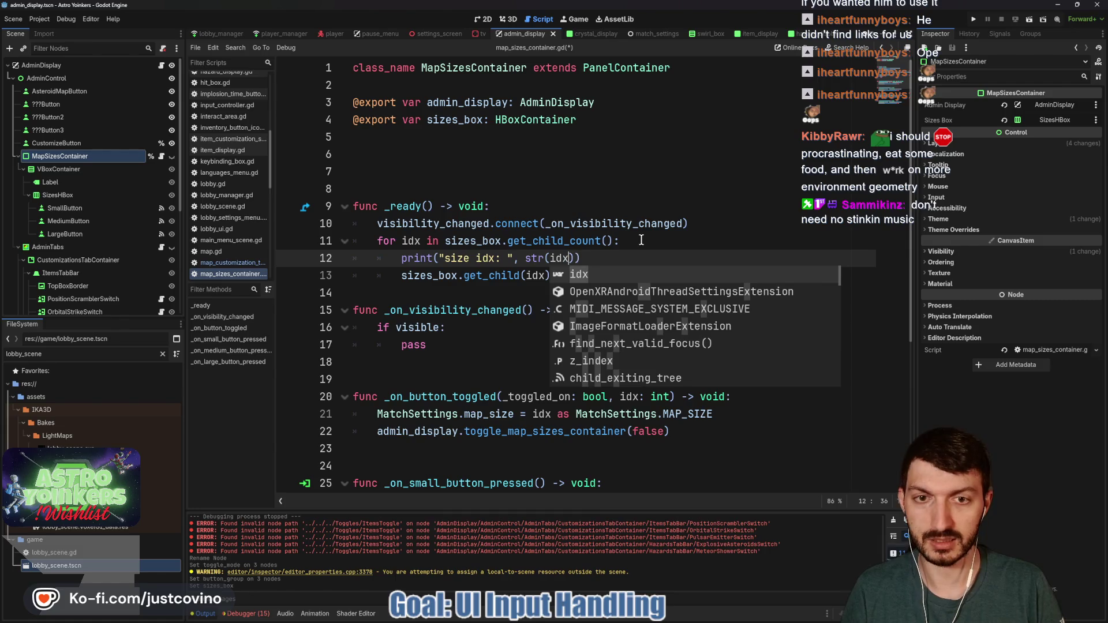
left_click(643, 259)
key("ctrl+s")
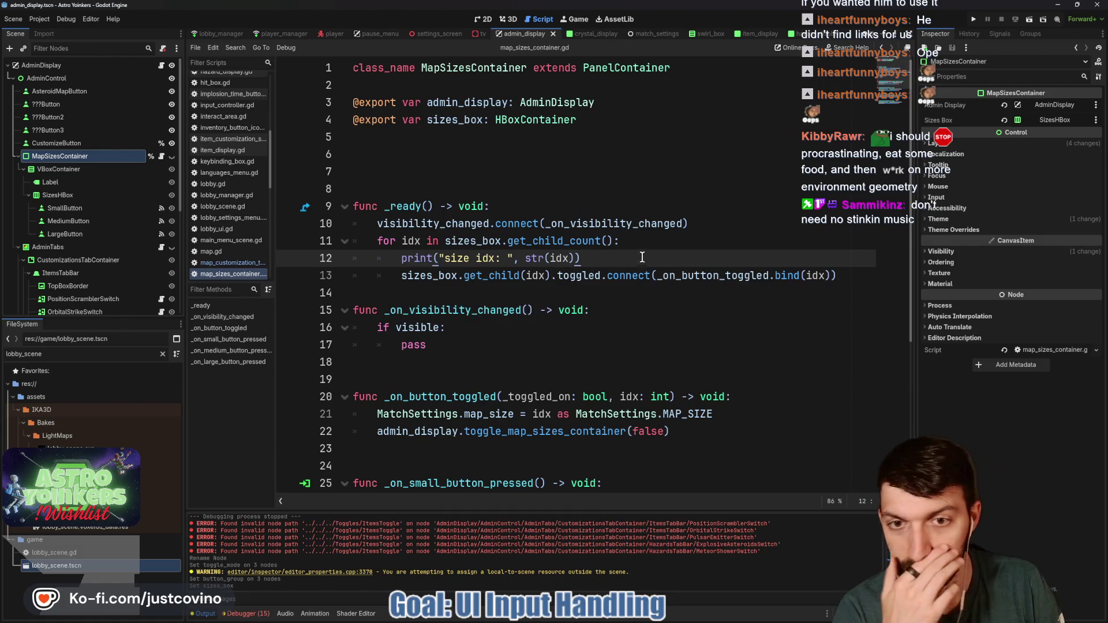
Remove extra blank lines above _ready and add one after it.
left_click(426, 168)
key("BackSpace")
key("BackSpace")
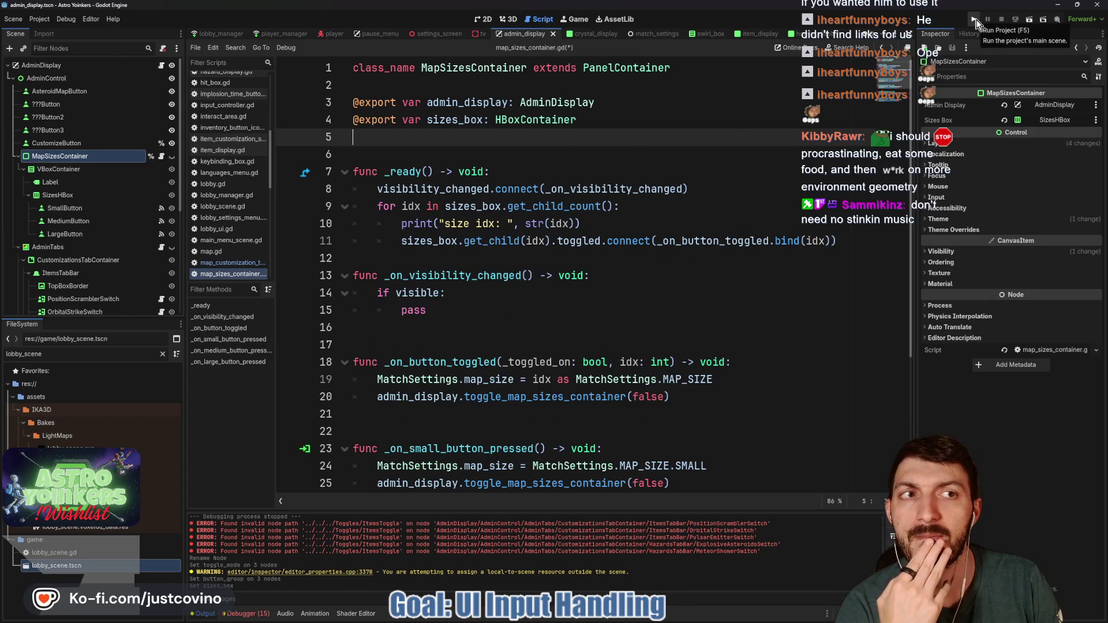
left_click(472, 256)
key("Return")
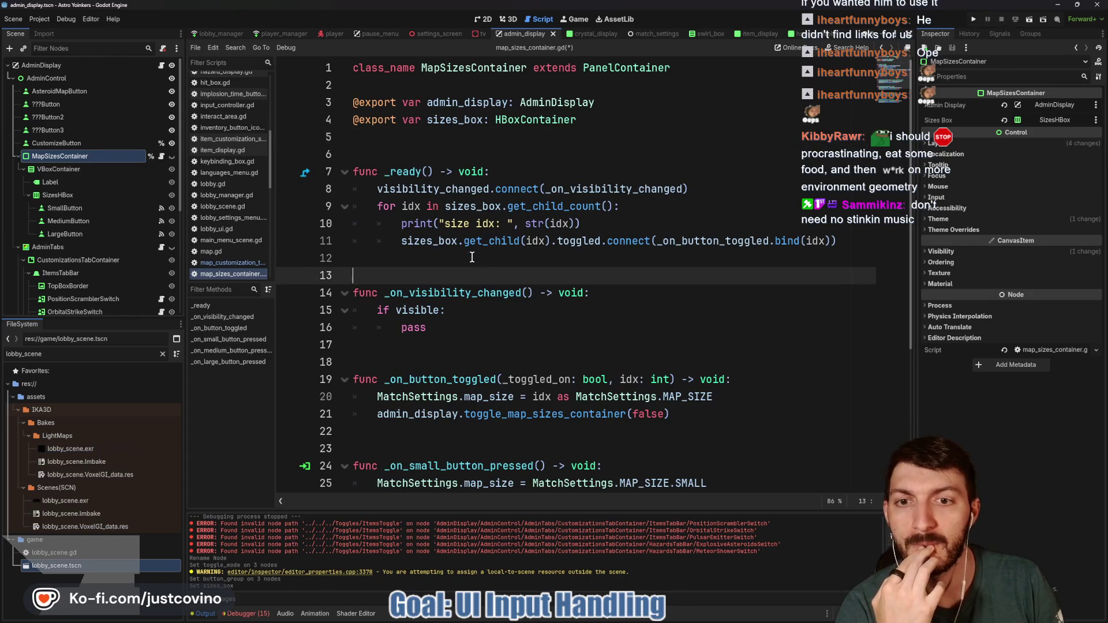
left_click(471, 329)
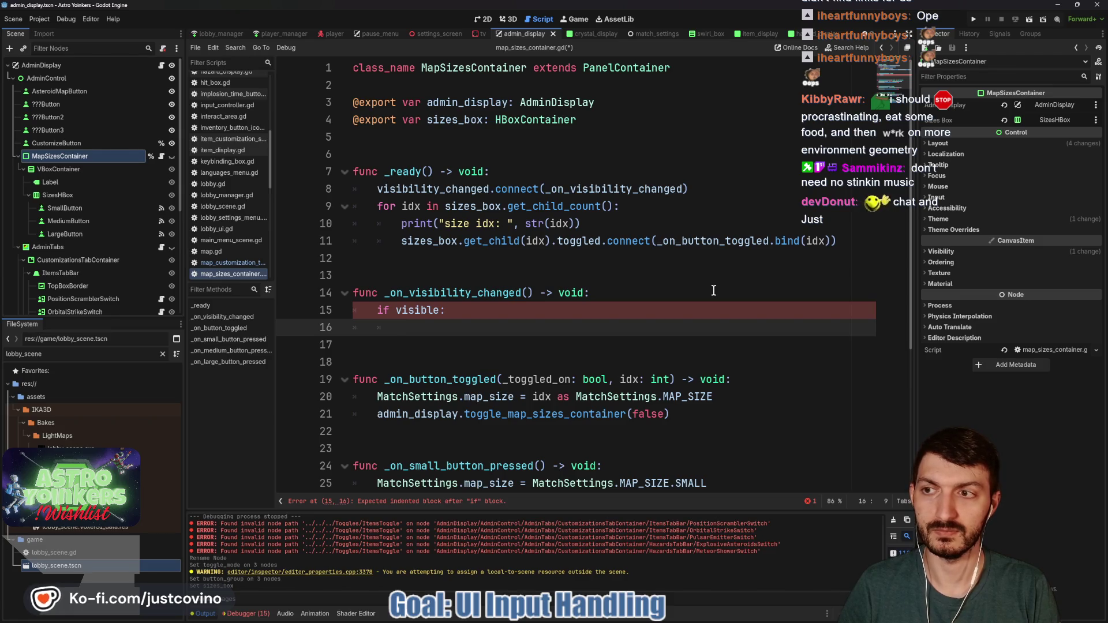
Make if visible: call sizes_box.get_child(MatchSettings.map_size as int).grab_focus() and save.
type("si")
key("Return")
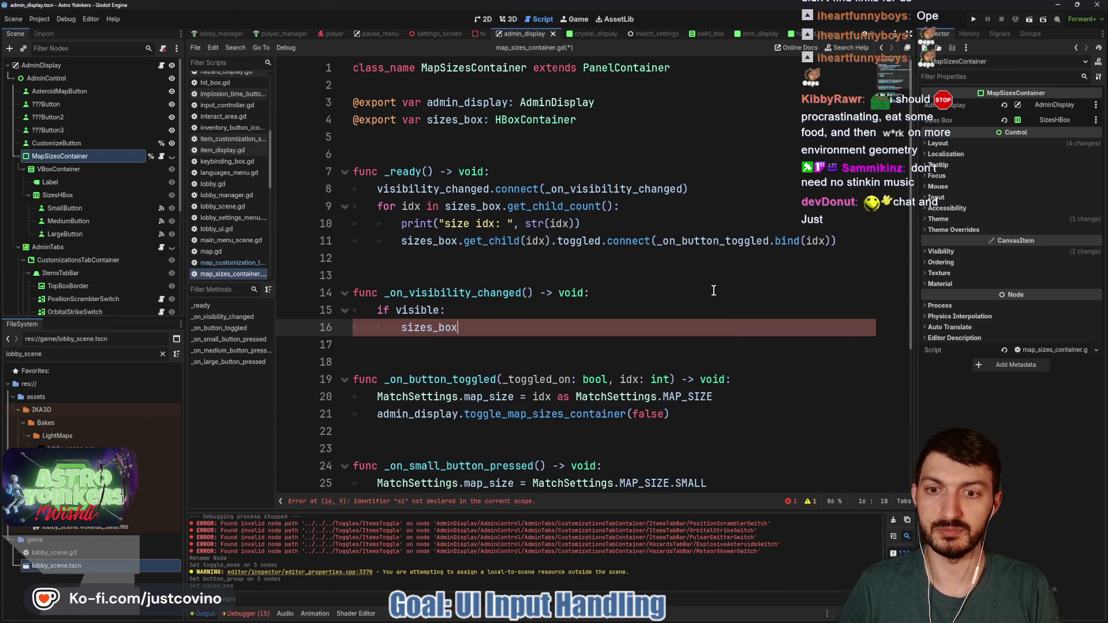
type(".get_ch")
key("Return")
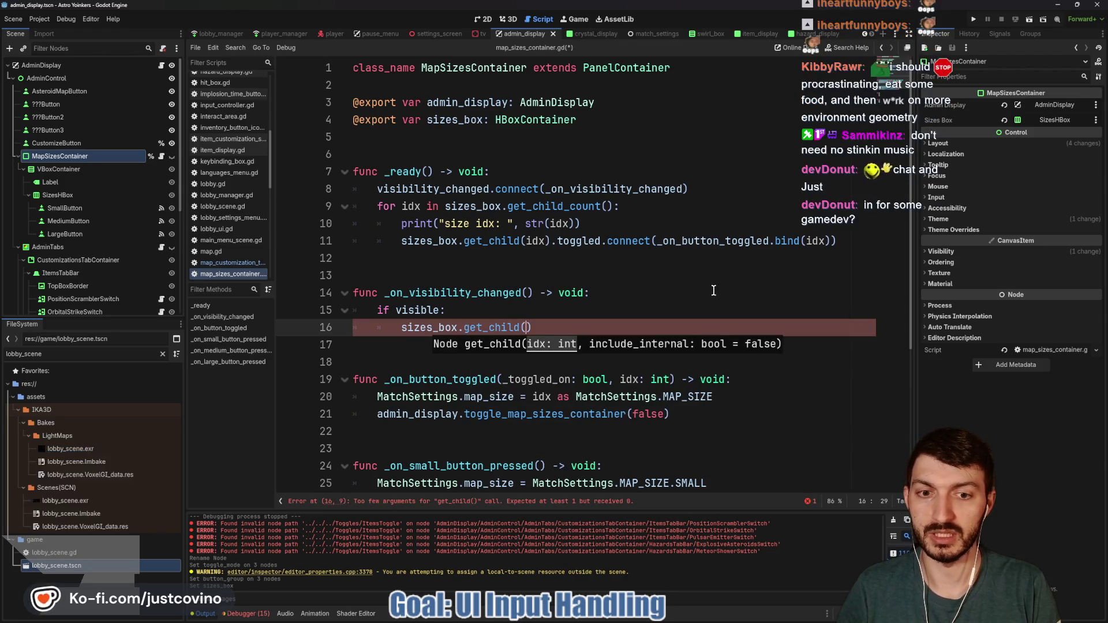
type("MatchSe")
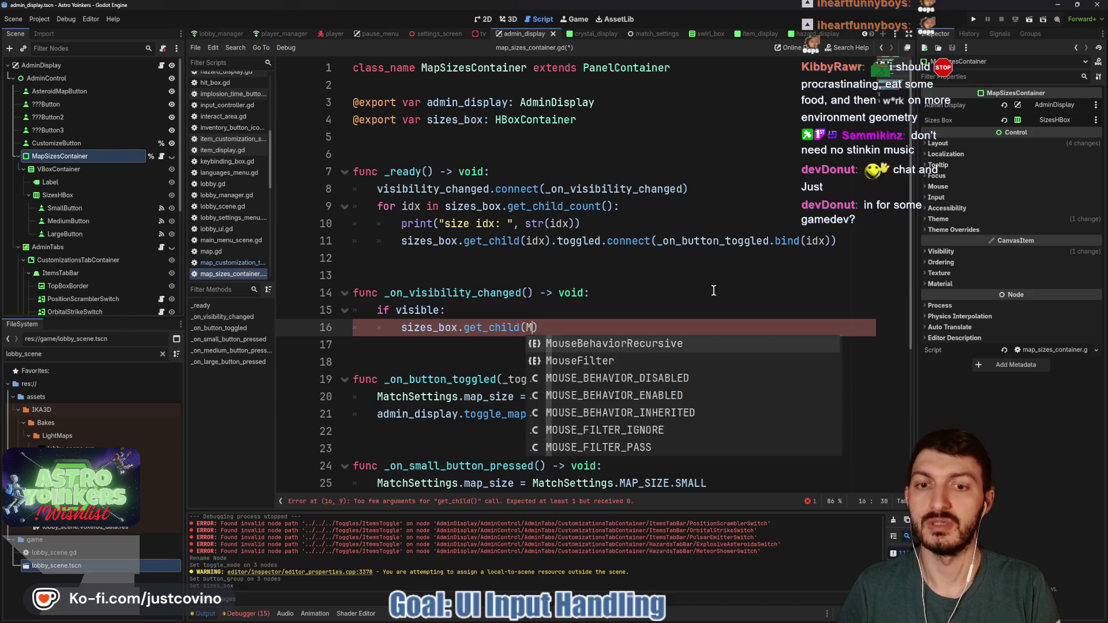
key("Return")
type(".")
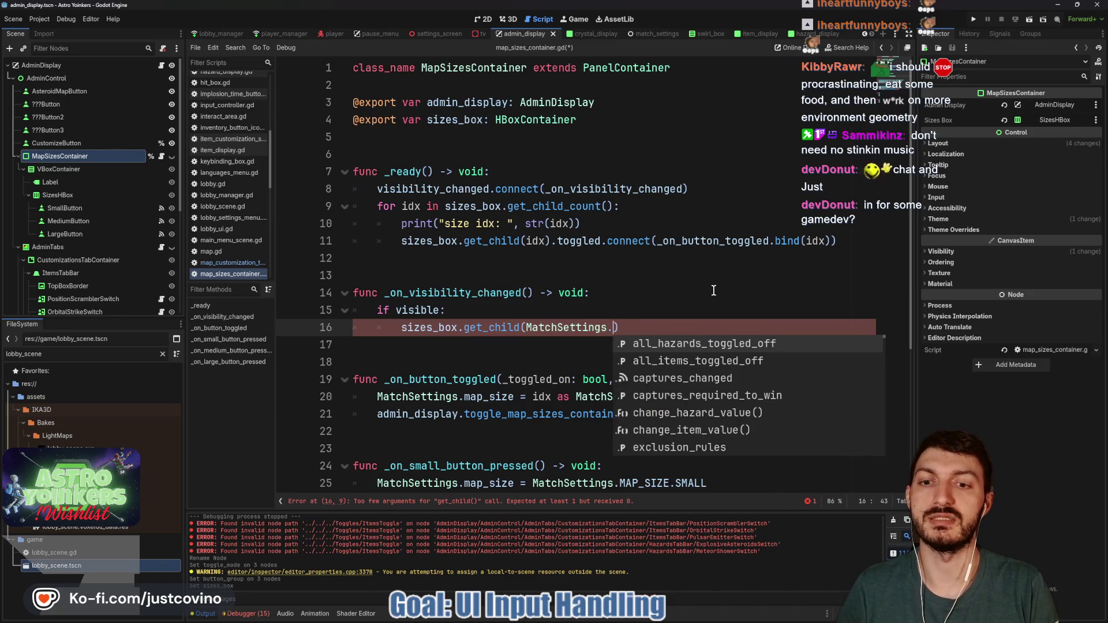
type("map")
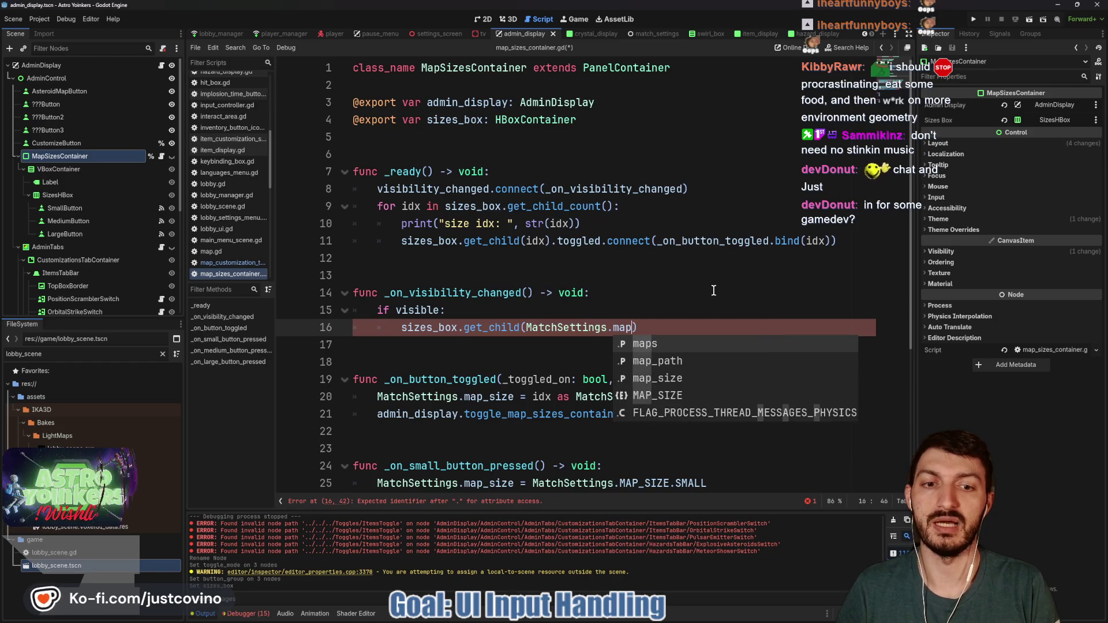
key("Down")
key("Down")
key("Return")
type("as int")
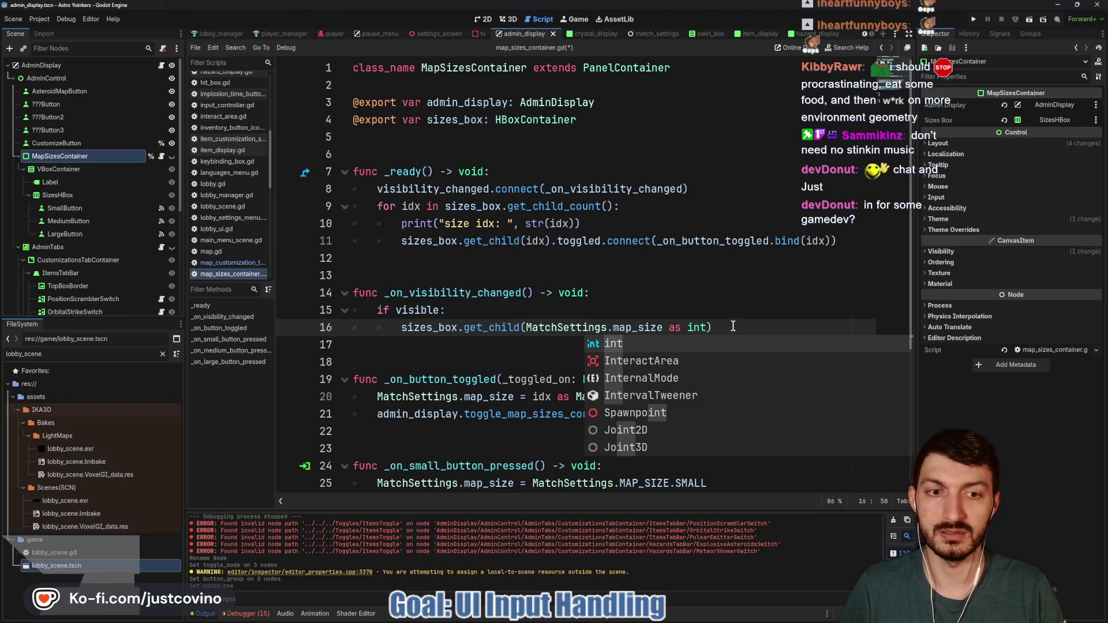
type(").grab_")
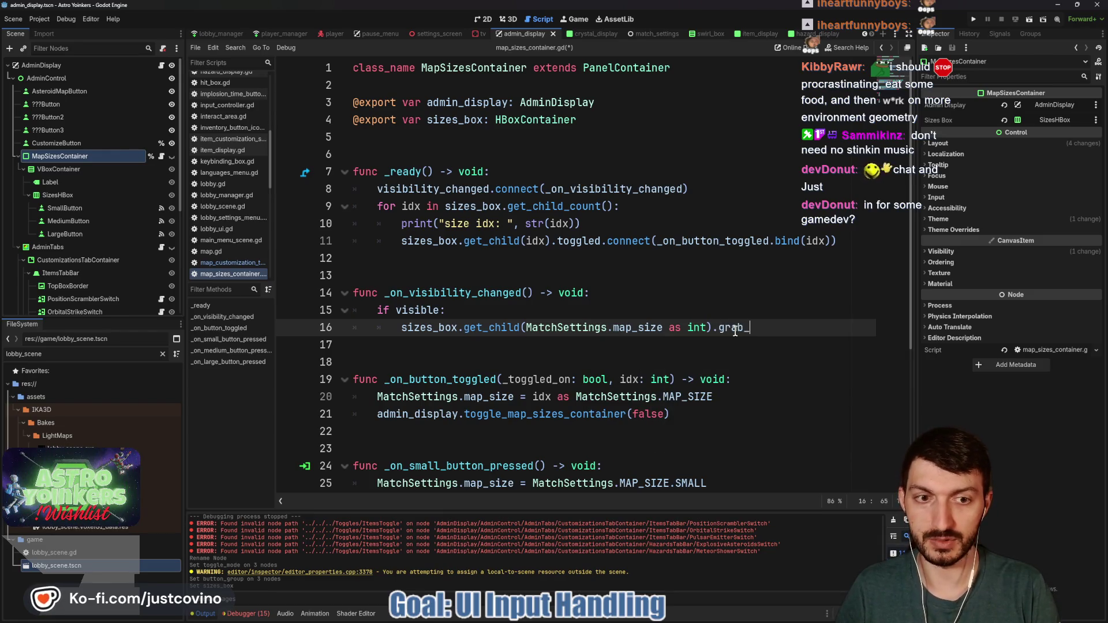
key("ctrl+s")
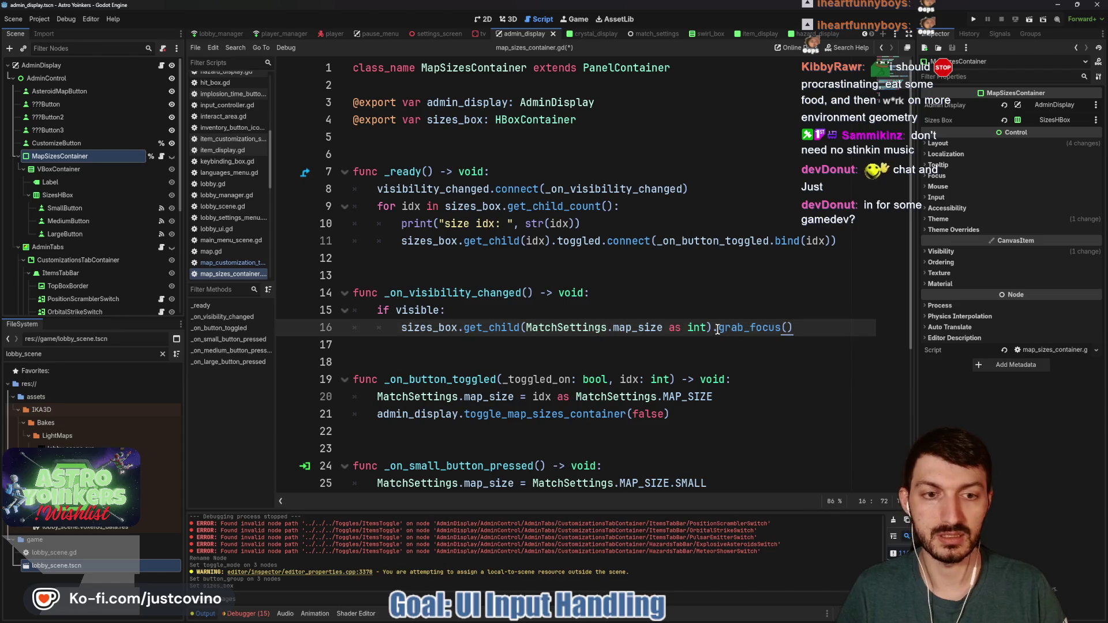
left_click(692, 341)
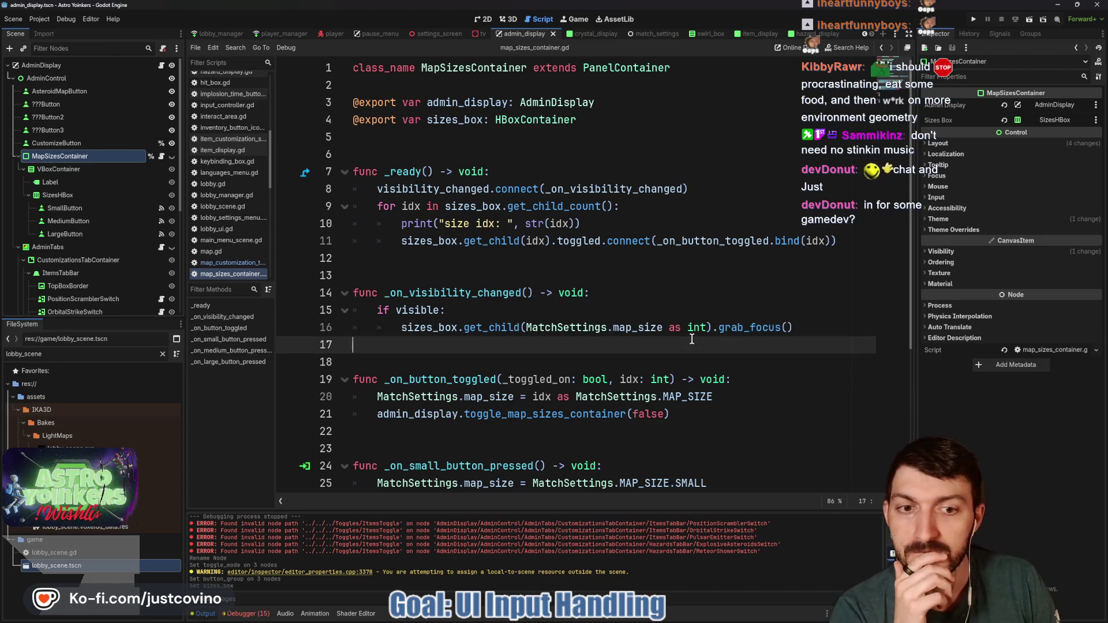
mouse_move(645, 329)
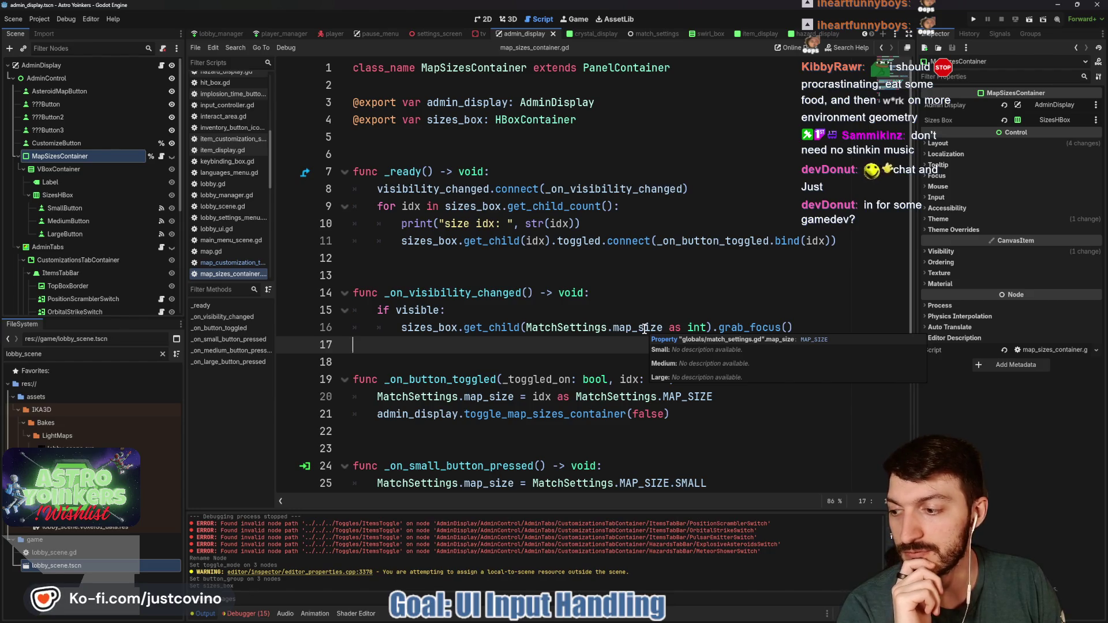
Run the Astro Yoinkers project to test the map-size buttons.
scroll(534, 346, "down", 4)
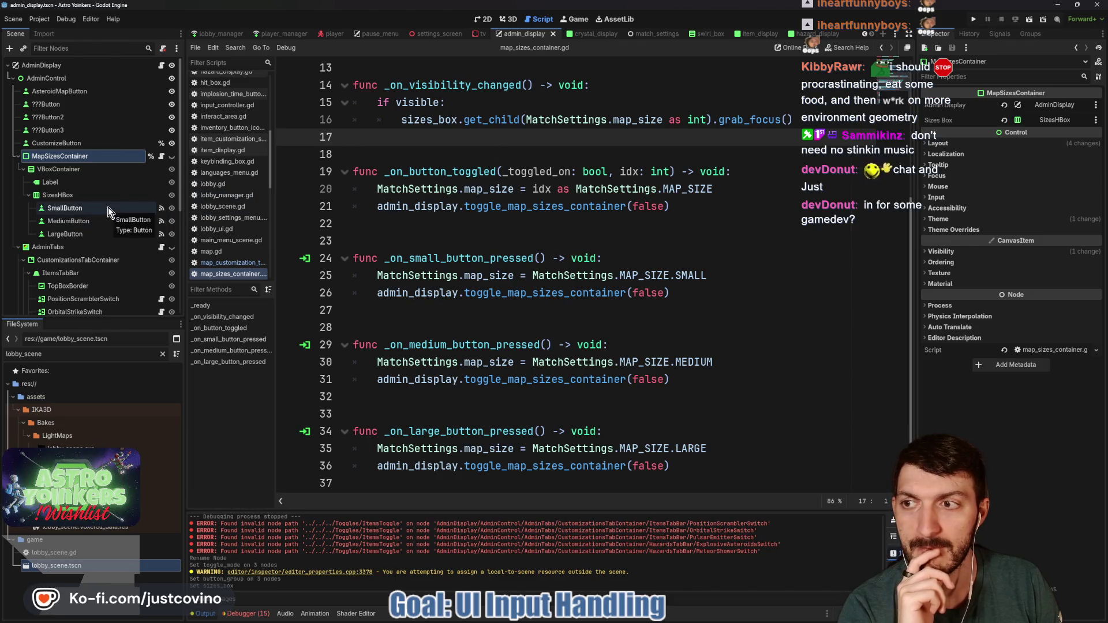
left_click(974, 20)
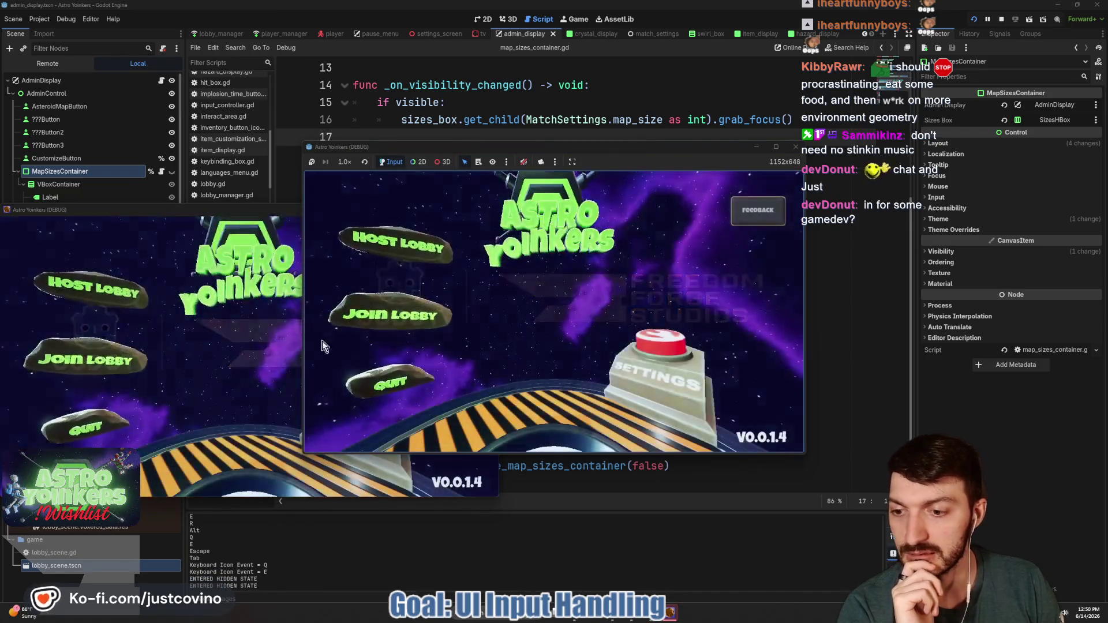
Host a lobby in the running game and walk the character to the map console.
left_click(425, 273)
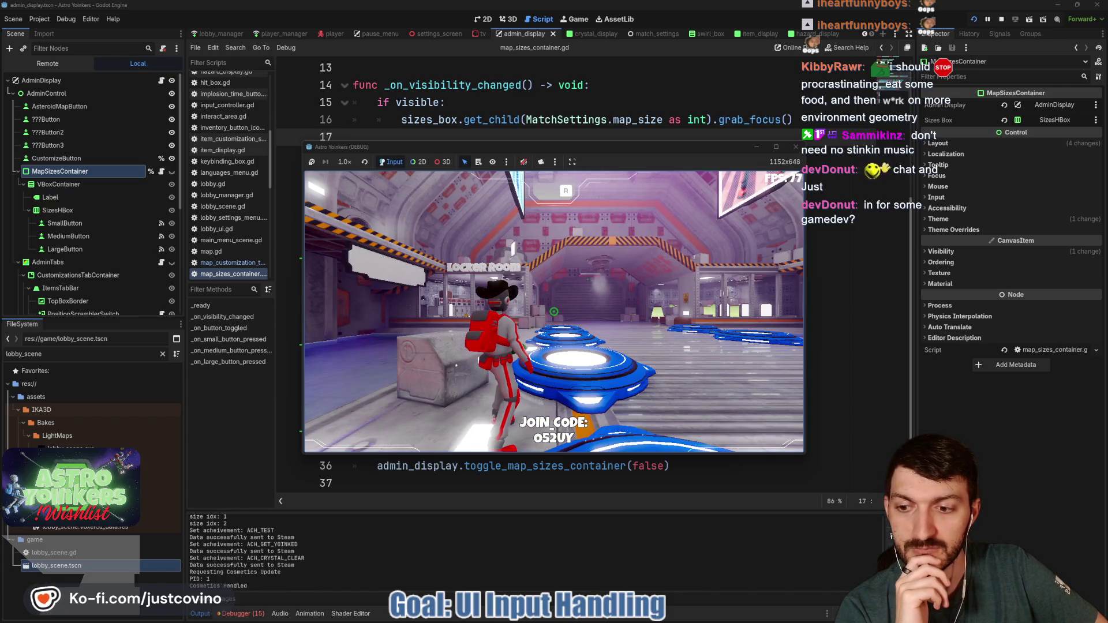
key("w")
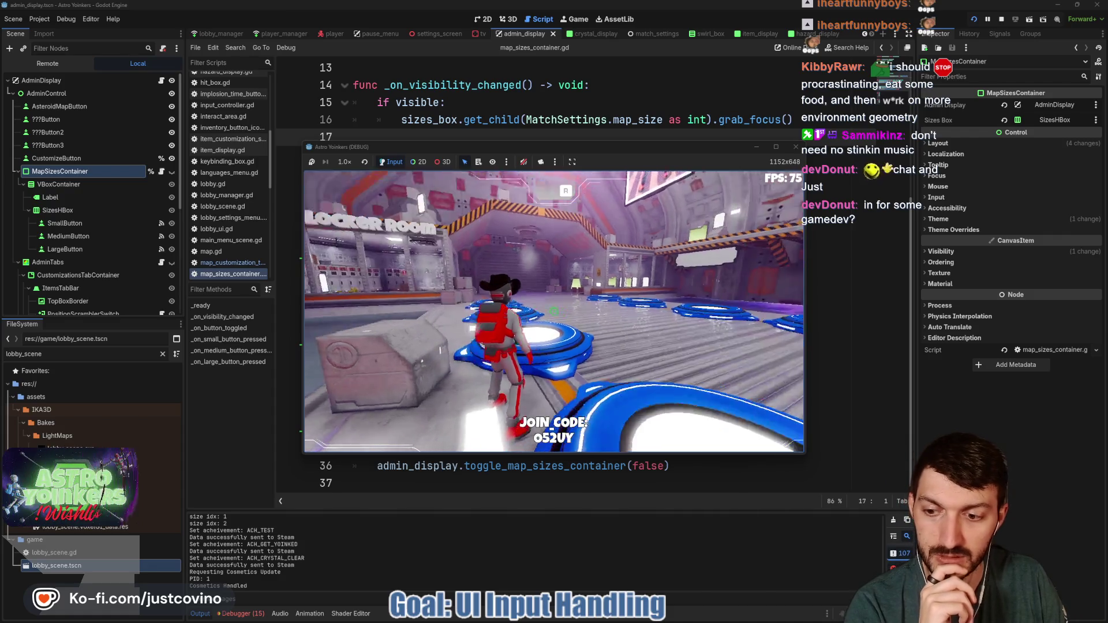
key("w")
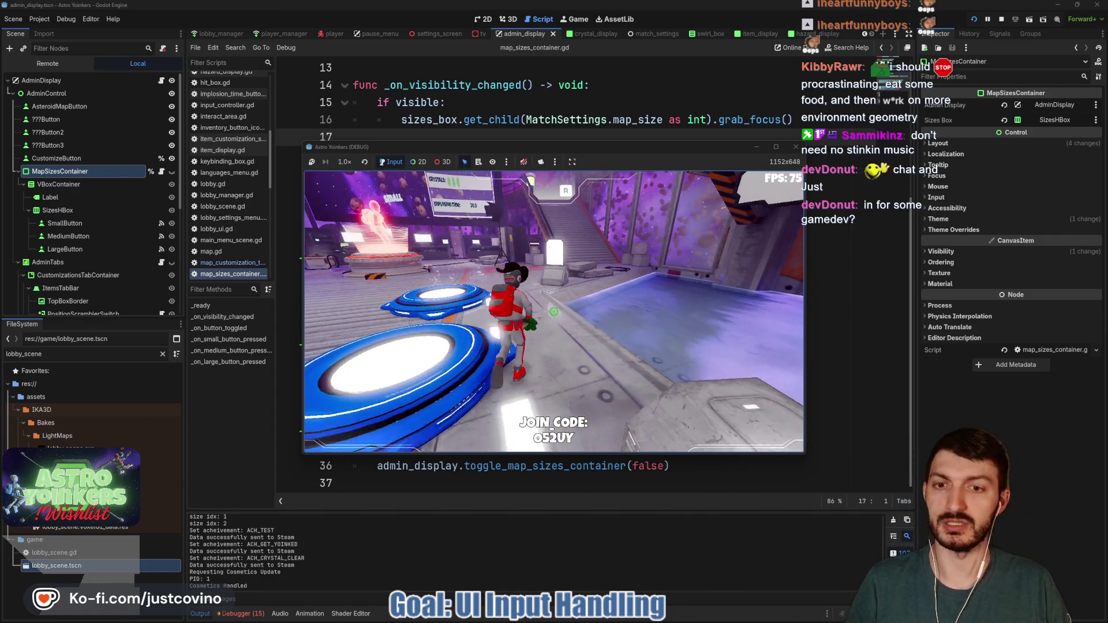
key("w")
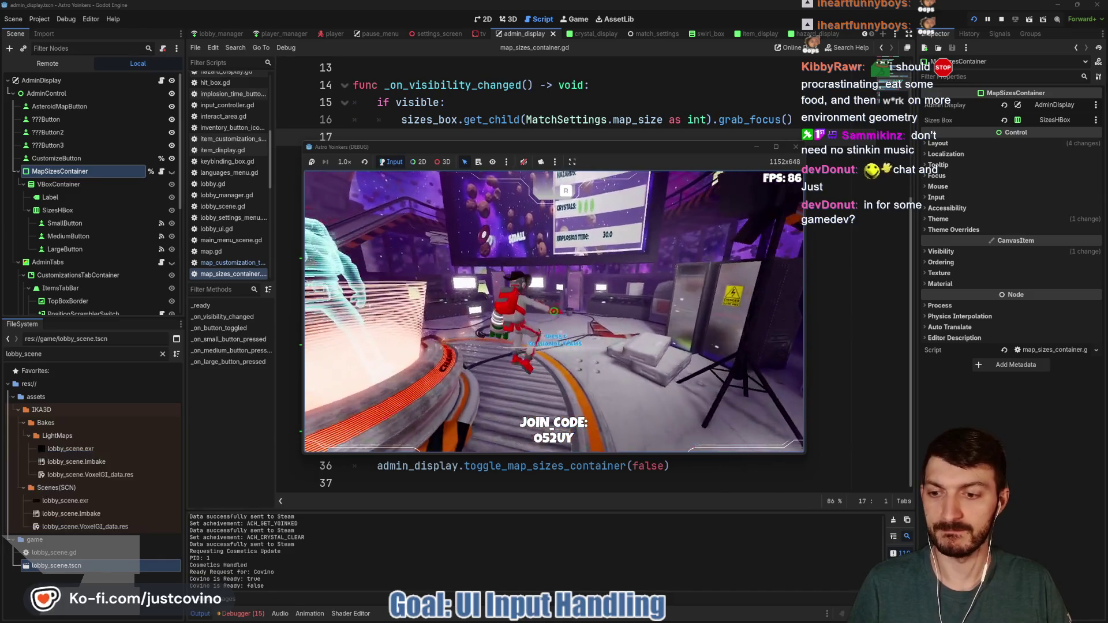
key("w")
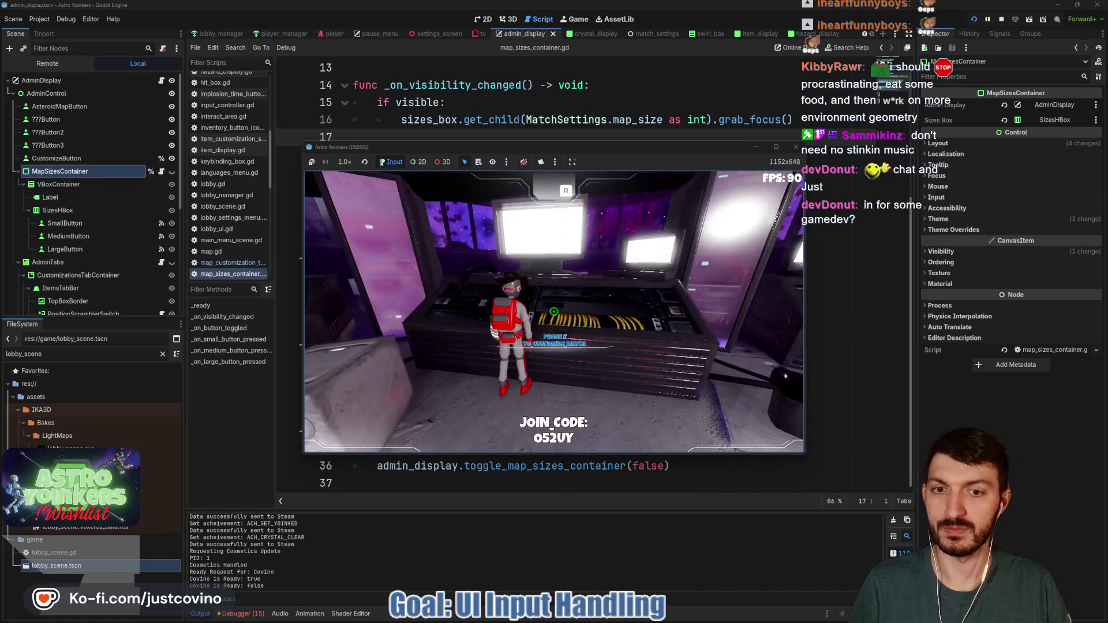
key("e")
Pick Asteroid Map sizes repeatedly, including Medium, to check the picker, then stop the game.
left_click(420, 282)
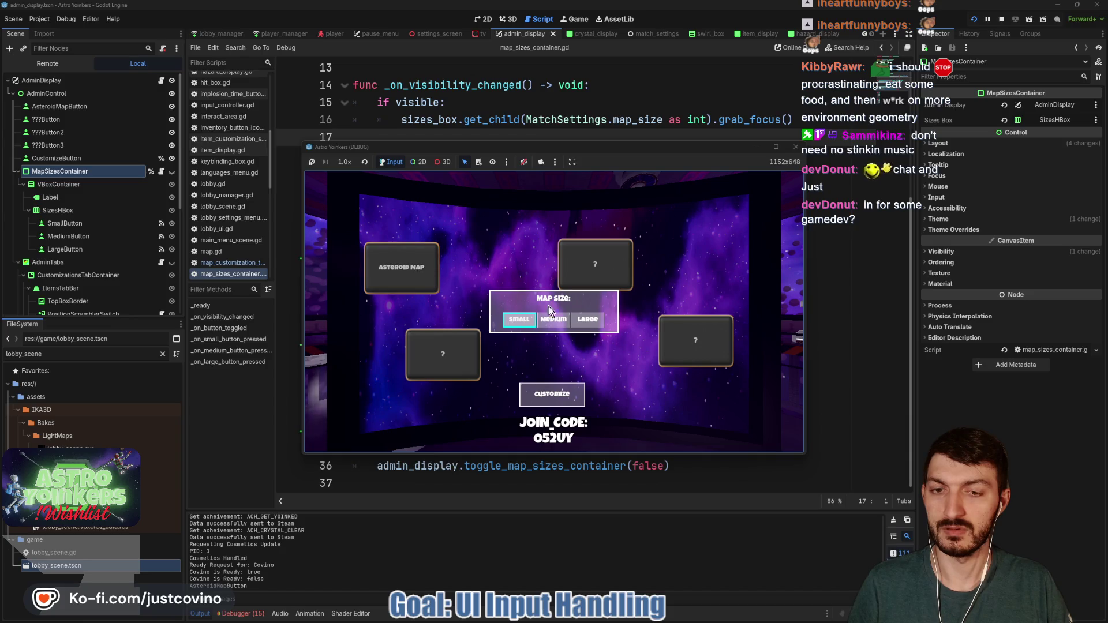
left_click(518, 315)
left_click(404, 271)
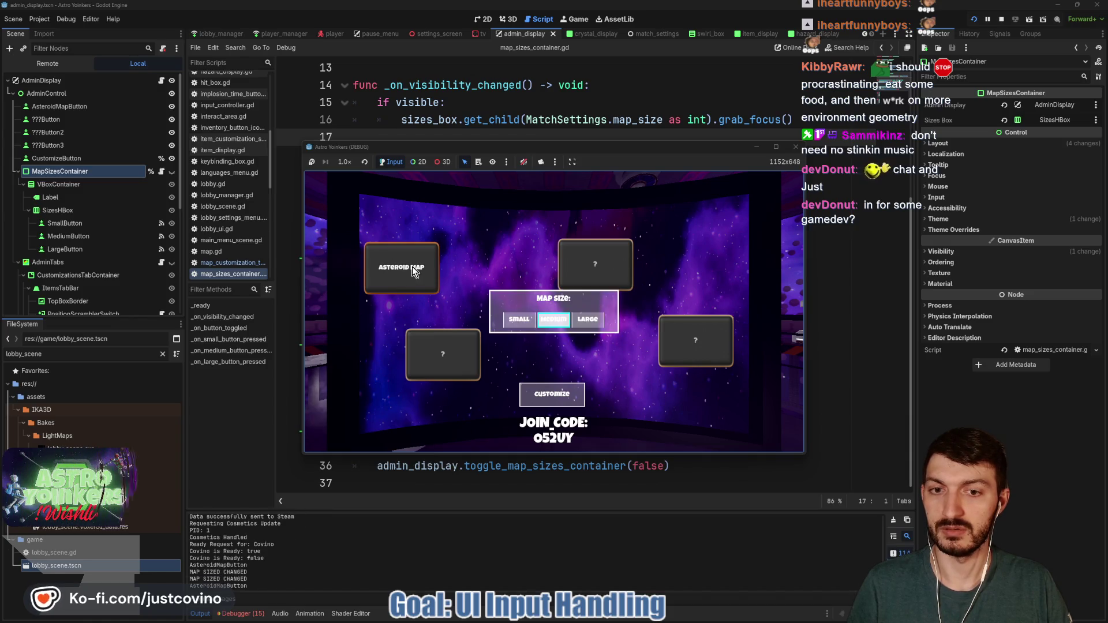
left_click(562, 324)
left_click(420, 281)
left_click(517, 319)
left_click(415, 276)
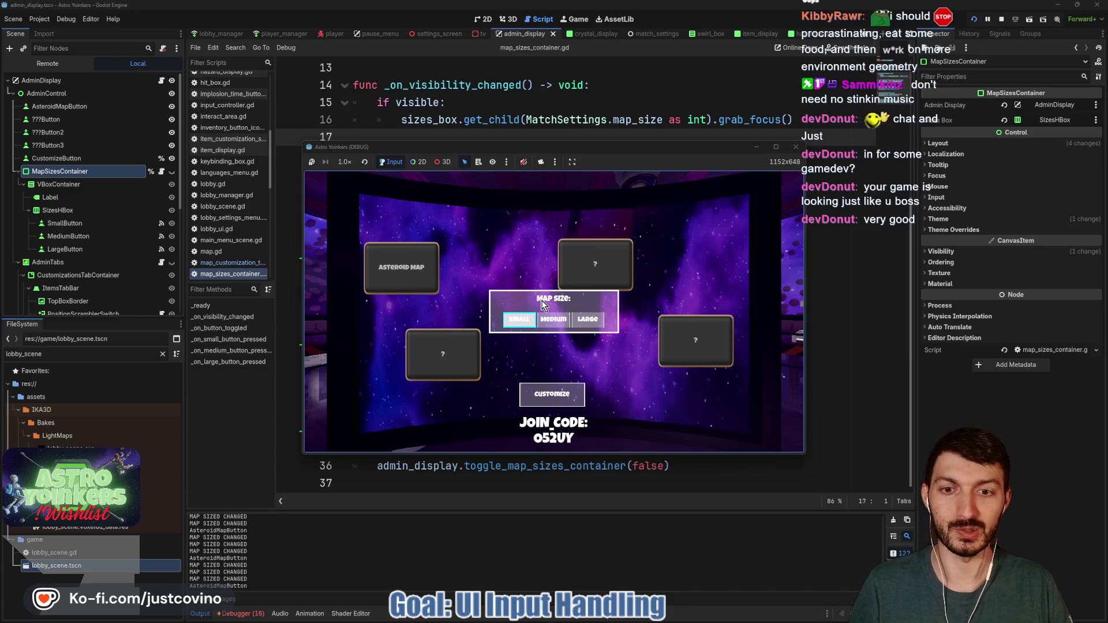
key("F8")
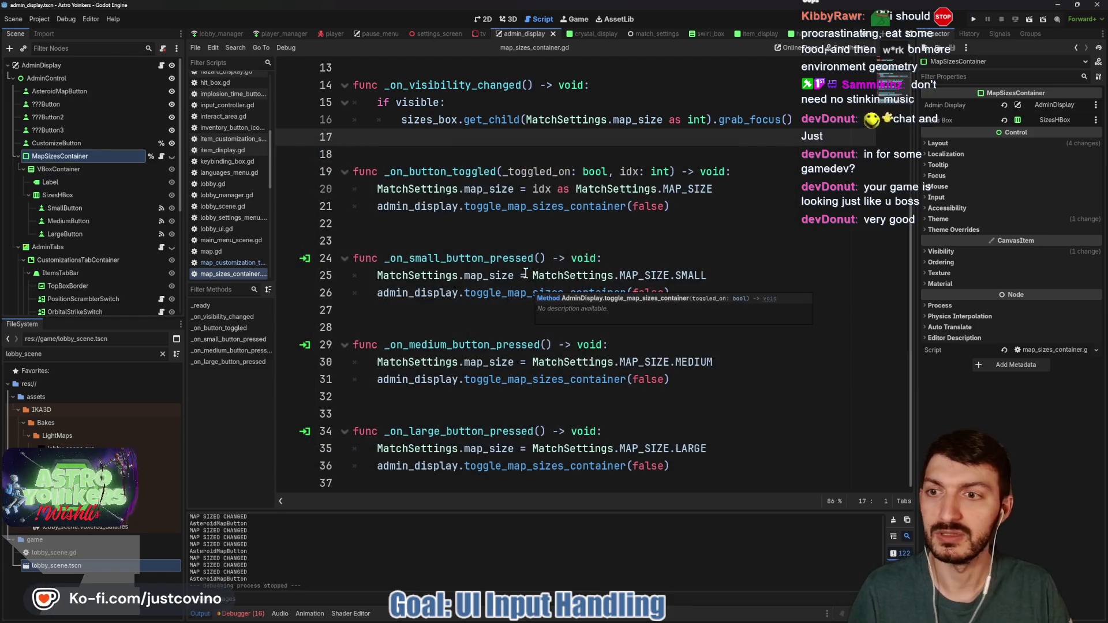
Disconnect the old pressed signal connections from SmallButton, MediumButton and LargeButton.
left_click(73, 206)
left_click(82, 236, "shift")
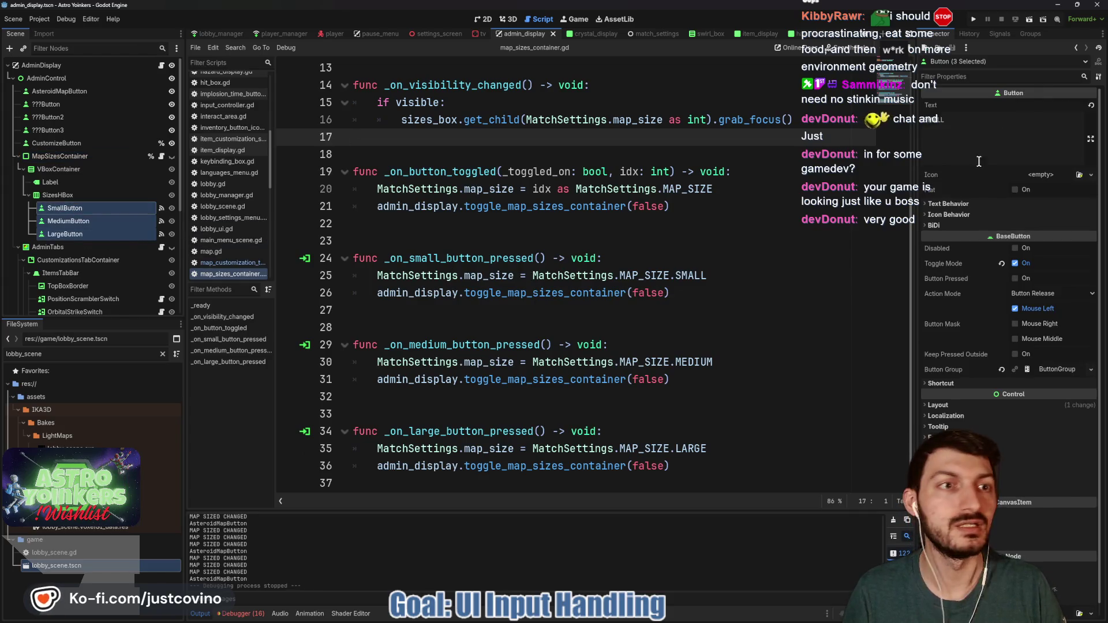
left_click(998, 35)
right_click(958, 103)
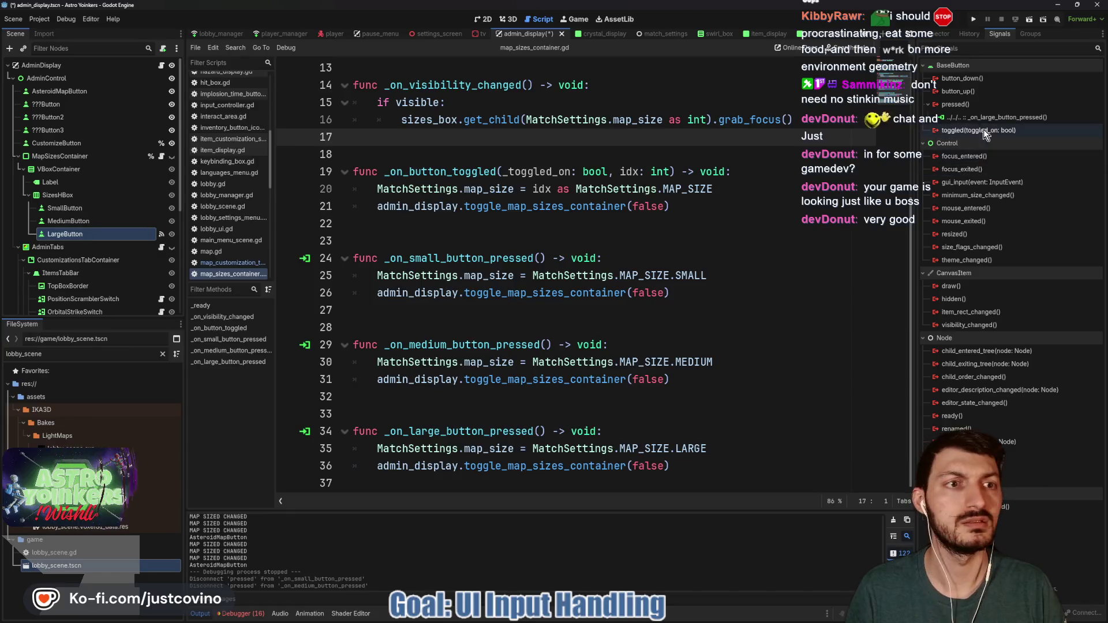
left_click(981, 144)
left_click(454, 242)
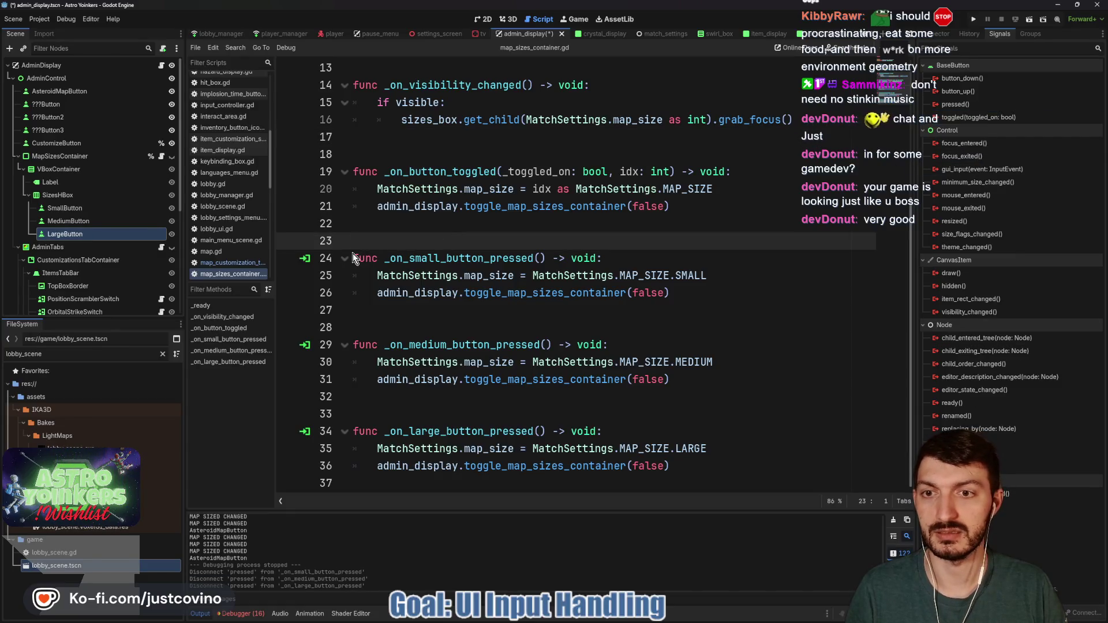
Delete the three old button-pressed functions from map_sizes_container.gd and save.
mouse_move(355, 255)
left_mouse_down()
mouse_move(577, 294)
mouse_move(643, 445)
mouse_move(687, 465)
left_mouse_up()
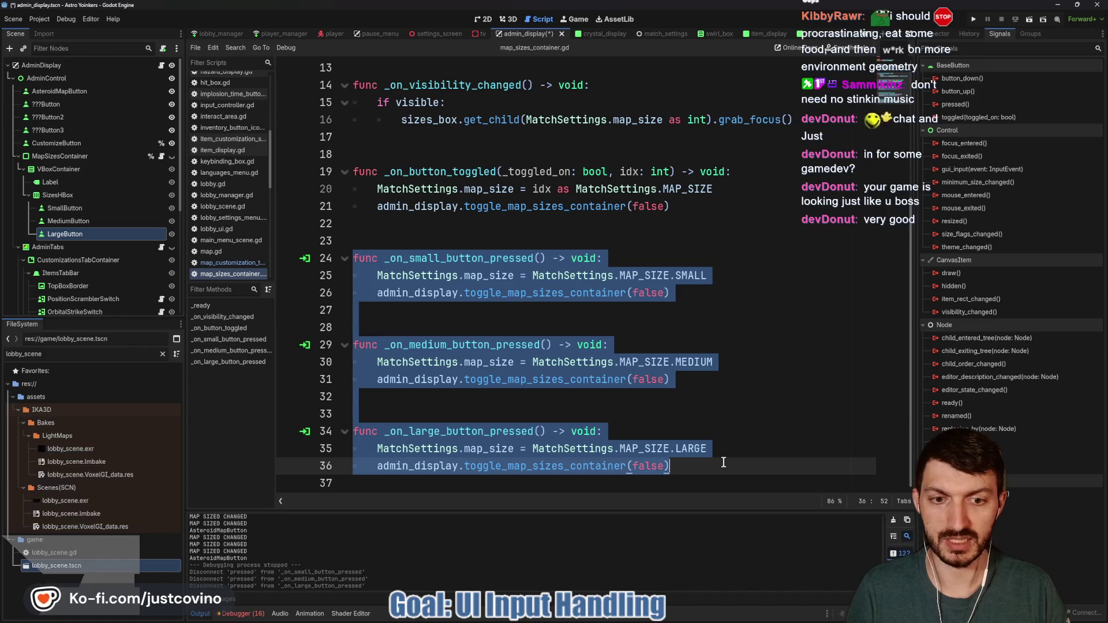
key("BackSpace")
key("ctrl+s")
key("BackSpace")
key("BackSpace")
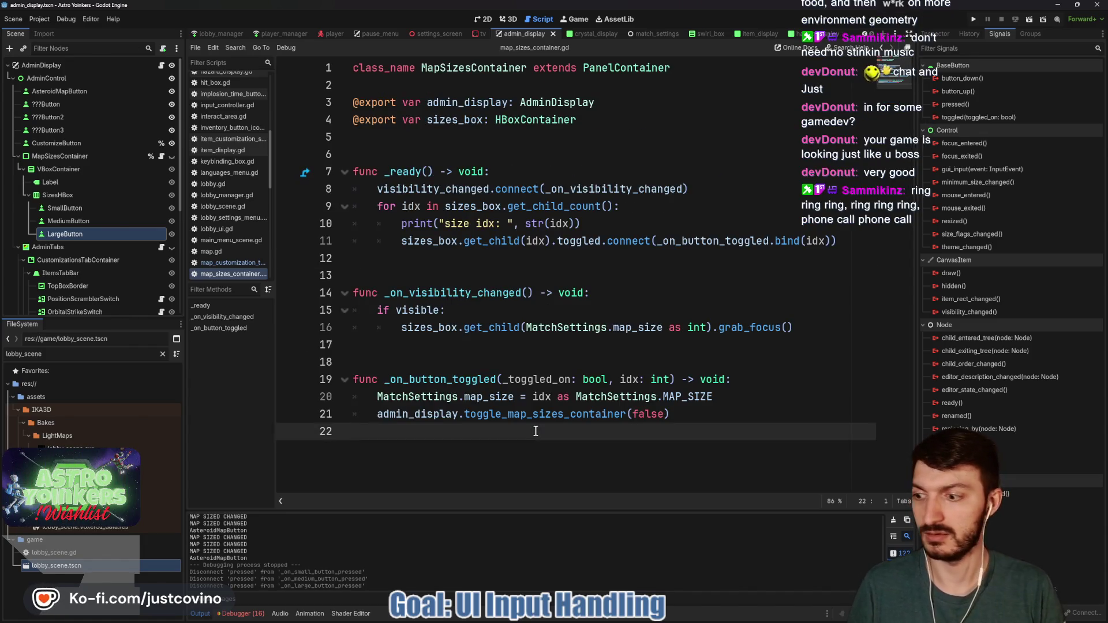
key("ctrl+s")
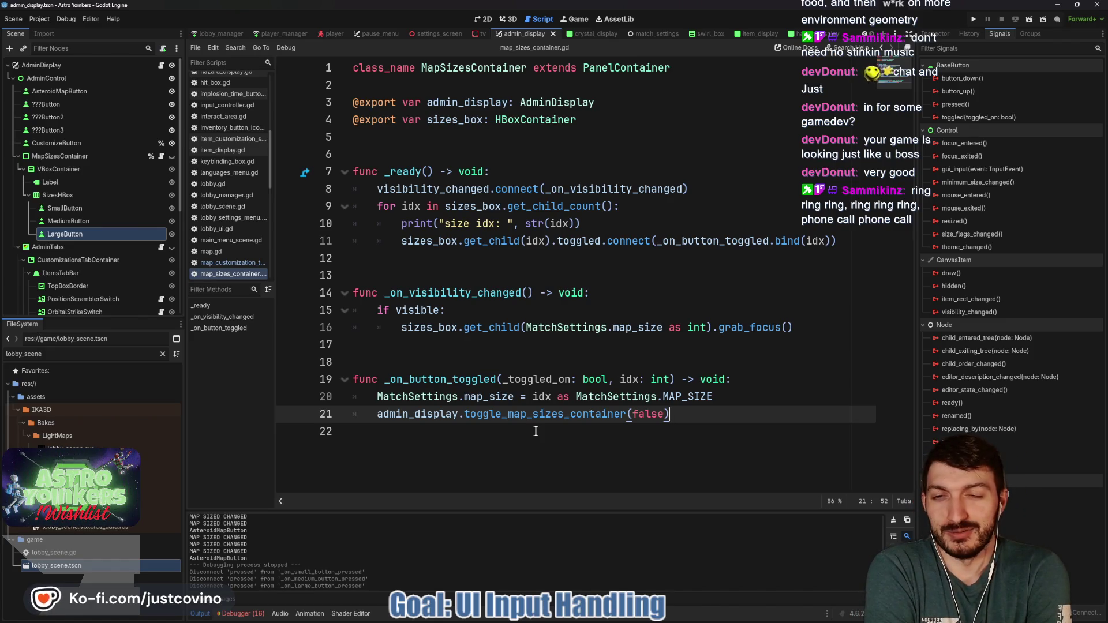
Look over lines 12–18 of map_sizes_container.gd, then bring GitHub Desktop forward from the taskbar.
left_click(453, 361)
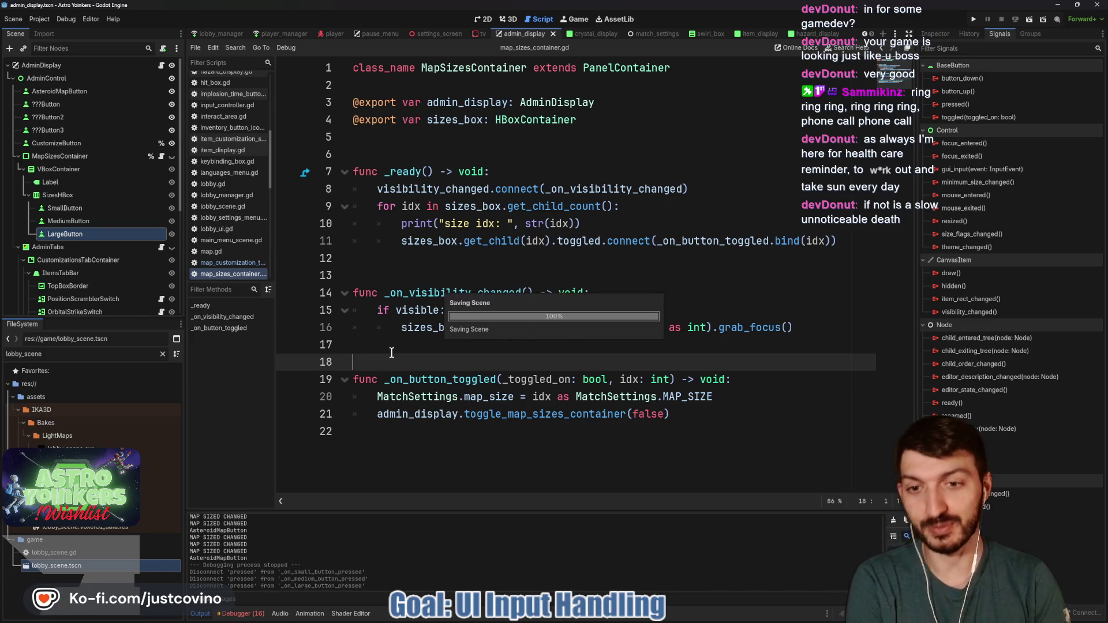
left_click(391, 352)
left_click(392, 264)
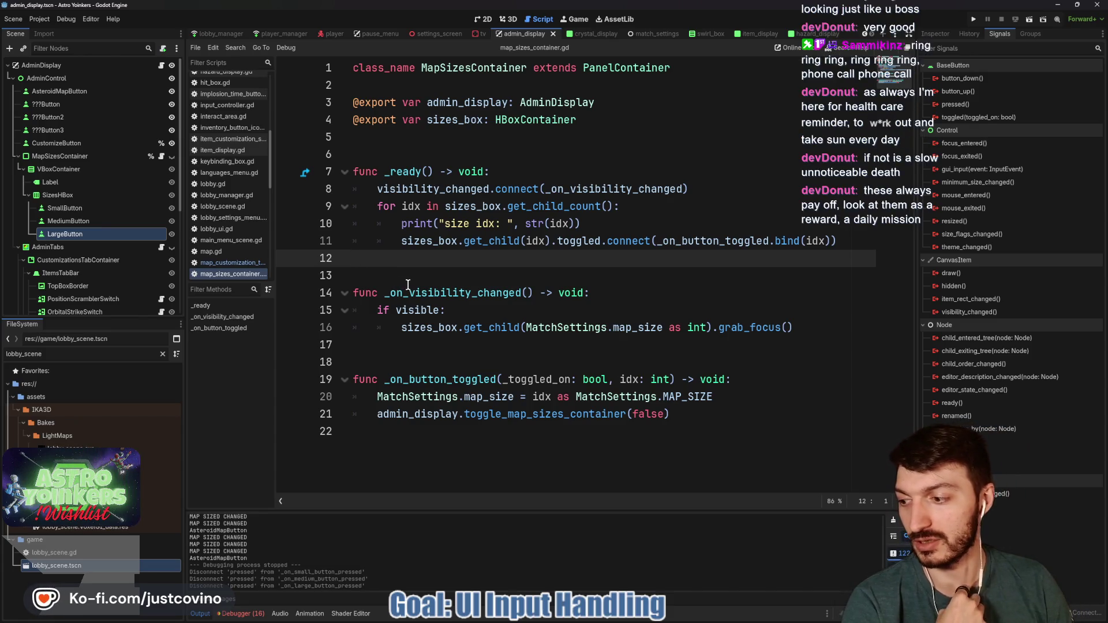
left_click(454, 271)
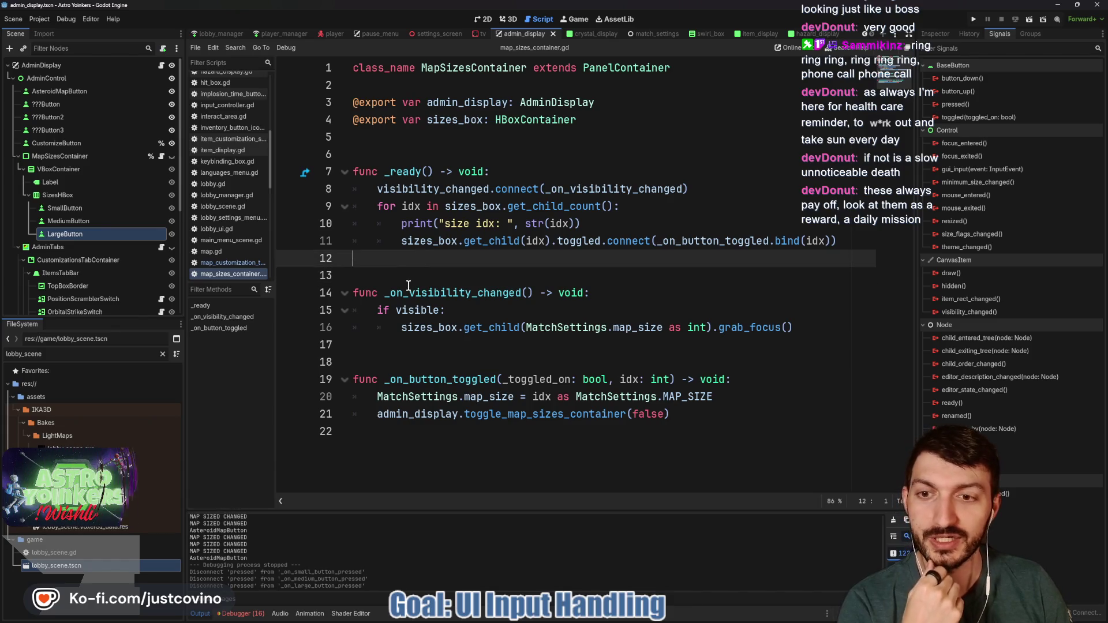
left_click(392, 367)
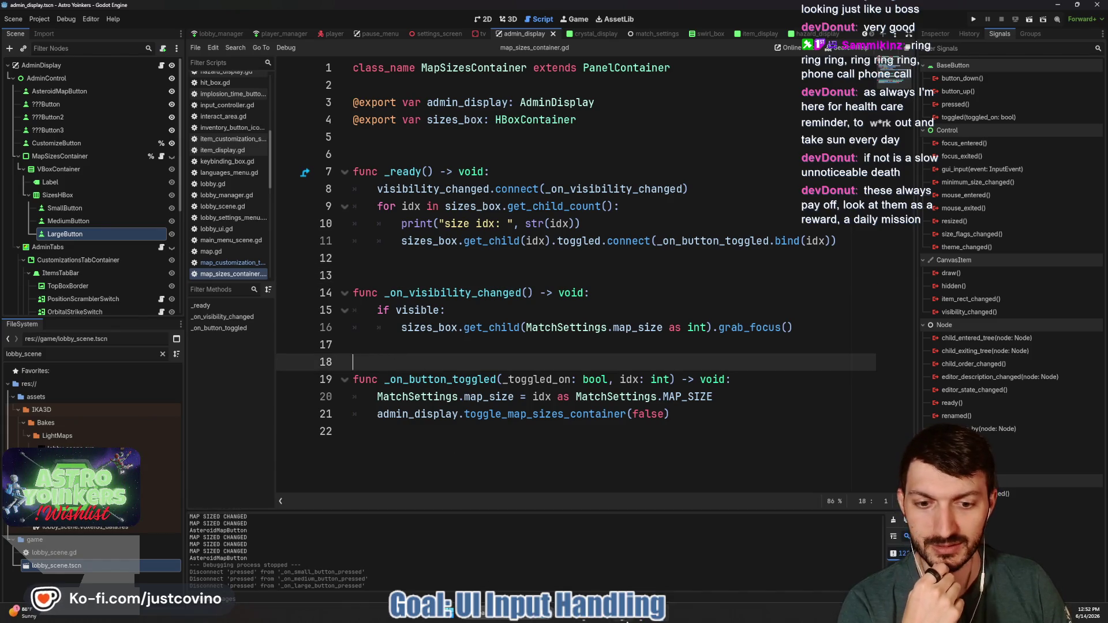
left_click(589, 620)
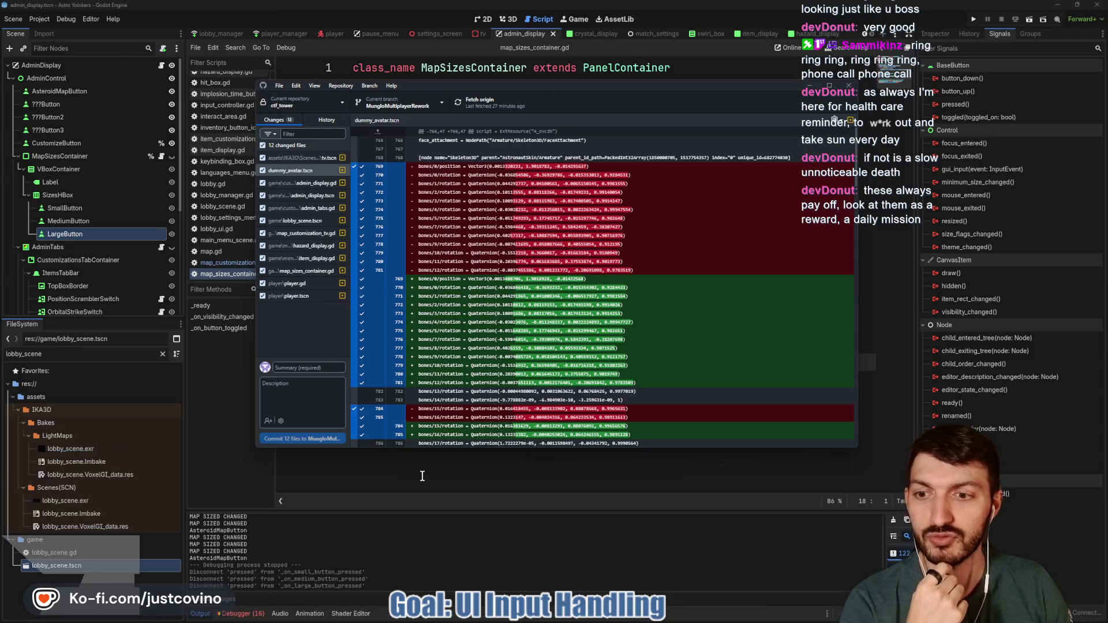
View the changed file as a text diff, then return to map_sizes_container.gd in Godot.
left_click(421, 470)
left_click(425, 261)
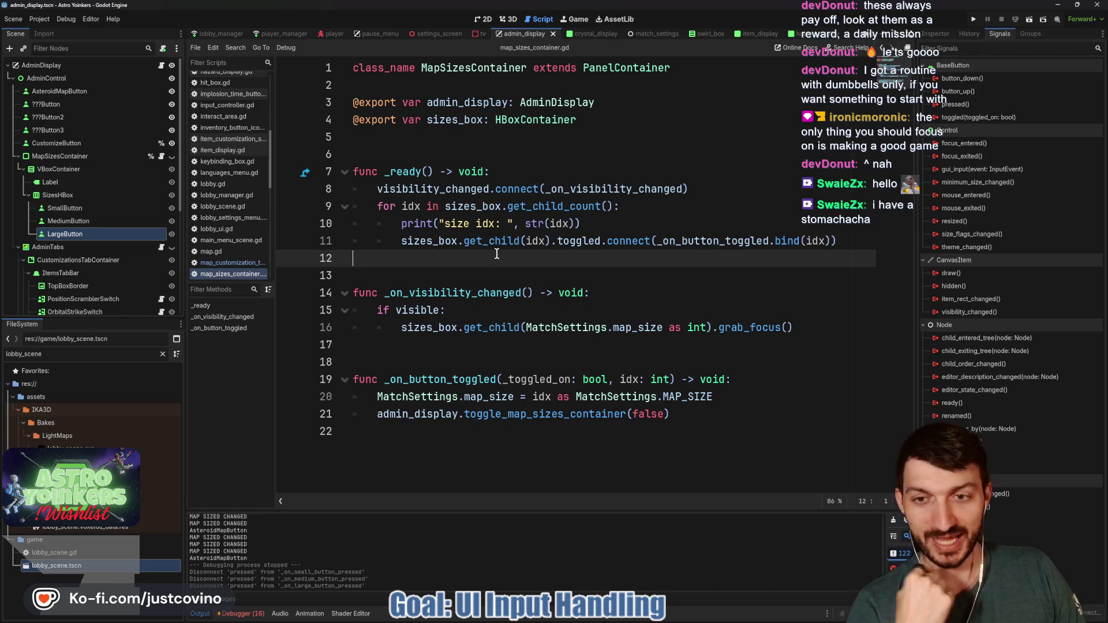
Delete the print("size idx: ", ...) debug line from the _ready loop and save.
left_click_drag(585, 224, 350, 224)
key("BackSpace")
key("BackSpace")
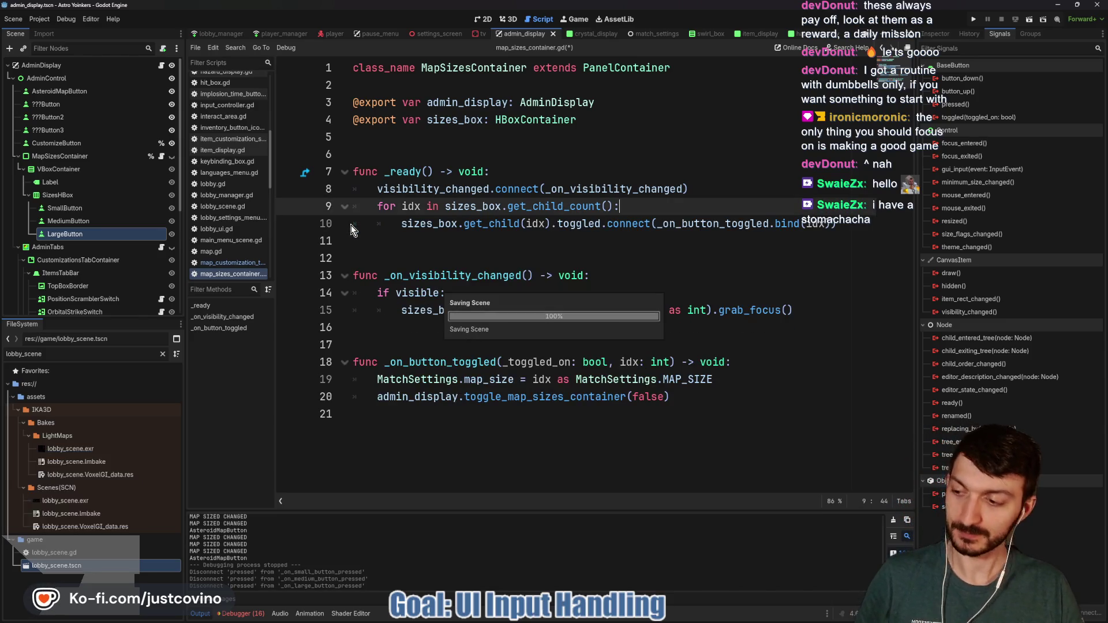
key("ctrl+s")
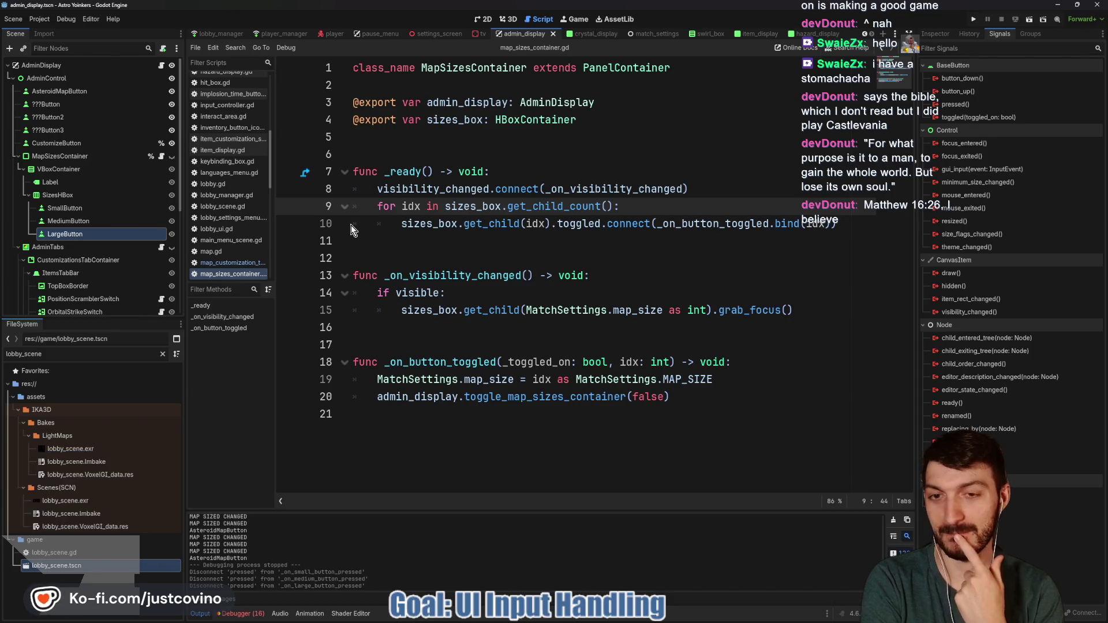
left_click(420, 254)
key("ctrl+s")
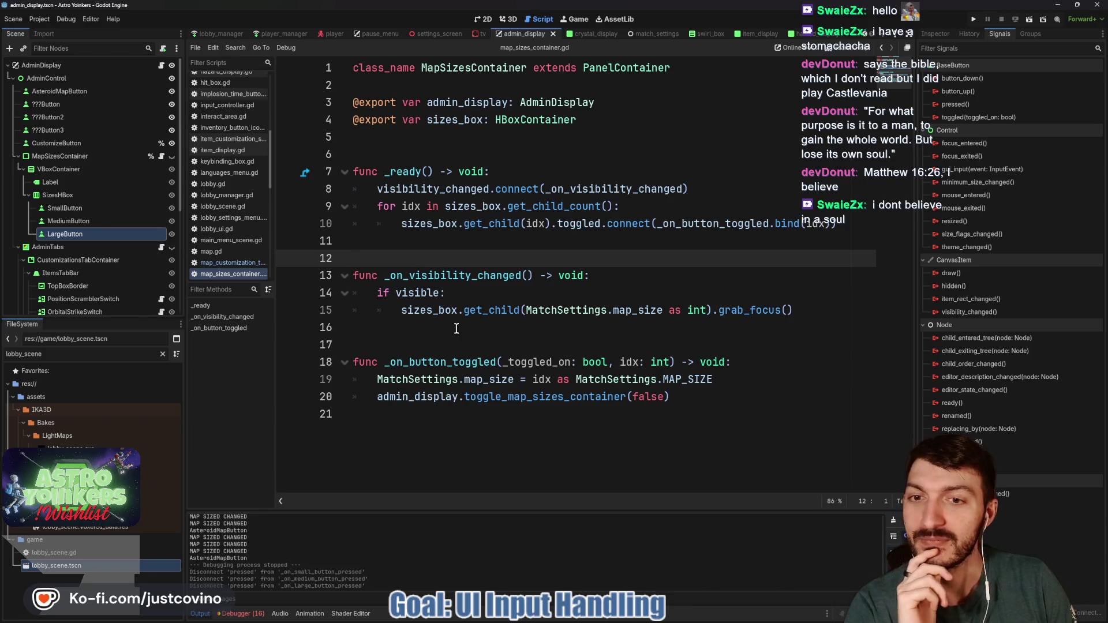
Review the MapSizesContainer script and its nodes, then open admin_display.gd.
left_click(396, 247)
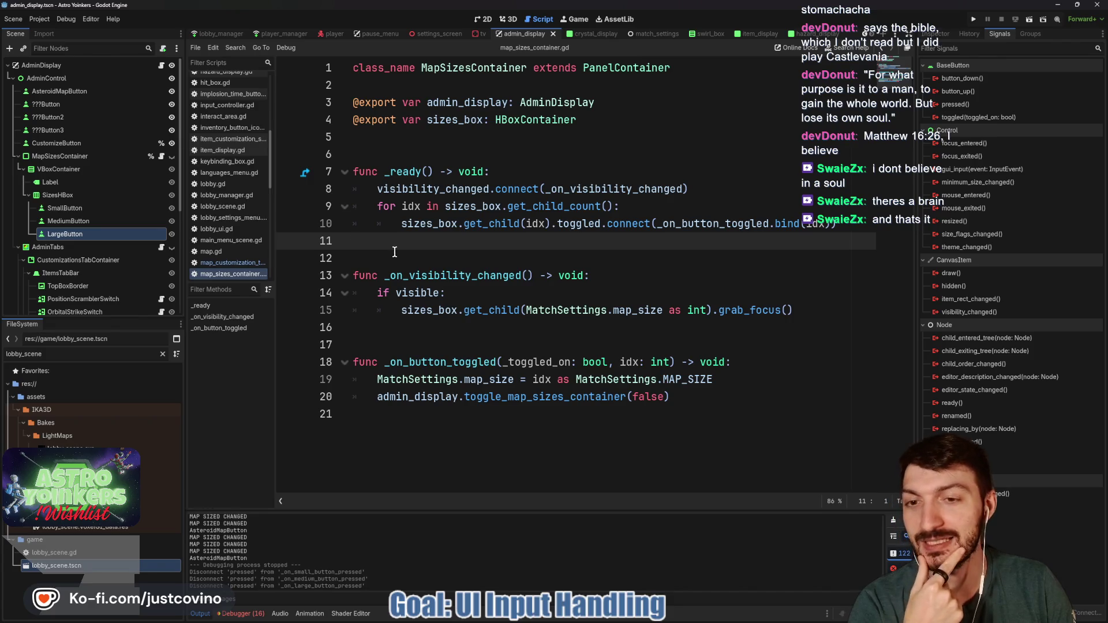
left_click(395, 252)
left_click(435, 339)
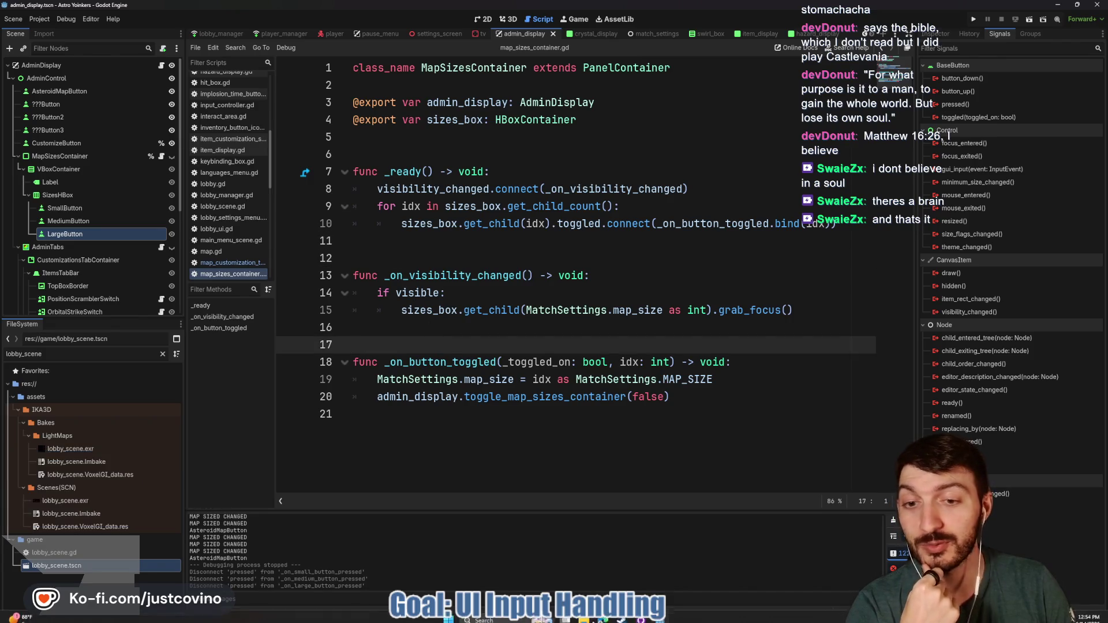
left_click(384, 257)
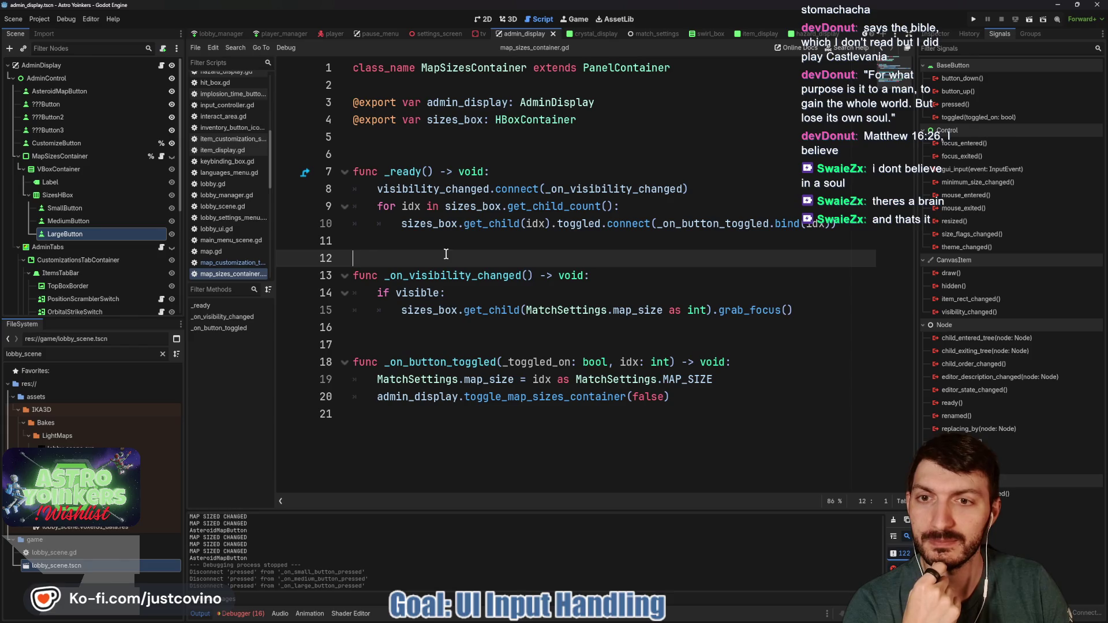
left_click(418, 154)
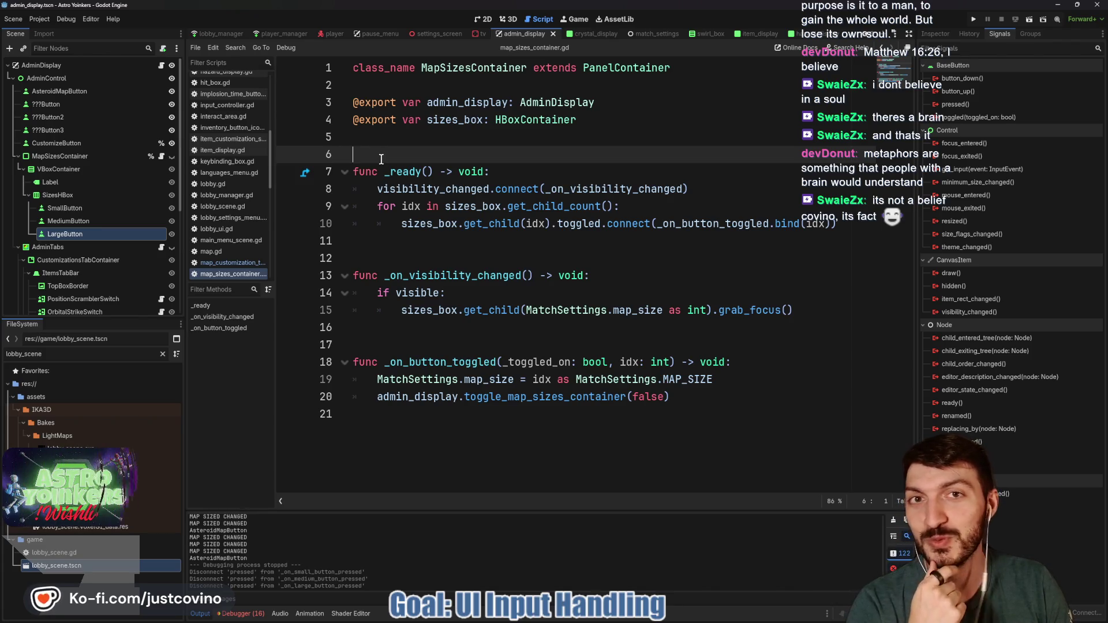
left_click(381, 244)
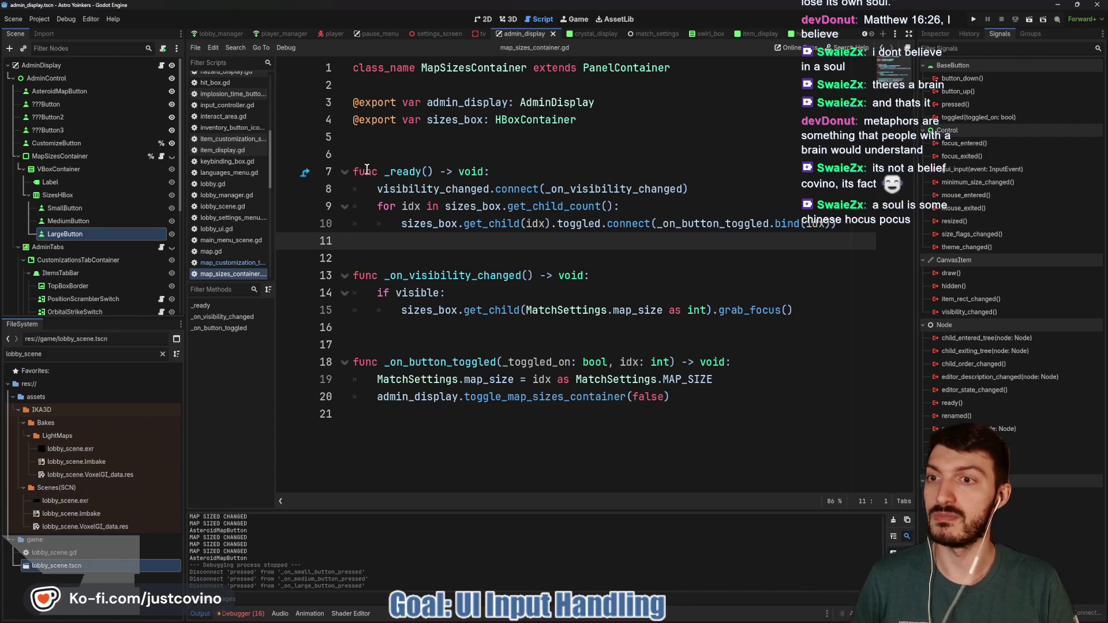
left_click(132, 169)
left_click(424, 154)
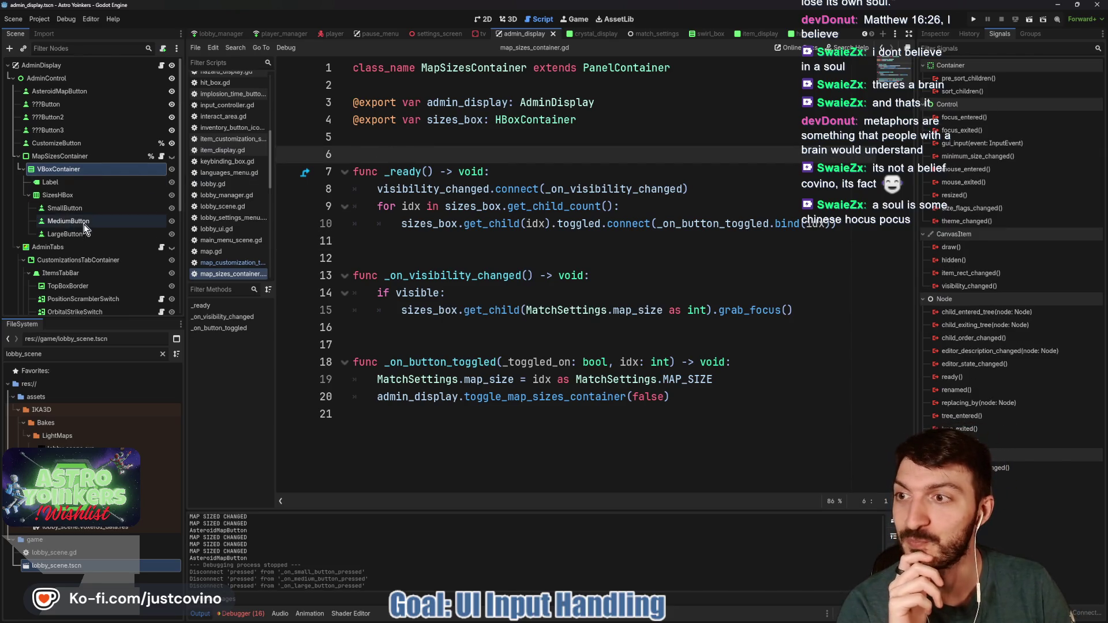
left_click(65, 155)
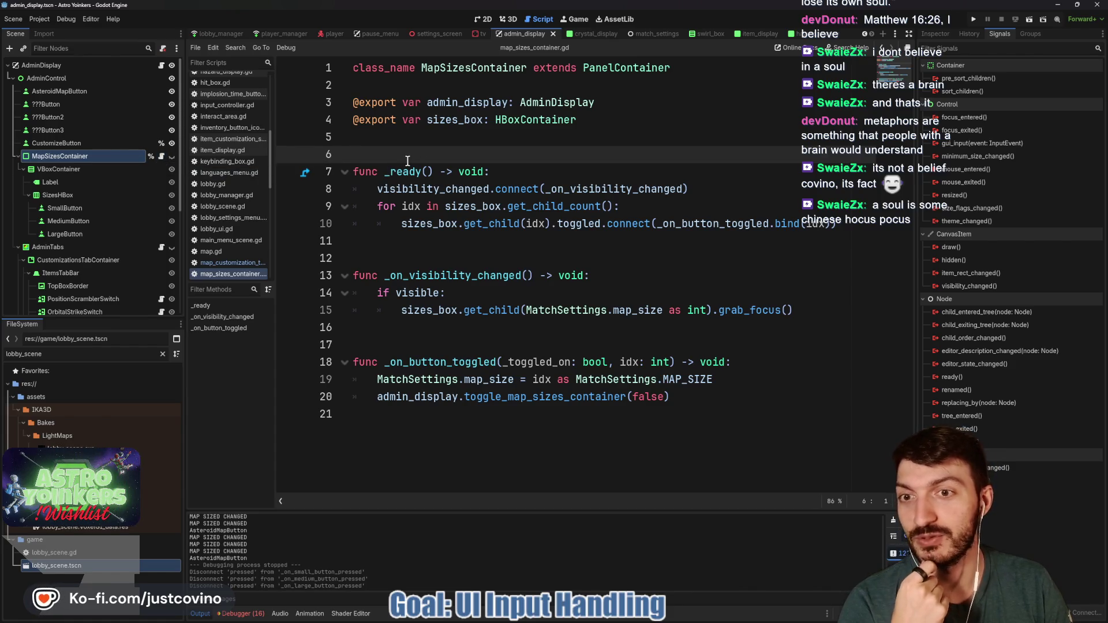
left_click(405, 256)
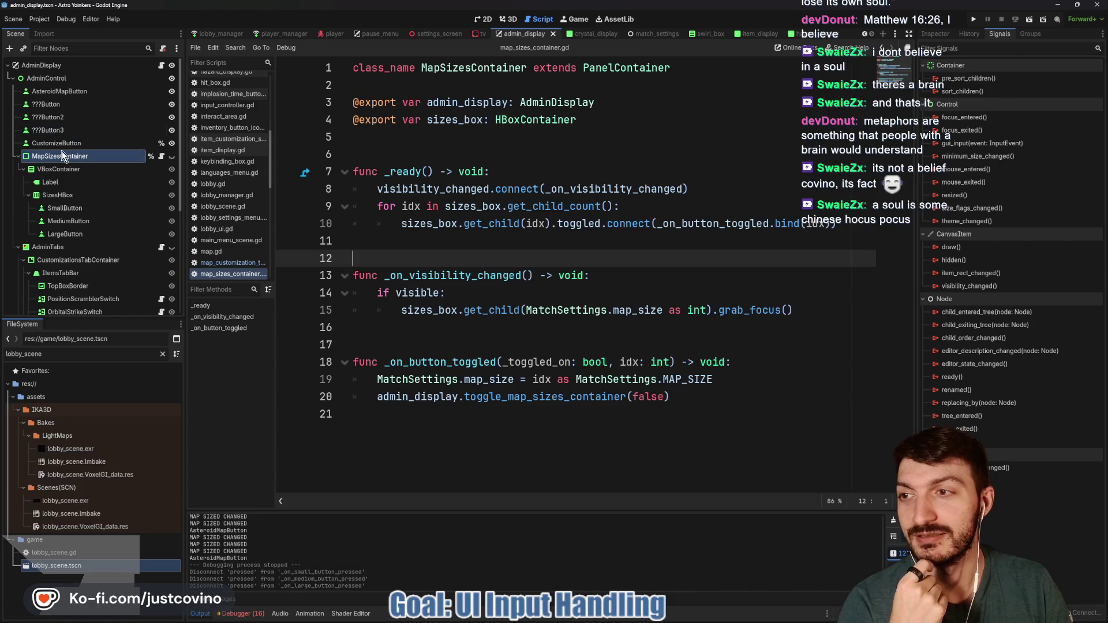
left_click(161, 65)
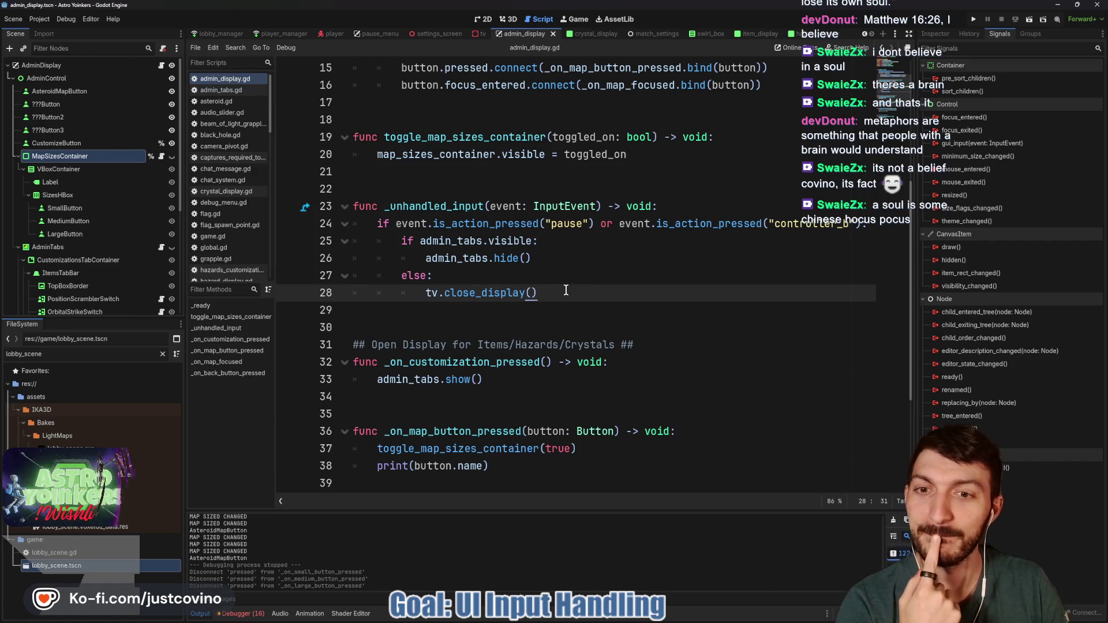
left_click(481, 33)
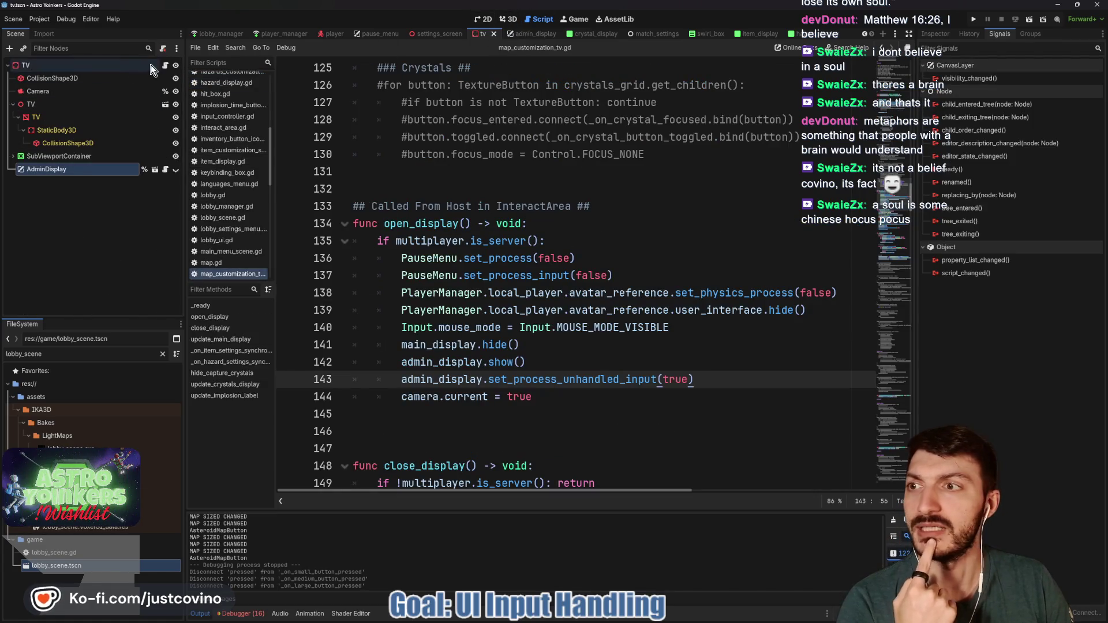
left_click(166, 169)
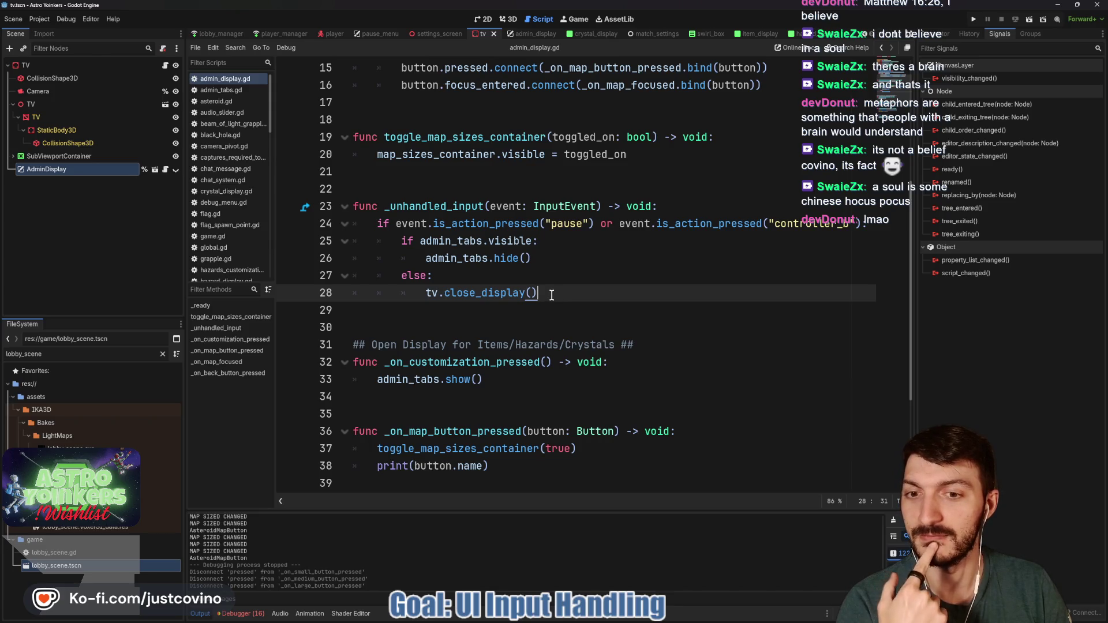
scroll(524, 295, "down", 2)
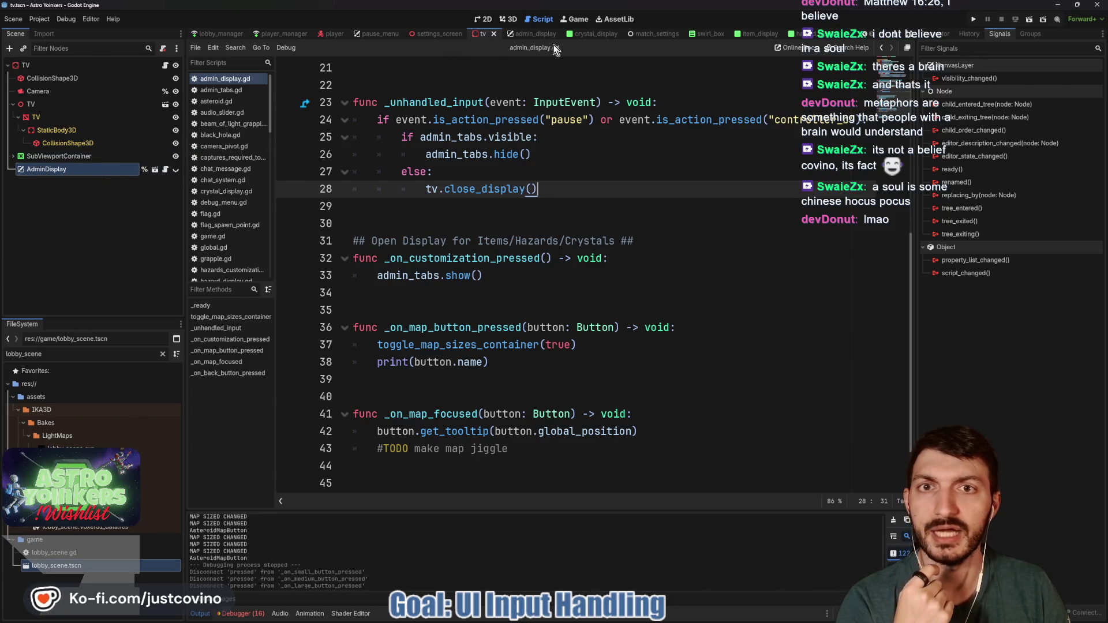
left_click(525, 33)
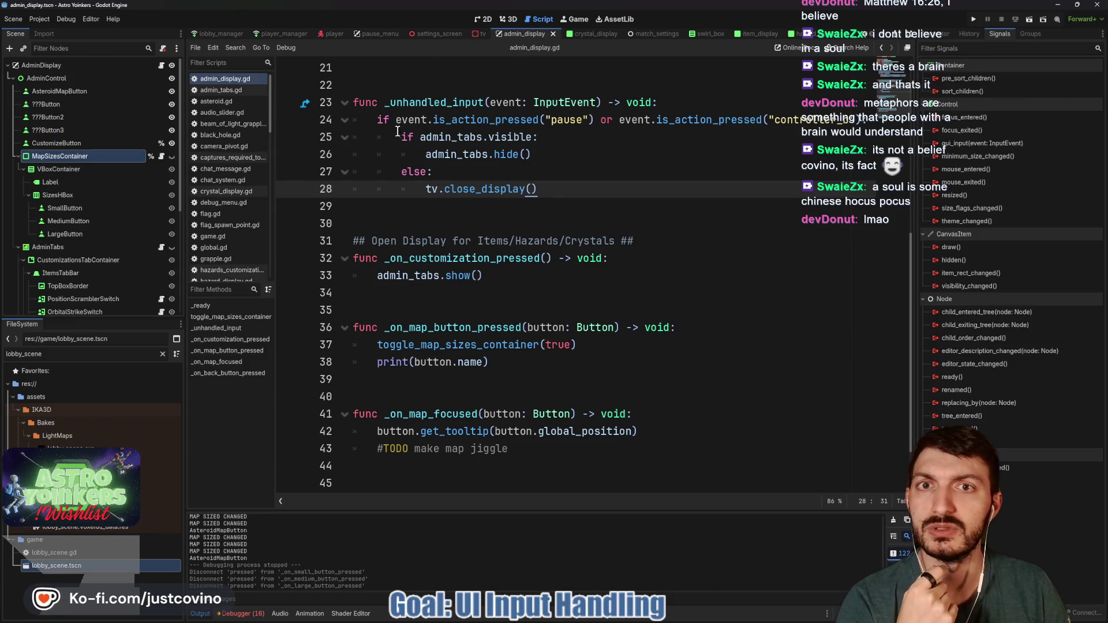
Inspect AsteroidMapButton's Tooltip properties in the Inspector, then move the Notion window over the editor.
left_click(123, 92)
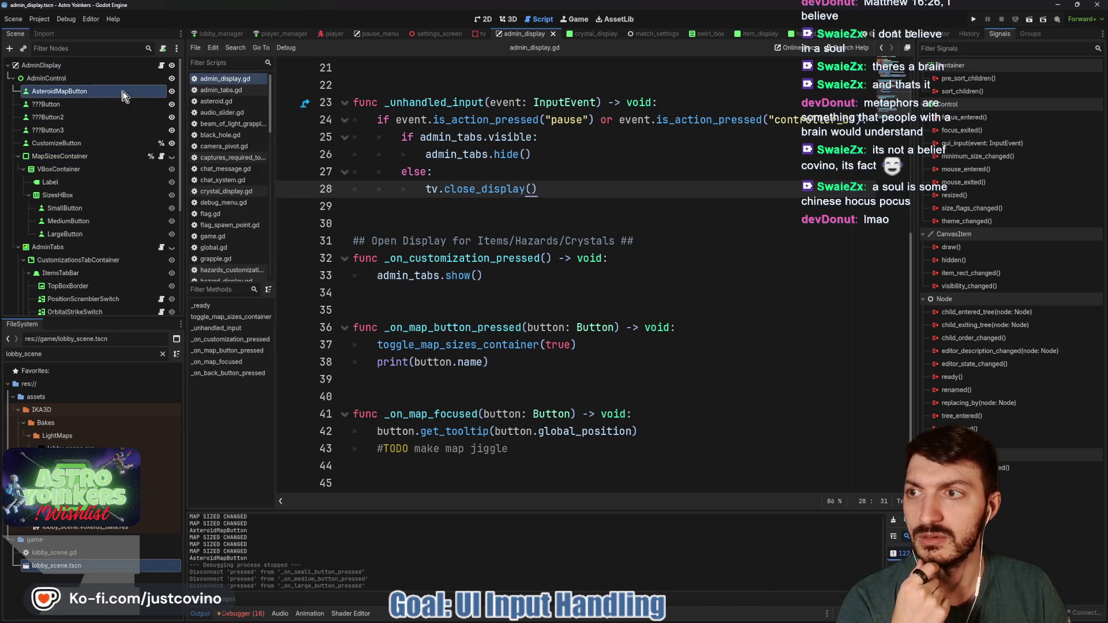
left_click(944, 34)
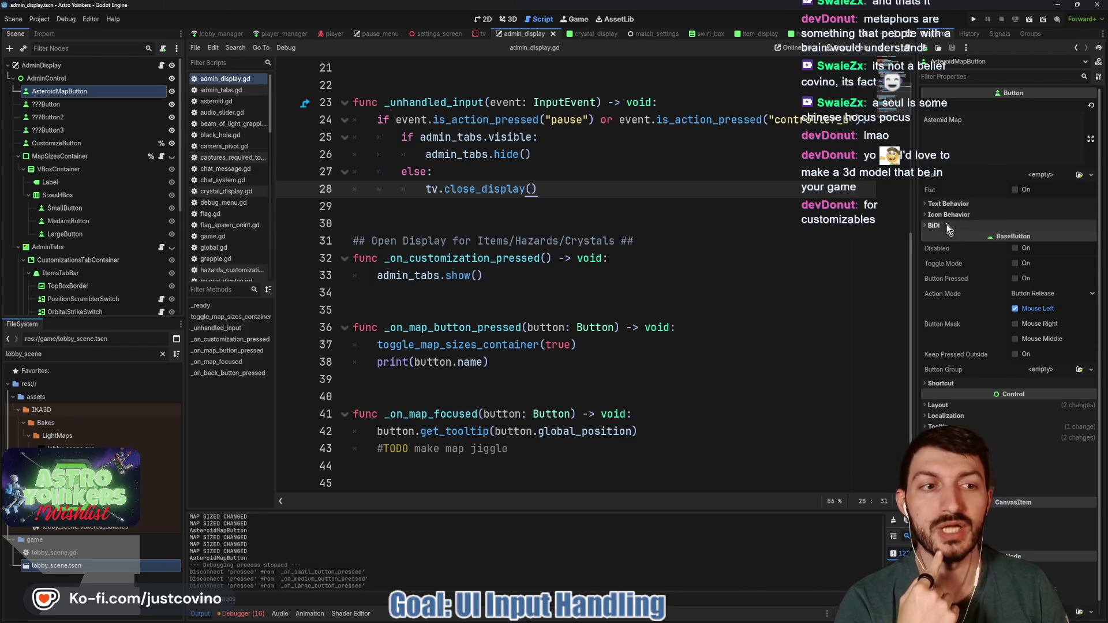
scroll(958, 398, "down", 1)
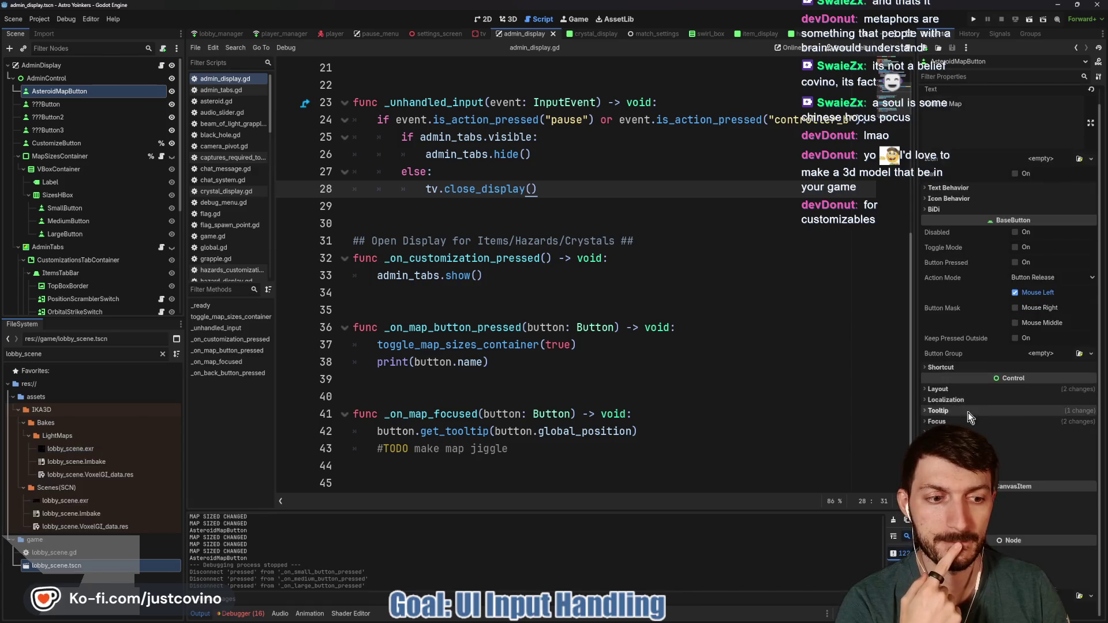
left_click(964, 411)
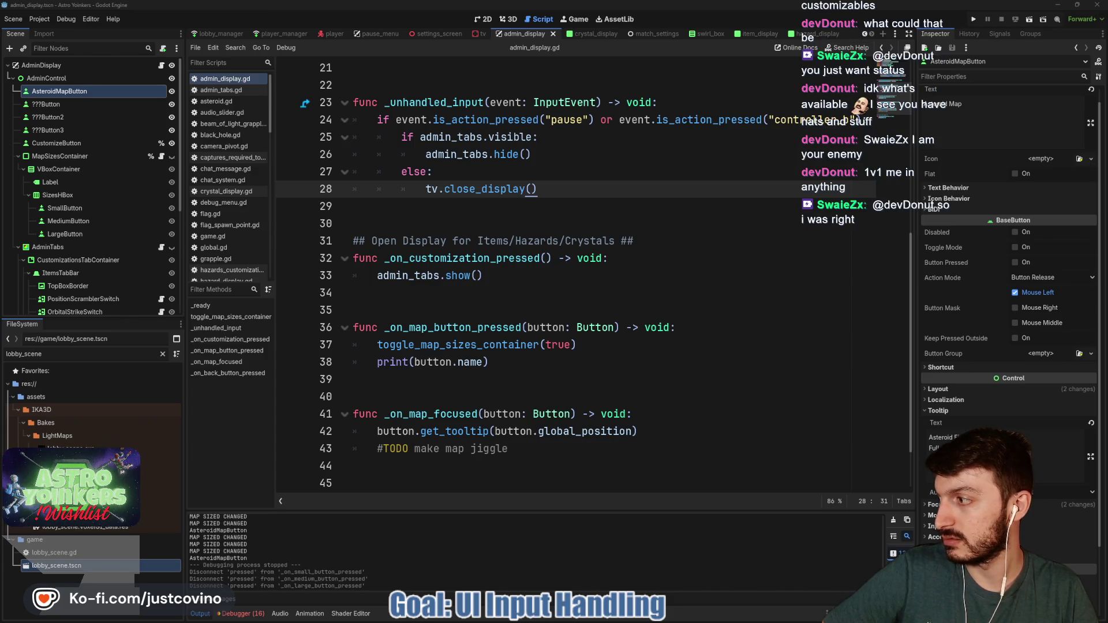
left_click_drag(421, 153, 418, 115)
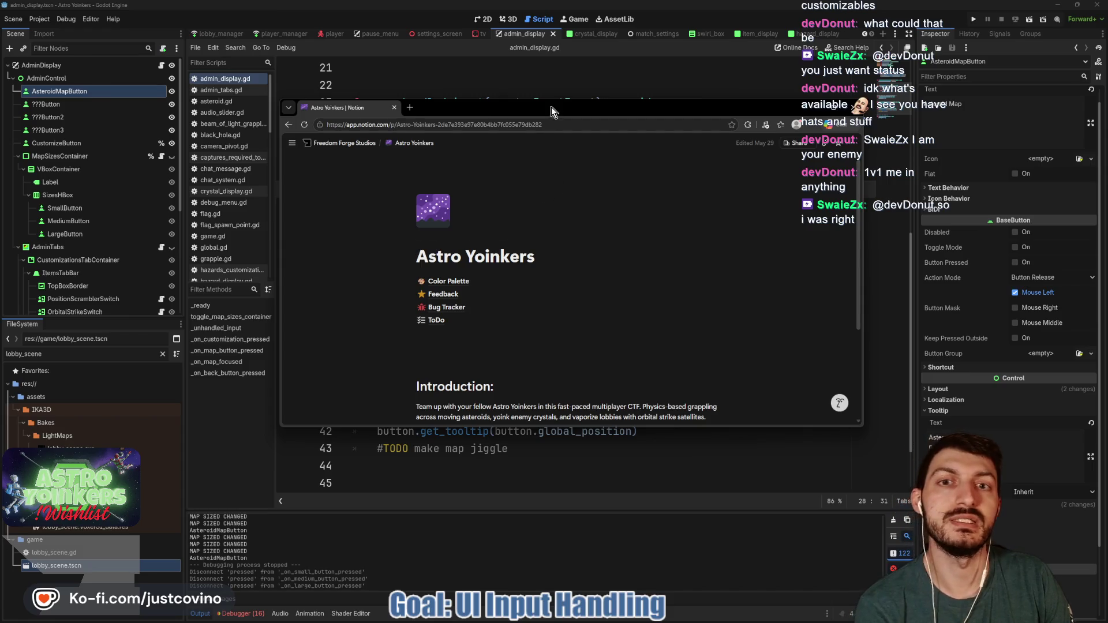
Reposition and enlarge the Notion window, then open the ToDo board.
left_click_drag(552, 107, 502, 69)
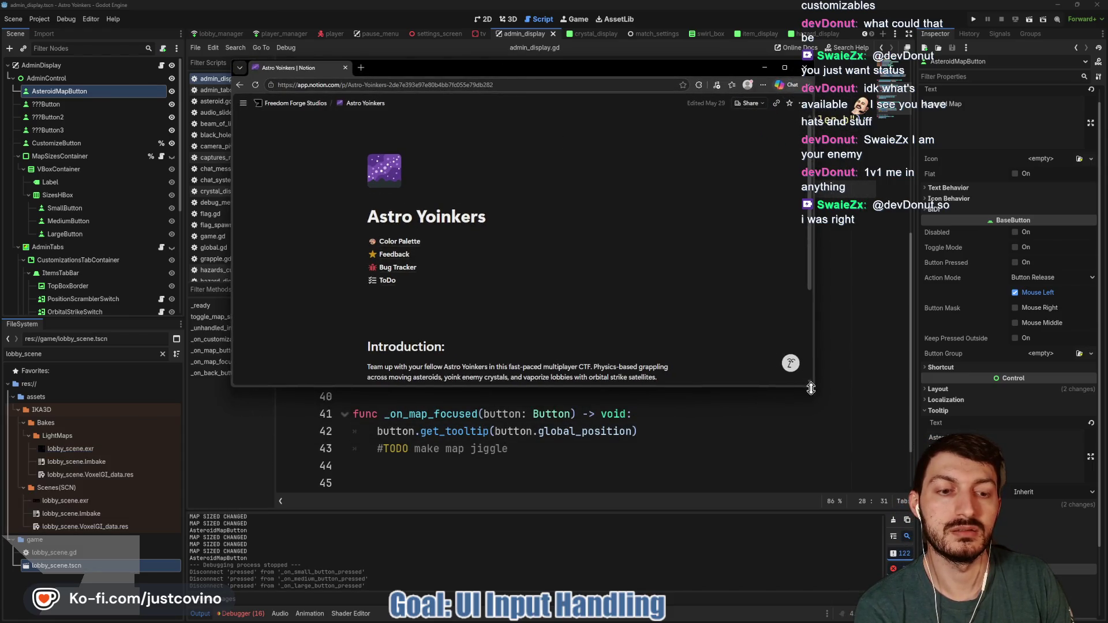
left_click_drag(809, 386, 950, 487)
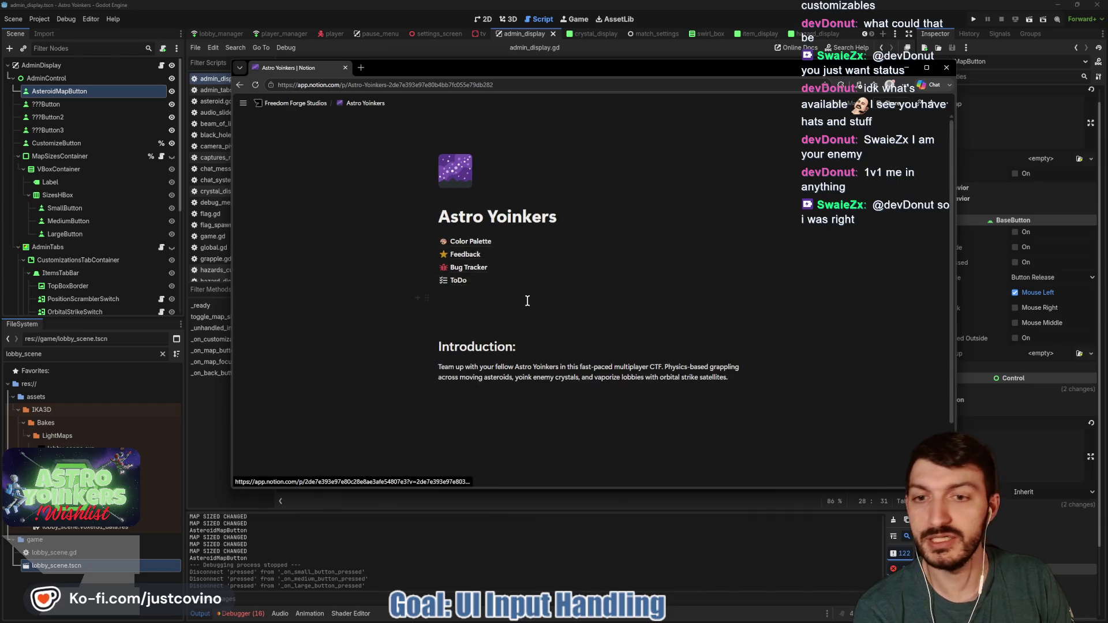
mouse_move(465, 283)
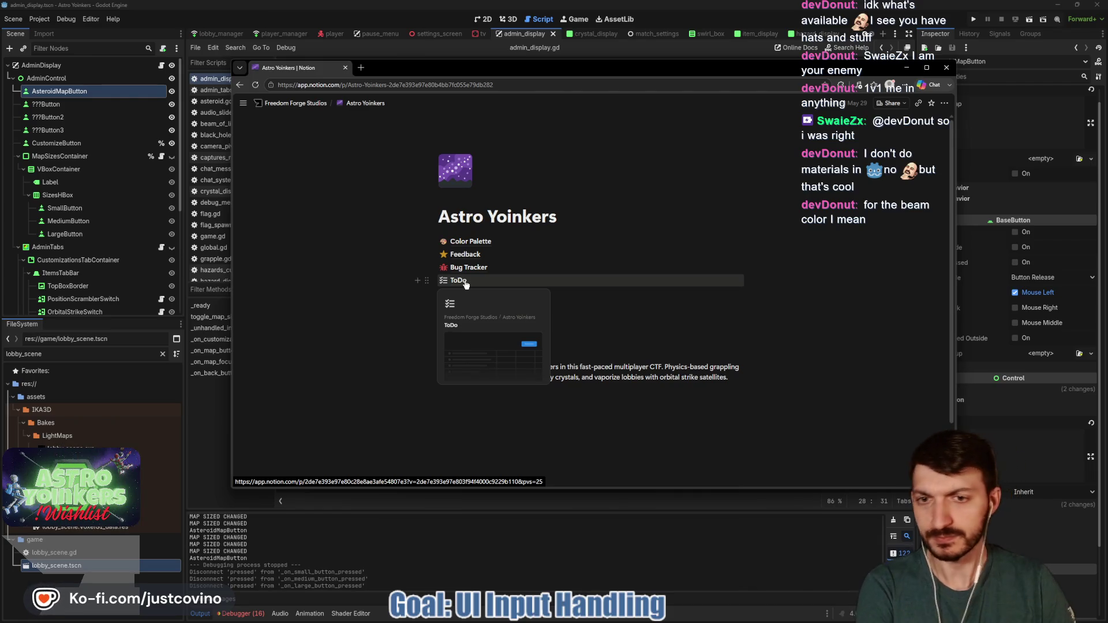
left_click(458, 281)
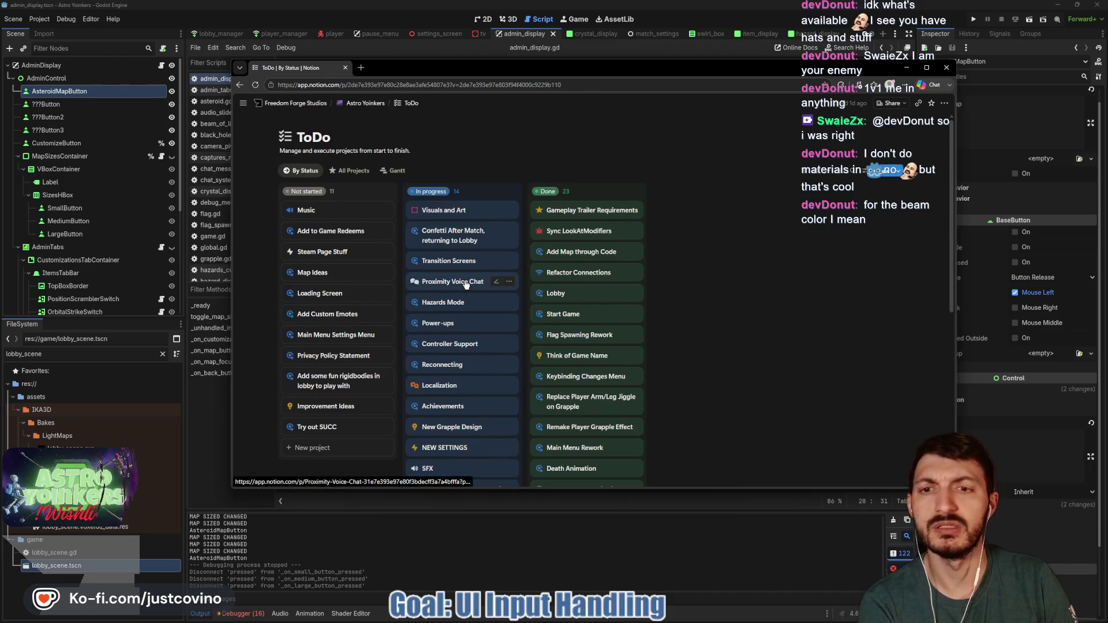
Scroll through the ToDo board's tasks, then return to admin_display.gd in Godot.
scroll(465, 281, "down", 1)
scroll(464, 281, "down", 3)
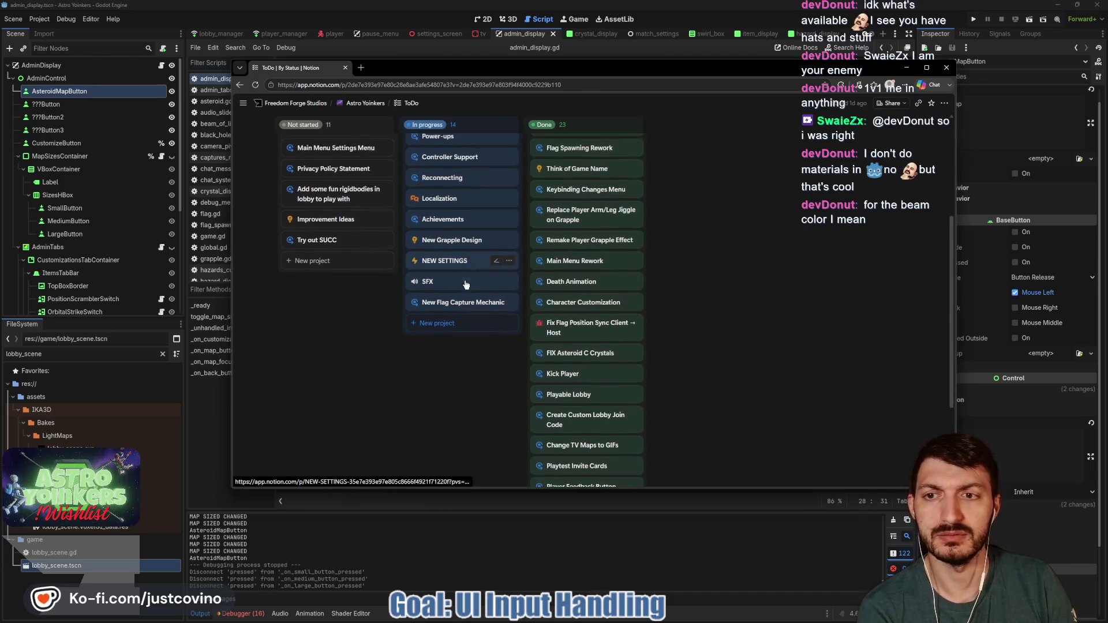
scroll(384, 372, "up", 2)
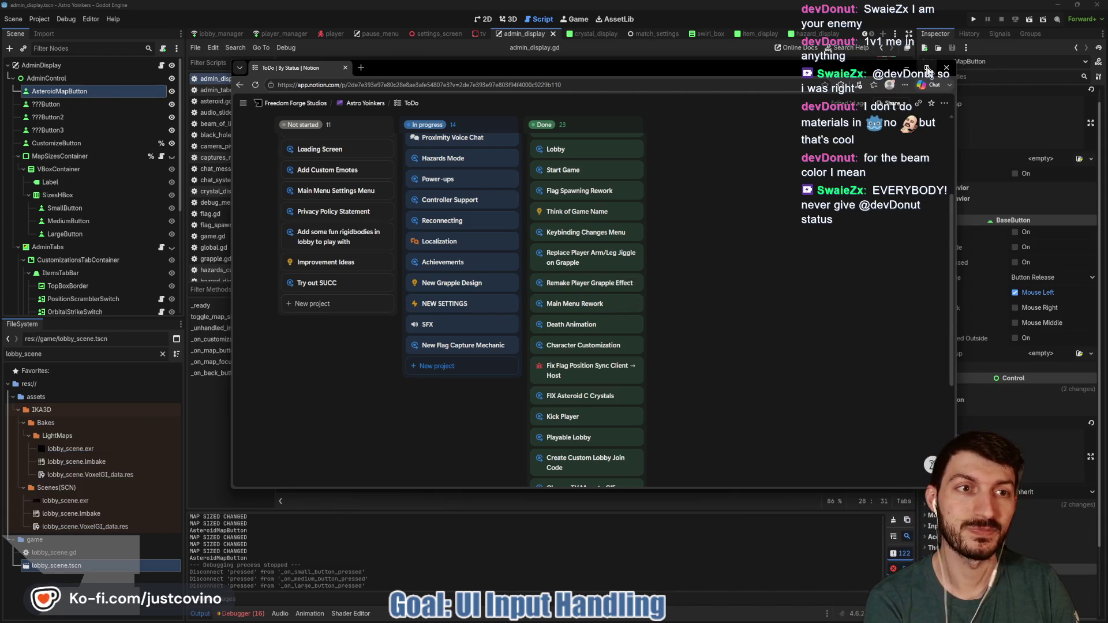
key("alt+Tab")
left_click(474, 206)
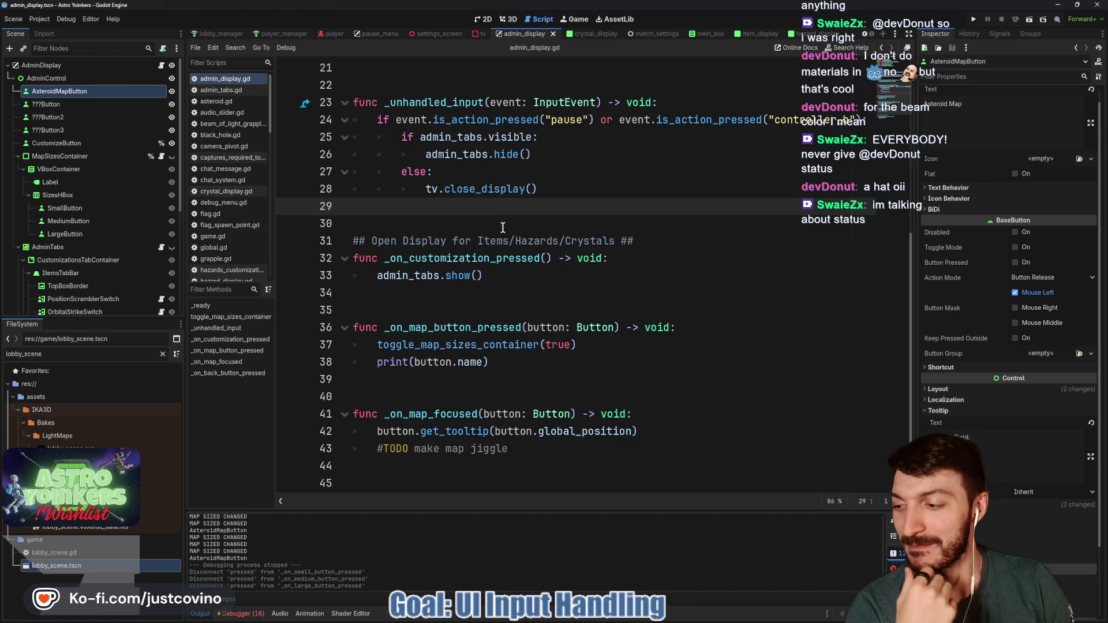
Read the Open Display comment and close_display call in _unhandled_input.
scroll(528, 261, "down", 2)
left_click(520, 243)
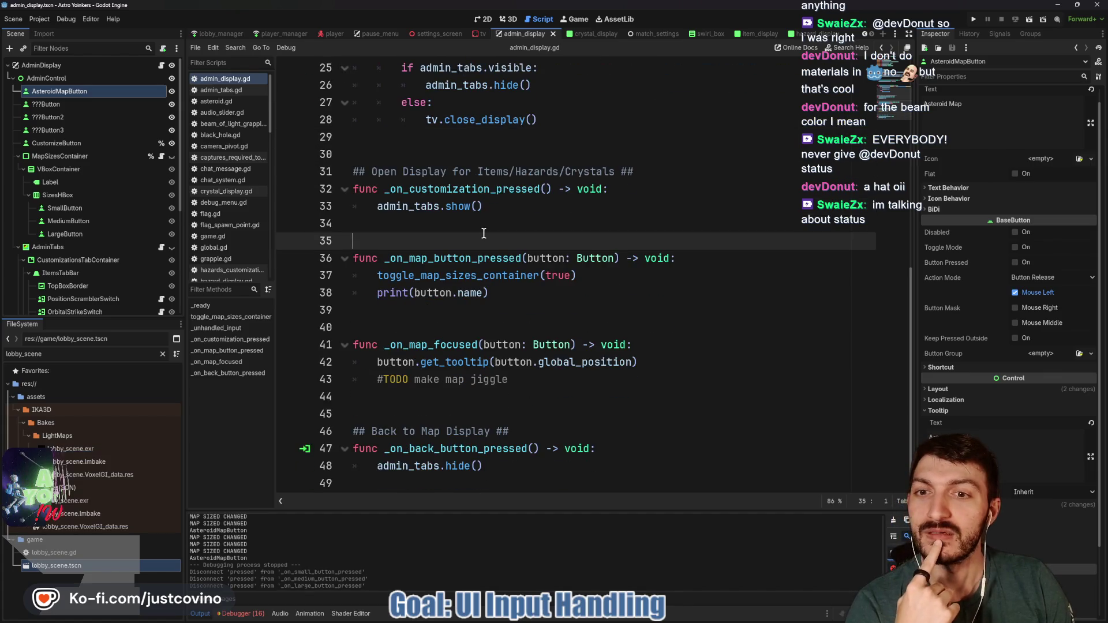
left_click(435, 137)
scroll(431, 156, "up", 3)
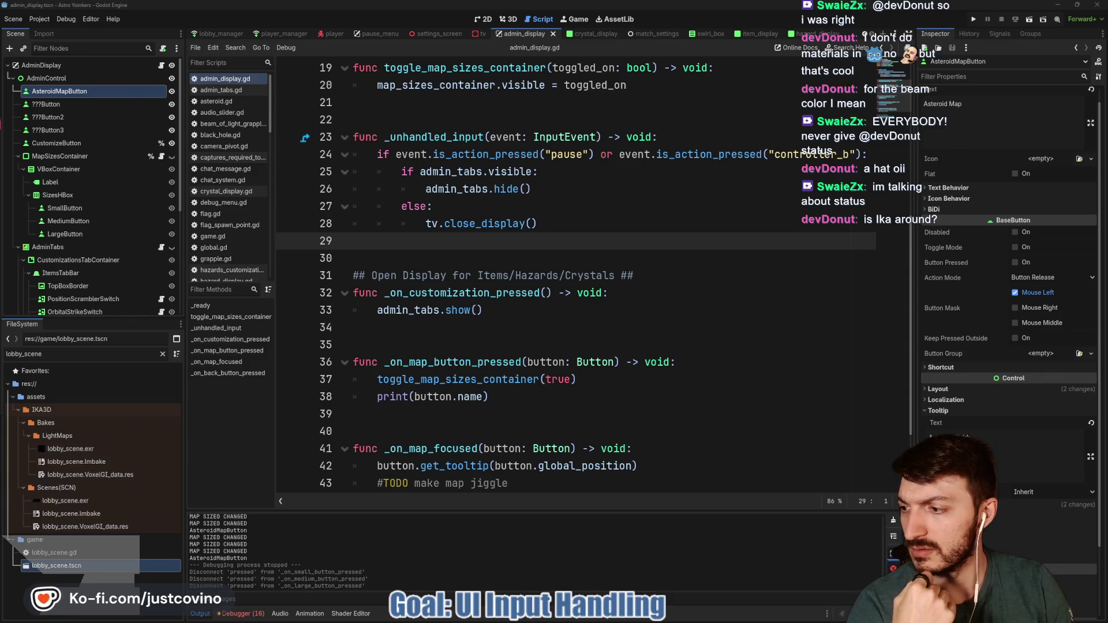
left_click(565, 277)
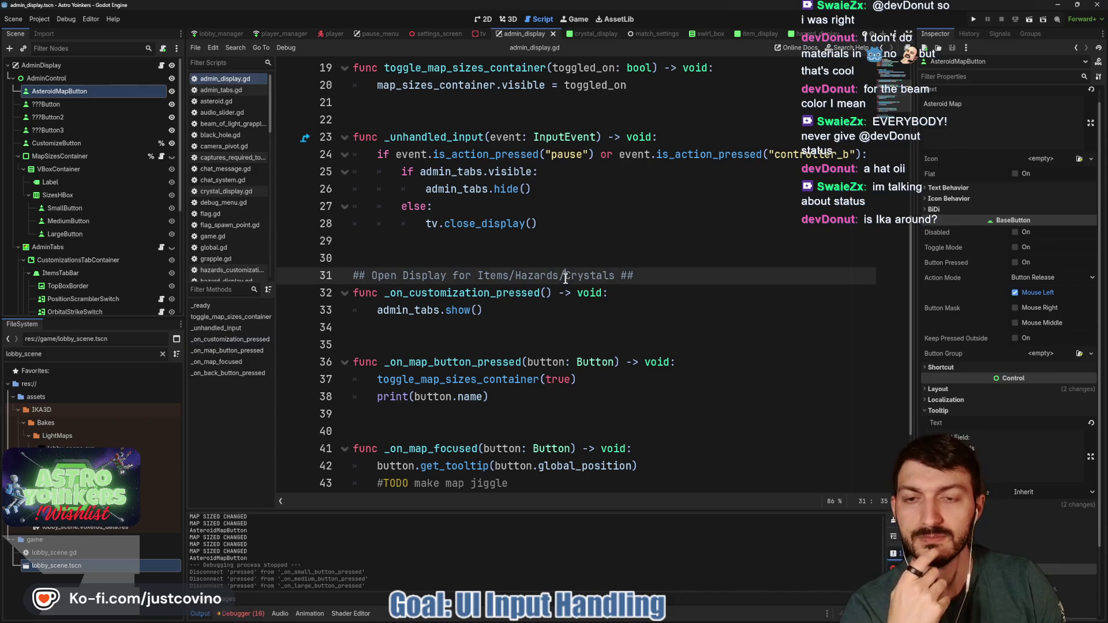
left_click(477, 224)
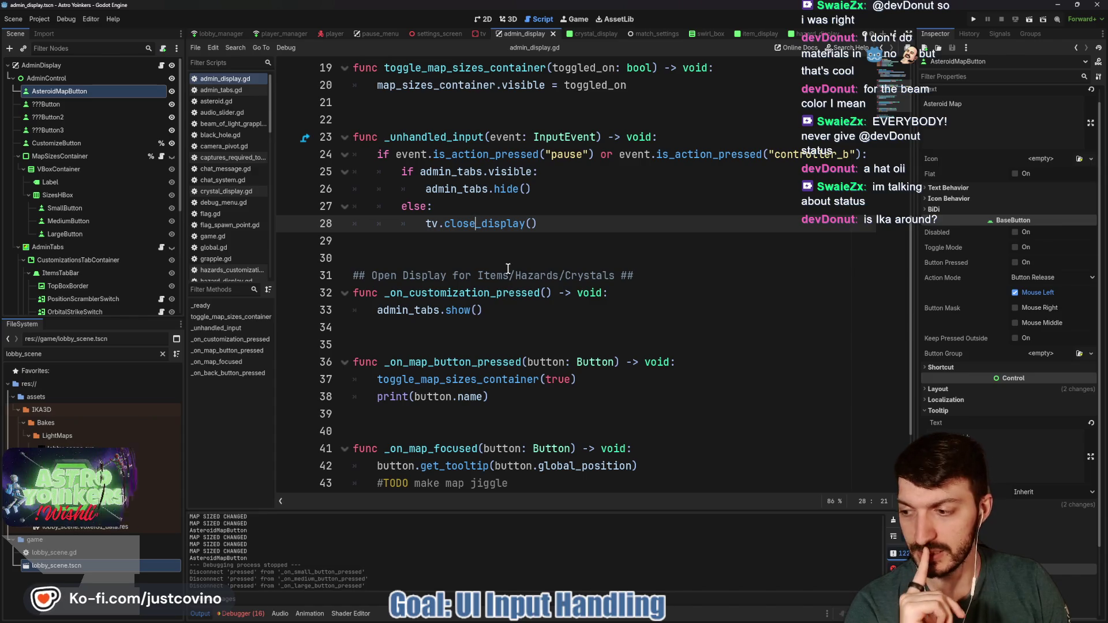
Look over lines 29–35 of the pause handling, then bring the Twitch chat popout forward.
left_click(513, 337)
left_click(478, 327)
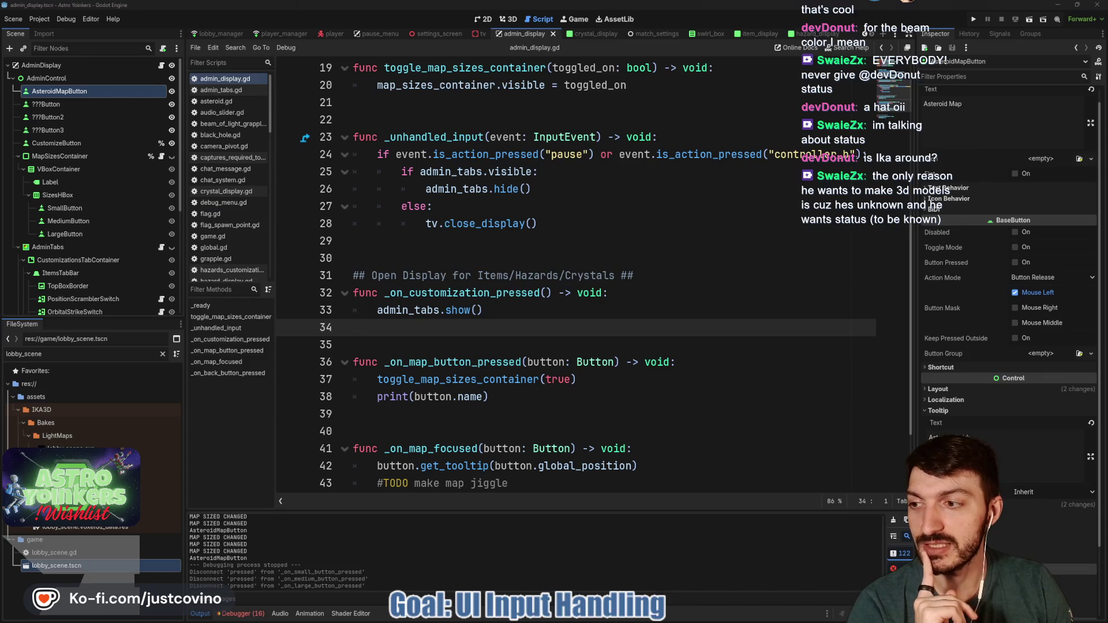
left_click(462, 256)
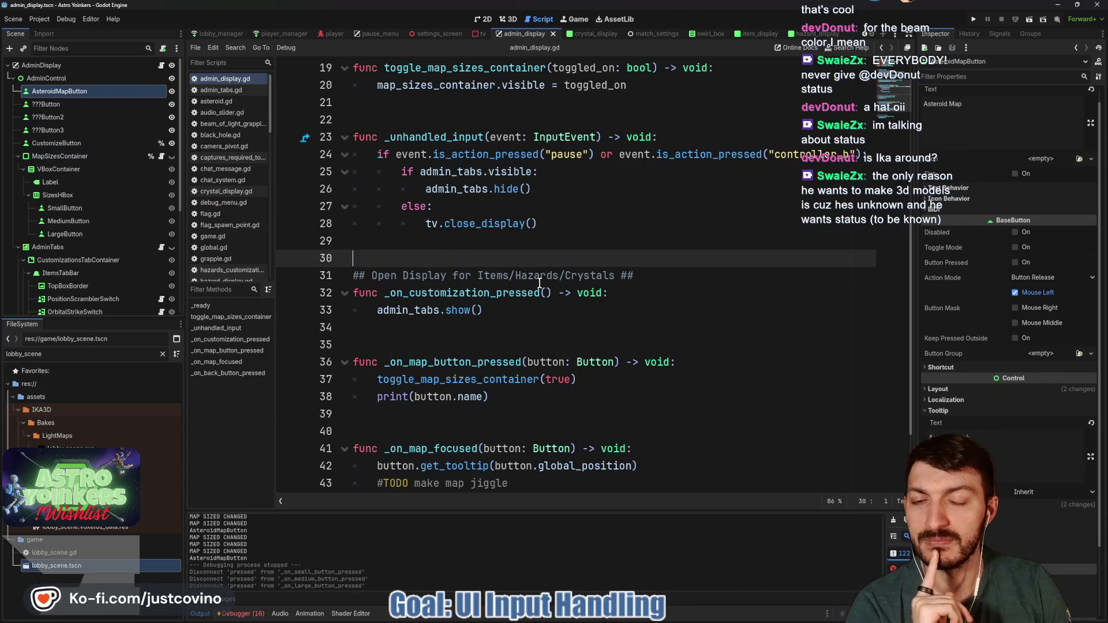
key("Up")
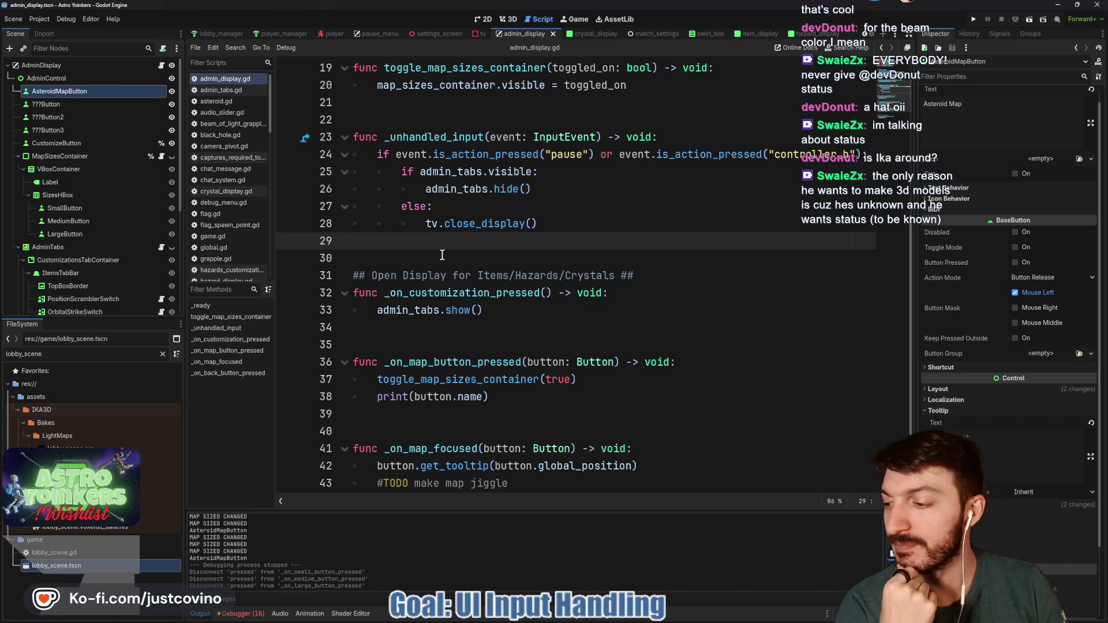
left_click(496, 328)
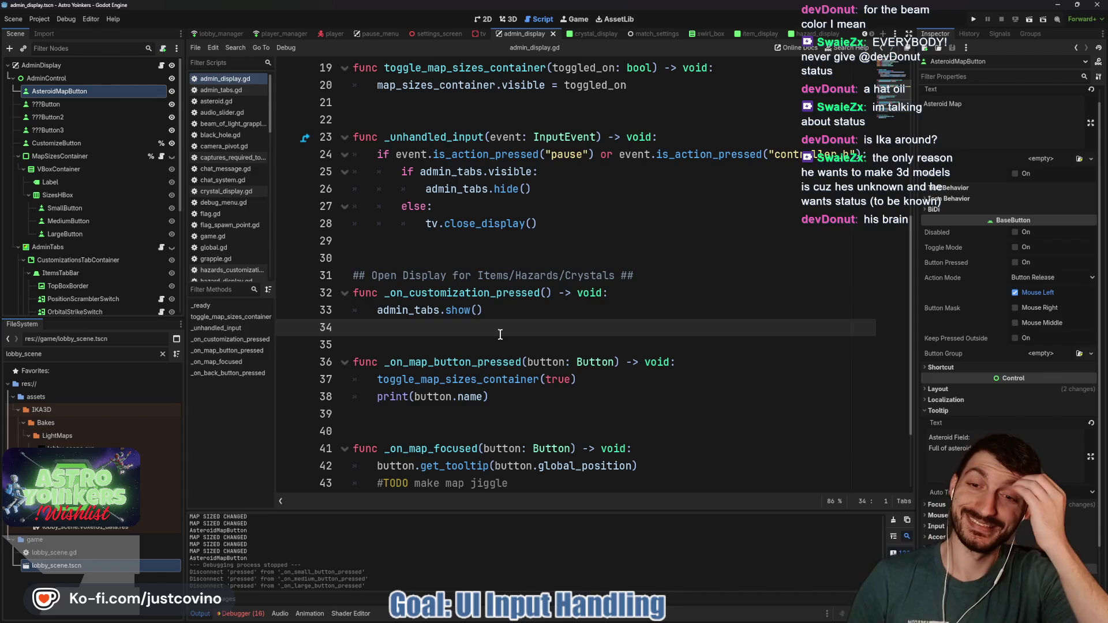
left_click(411, 252)
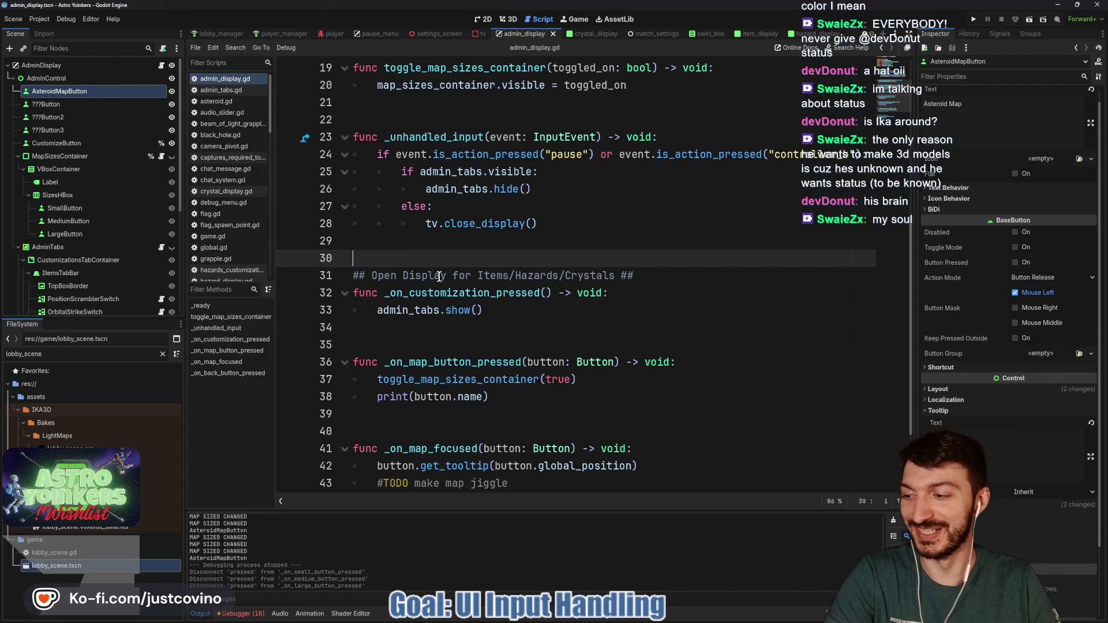
key("alt+Tab")
scroll(456, 264, "up", 5)
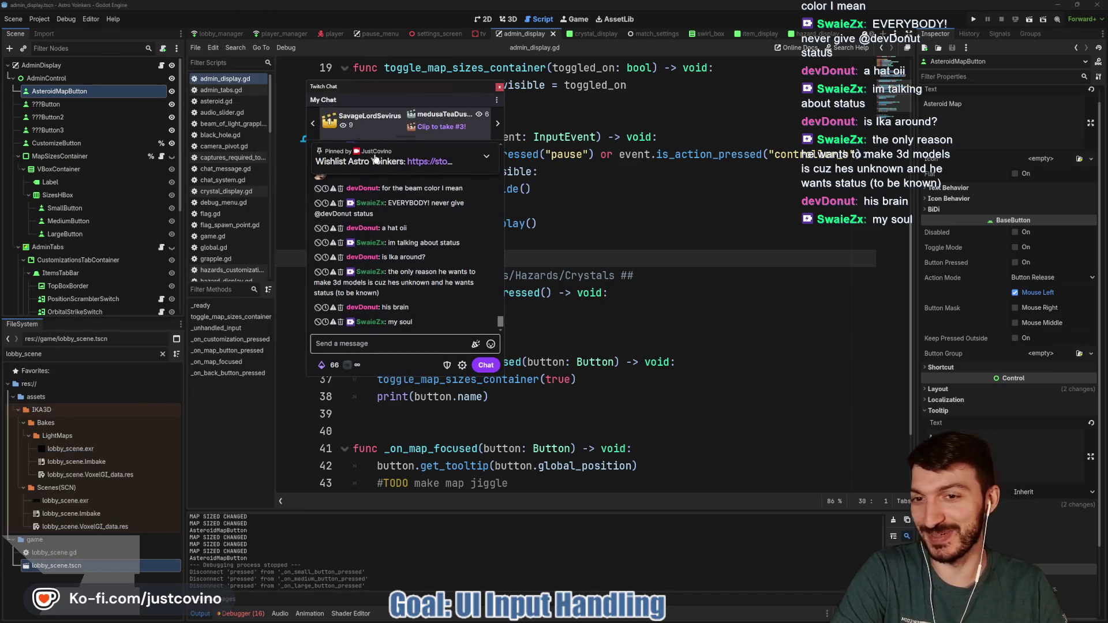
Scroll back through recent Twitch chat messages, then hide the popout to return to Godot.
scroll(455, 265, "up", 3)
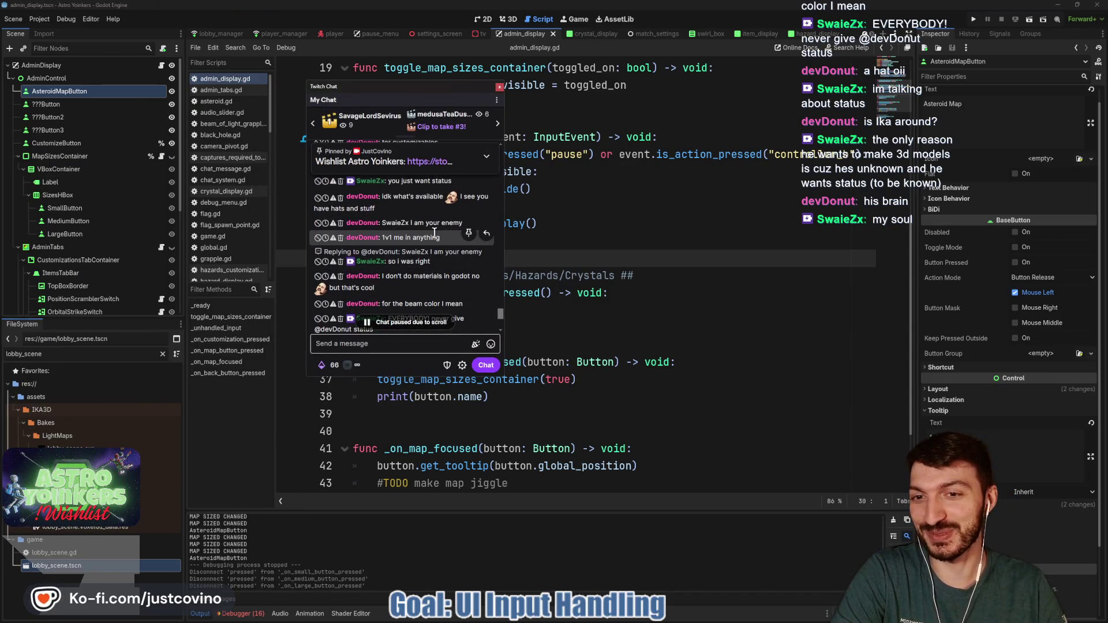
scroll(434, 231, "down", 8)
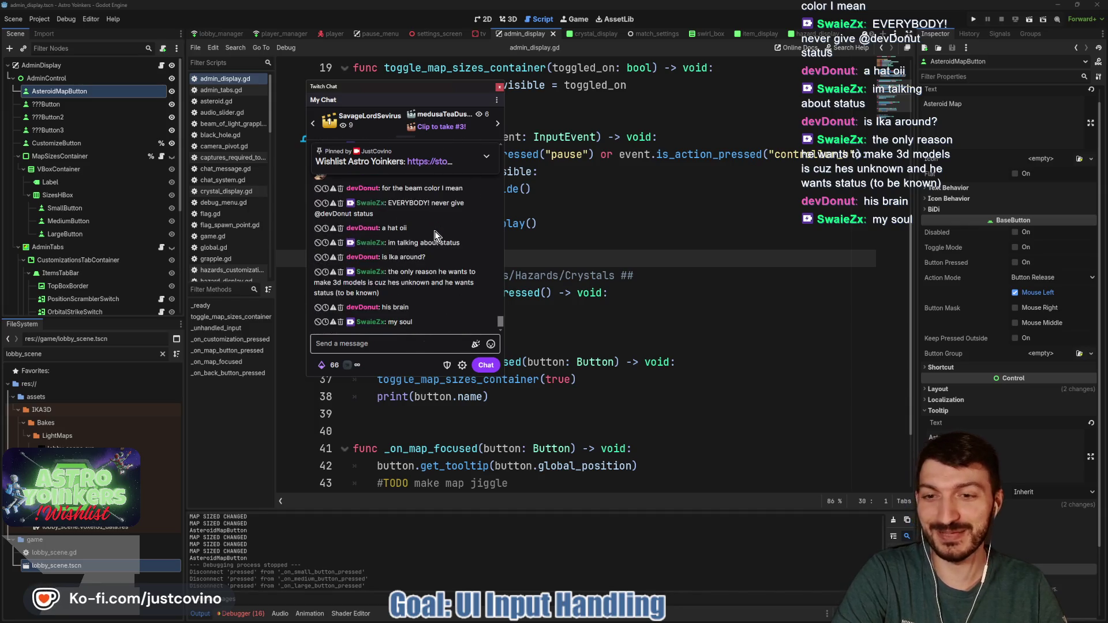
key("alt+Tab")
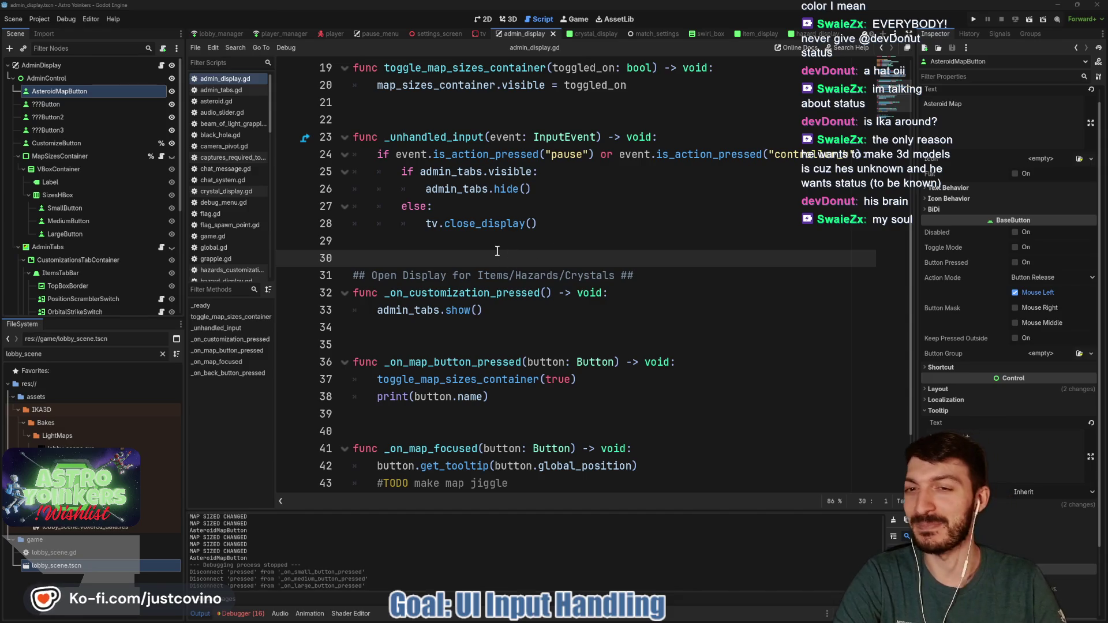
scroll(497, 246, "down", 2)
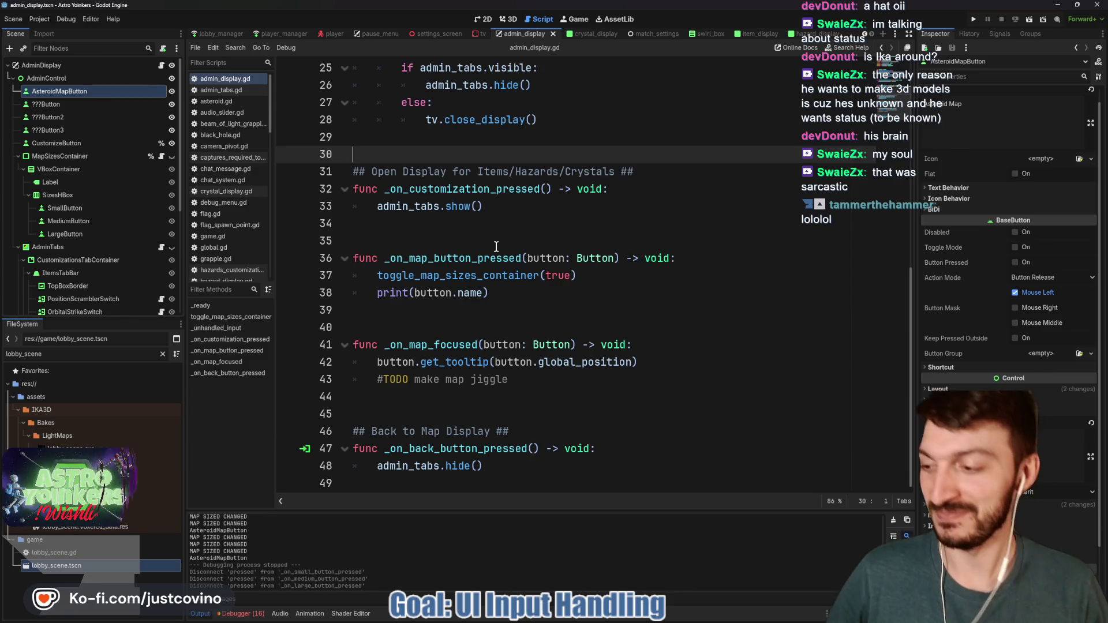
left_click(445, 227)
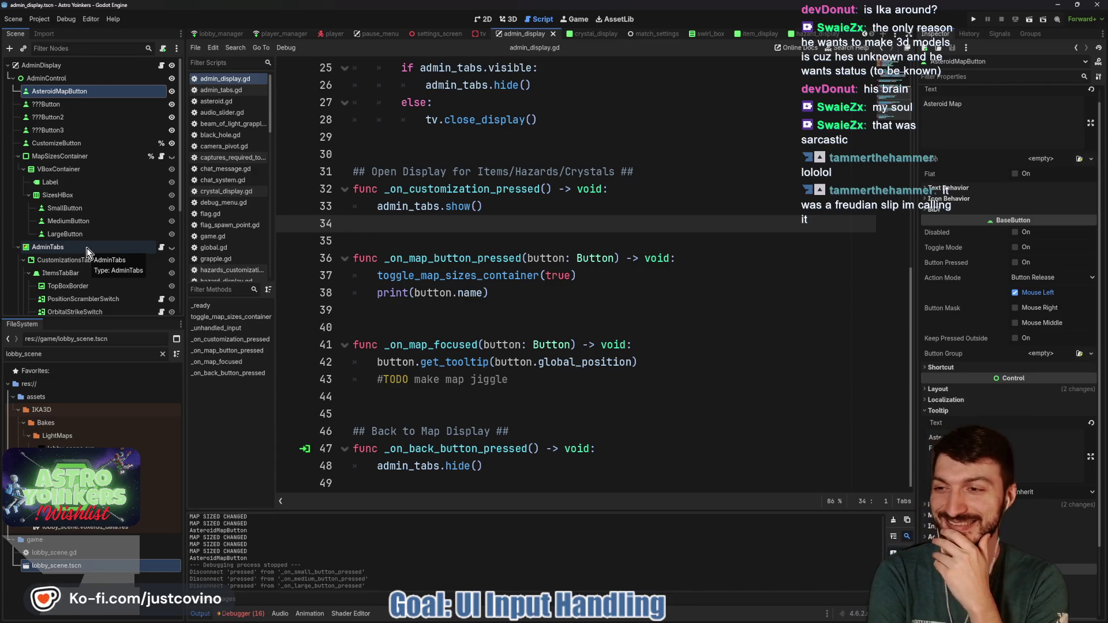
Select the AdminTabs node and open admin_tabs.gd, scrolled to the top.
left_click(86, 248)
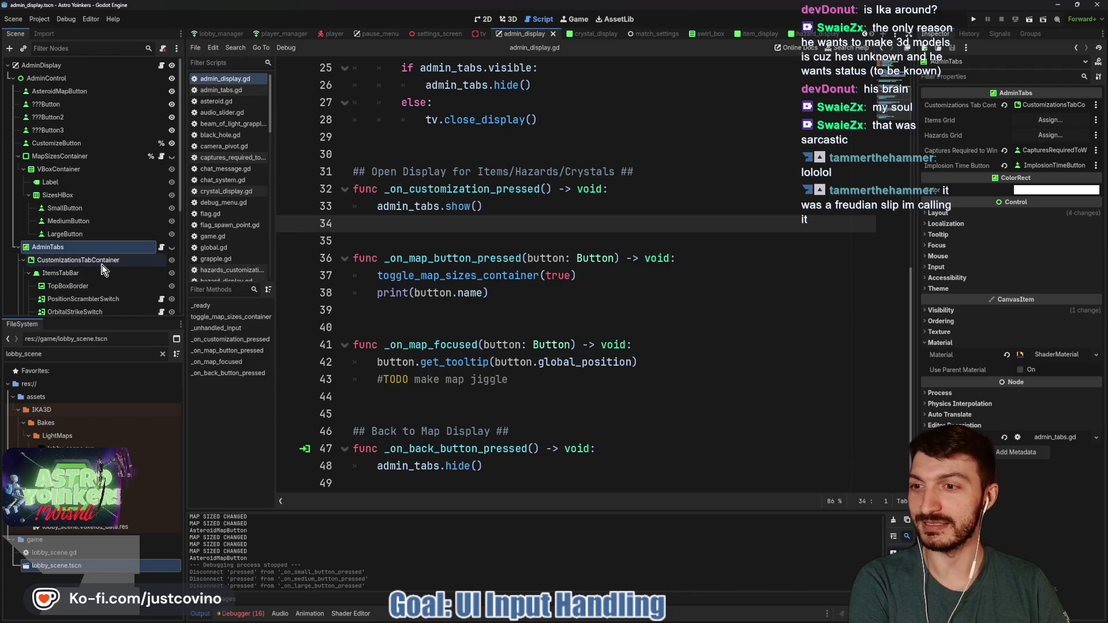
scroll(102, 274, "down", 2)
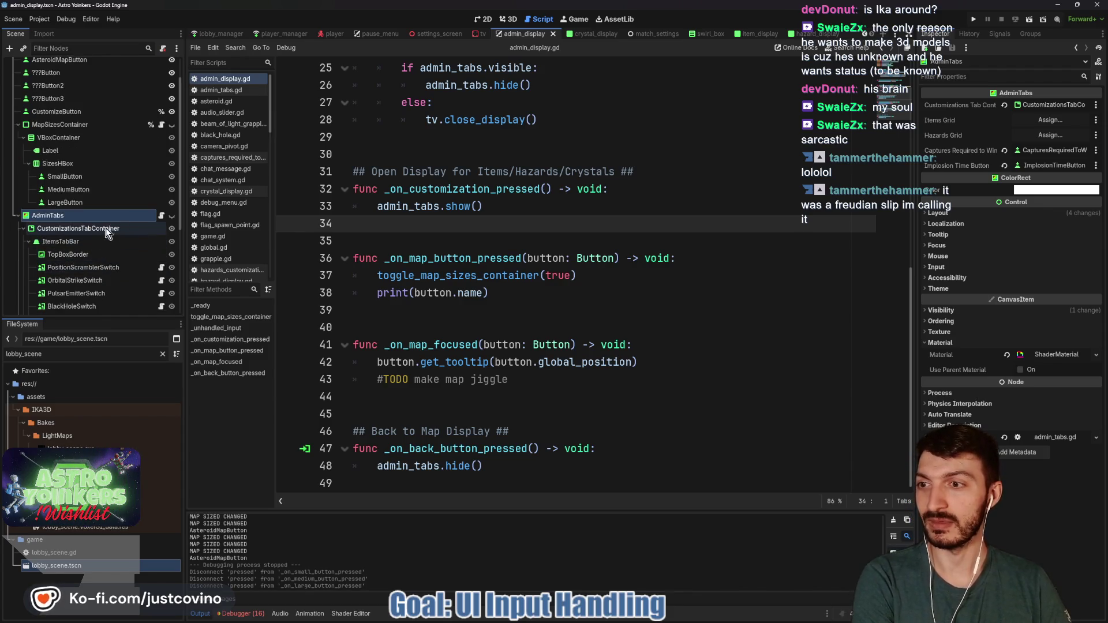
left_click(162, 216)
scroll(584, 257, "up", 6)
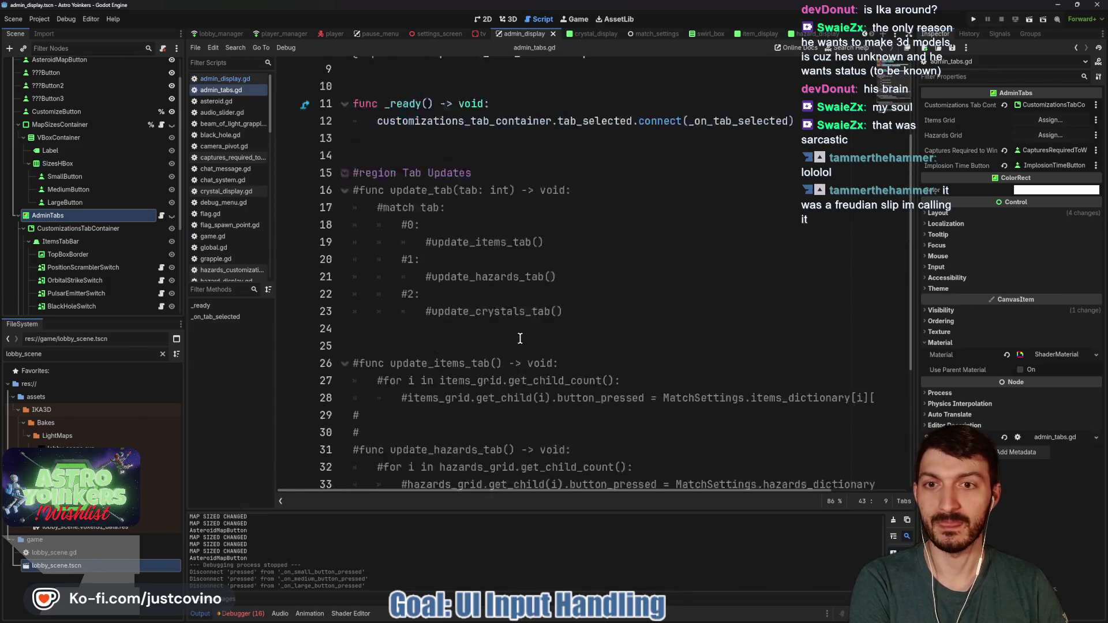